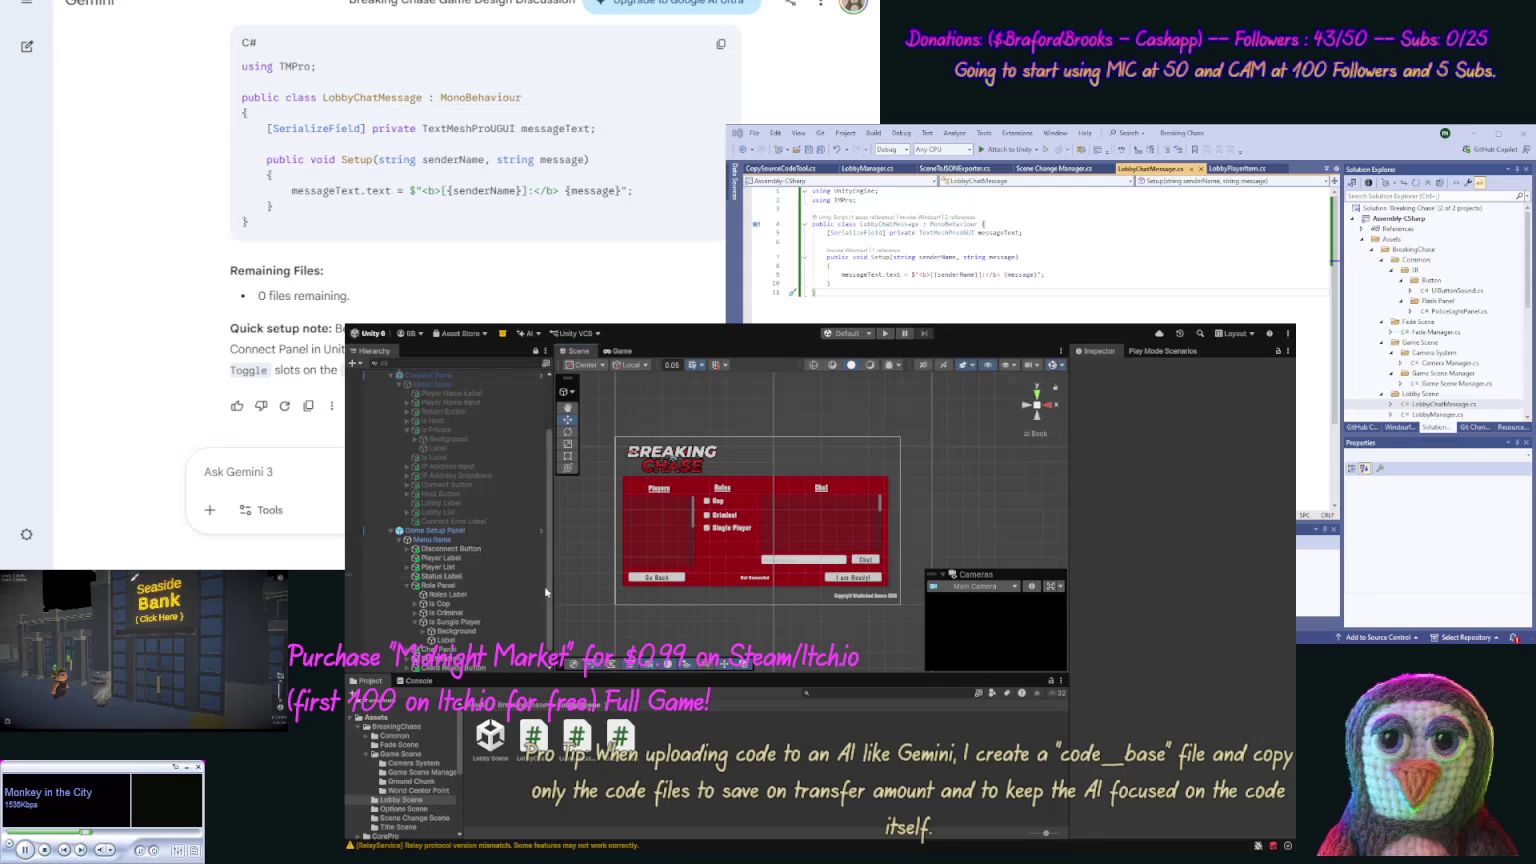
Step: Assign the Is Single Player and Is Private toggles to Lobby Manager's matching toggle fields
scroll(548, 614, "down", 1)
left_click(484, 665)
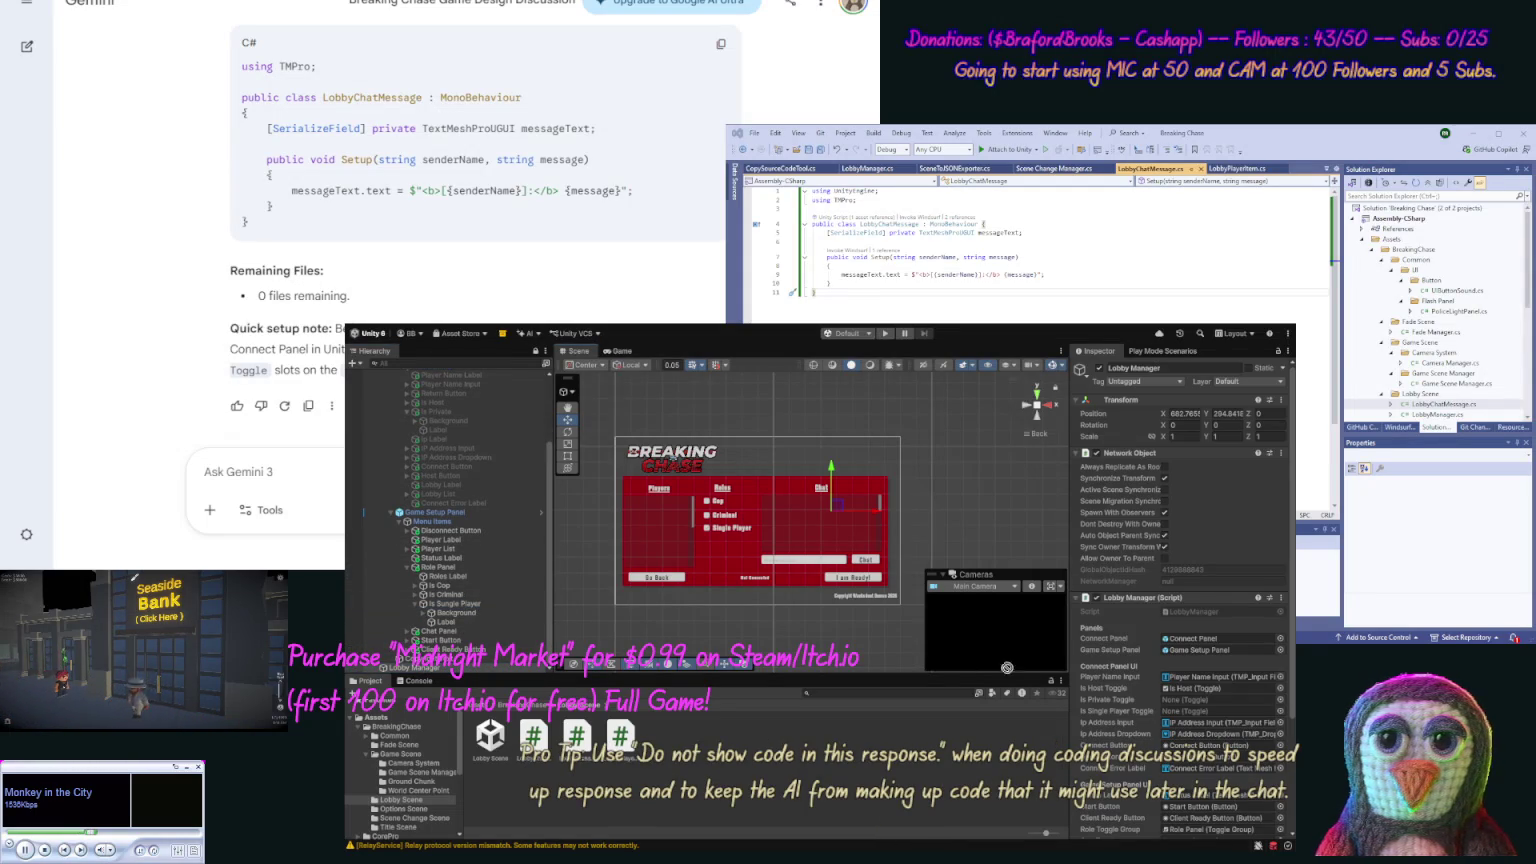
left_click(1199, 711)
left_click_drag(1199, 722, 1199, 722)
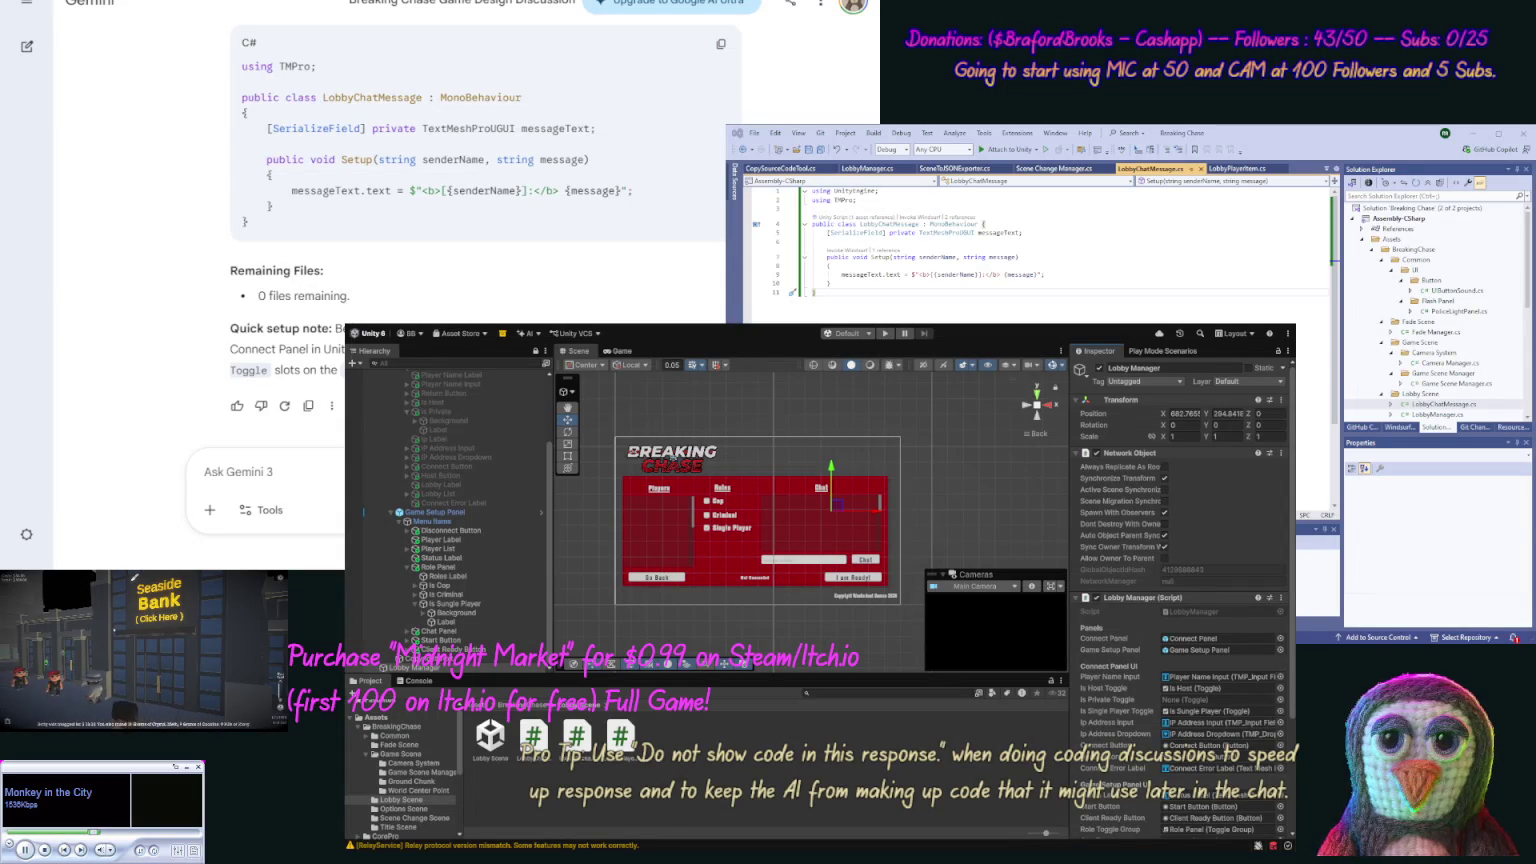
left_click(512, 416)
mouse_move(512, 416)
left_mouse_down()
mouse_move(1100, 690)
mouse_move(1175, 700)
left_mouse_up()
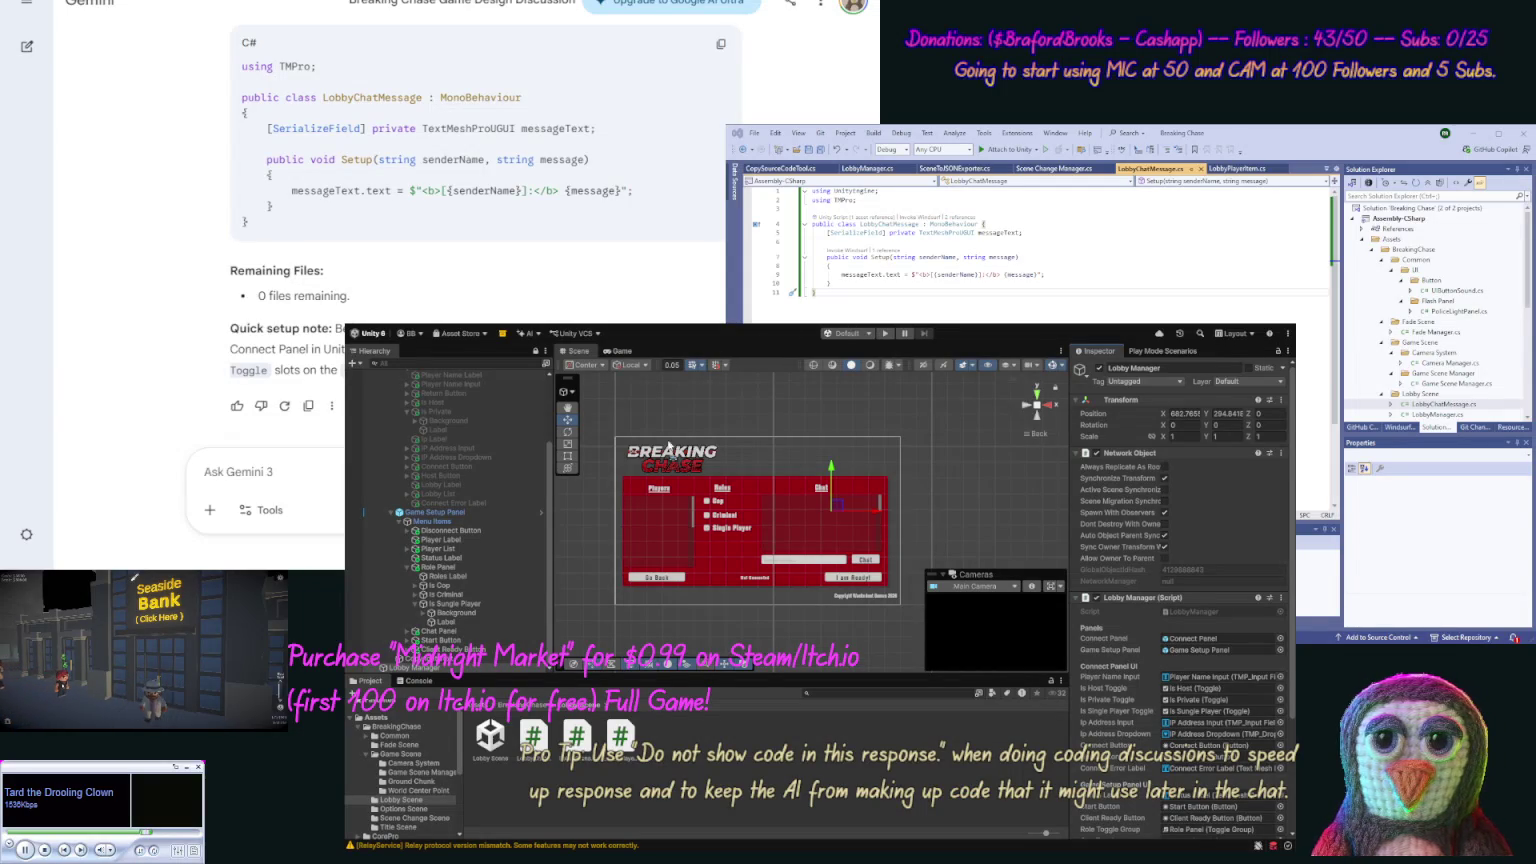
Step: Load the Title Scene from its folder and enter Play mode
left_click(399, 827)
double_click(620, 735)
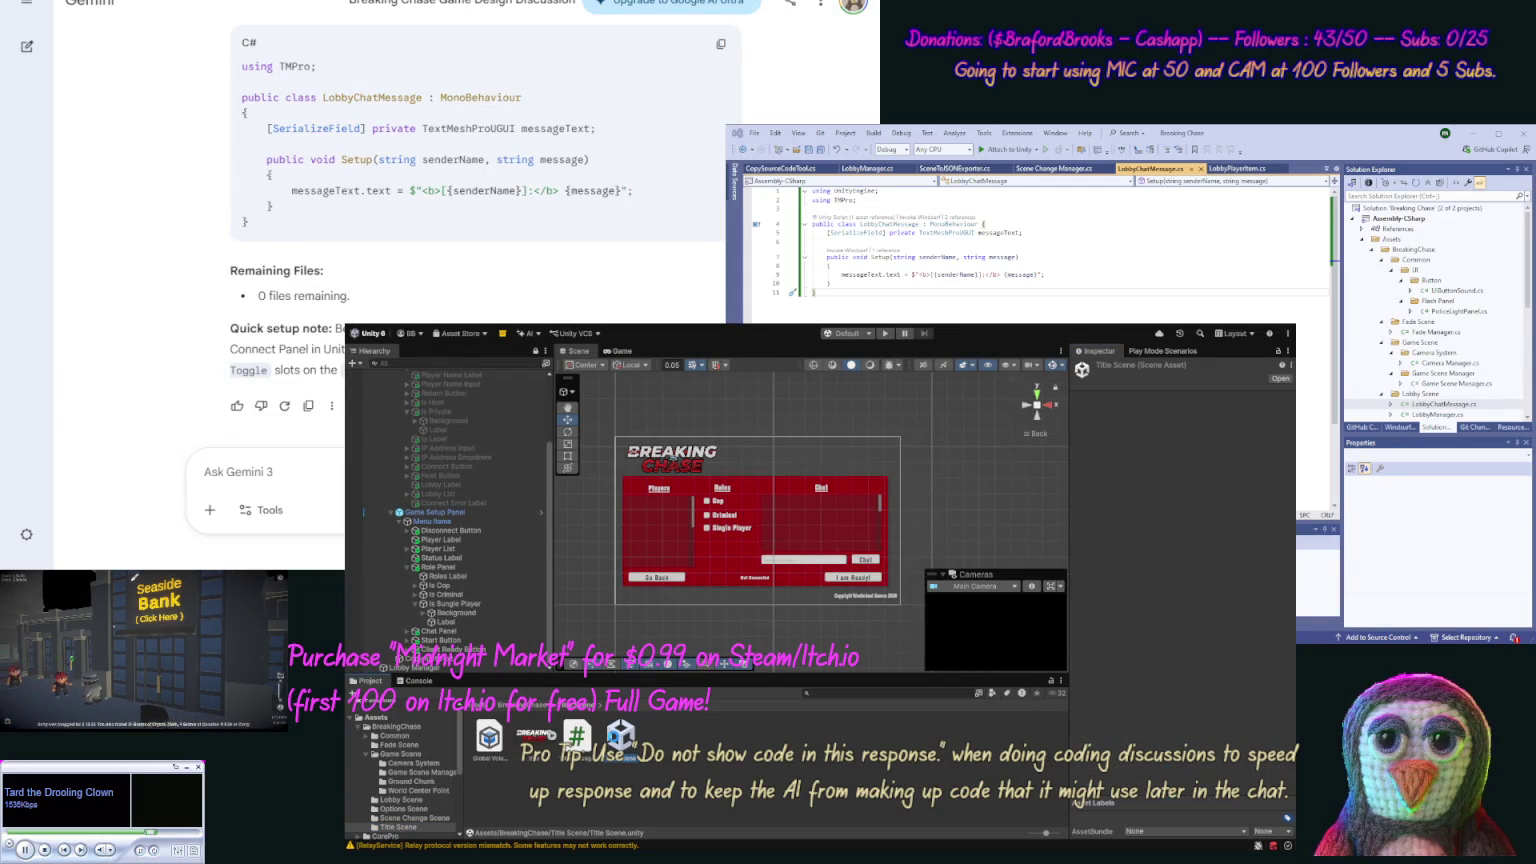
left_click(885, 333)
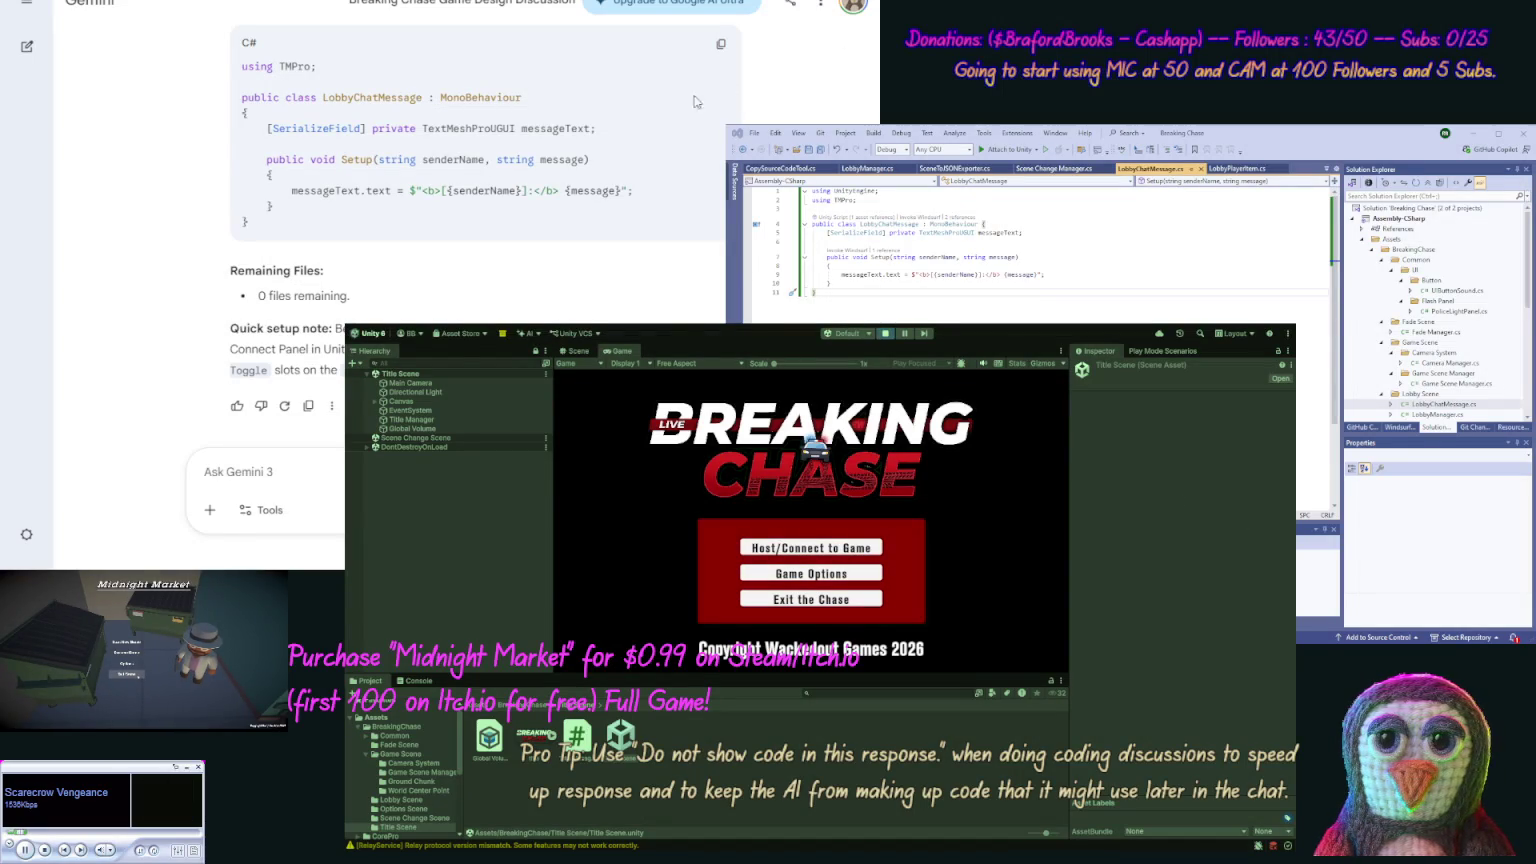
Step: Host a new lobby room from the title menu's Host/Connect screen
left_click(805, 548)
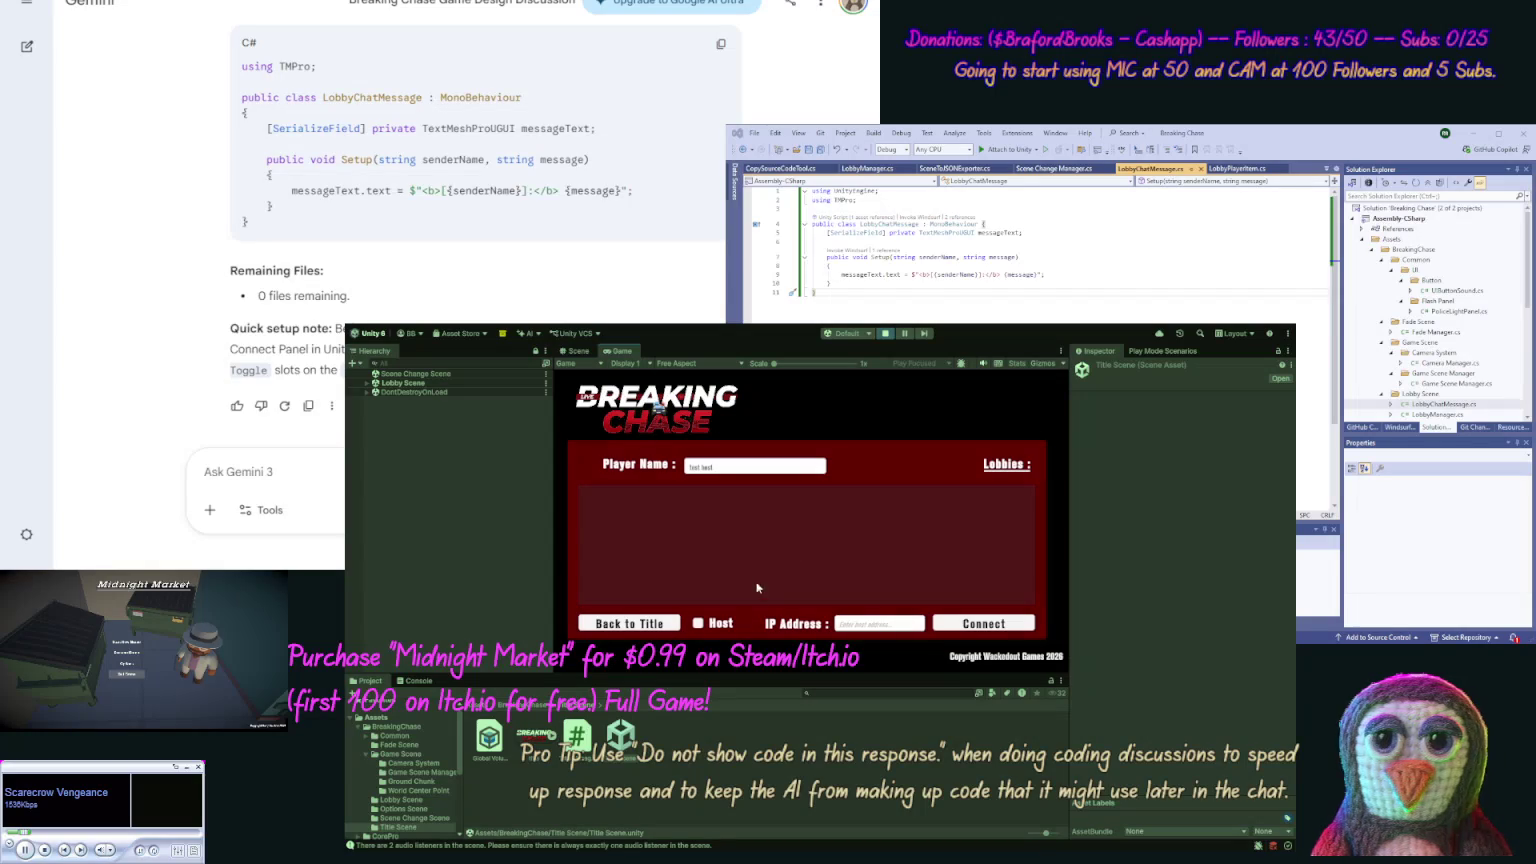
left_click(729, 625)
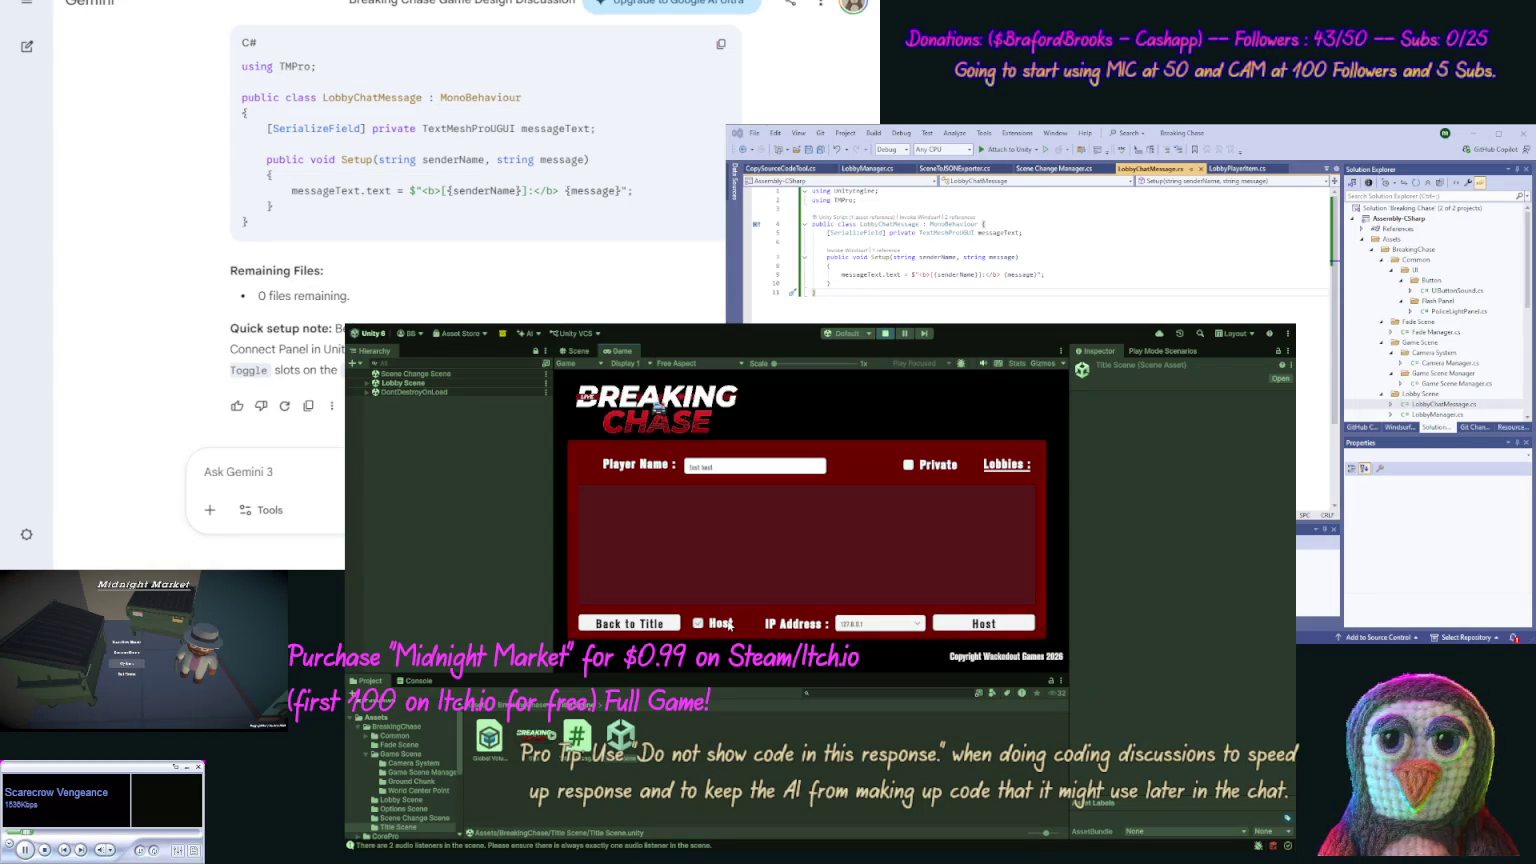
left_click(993, 626)
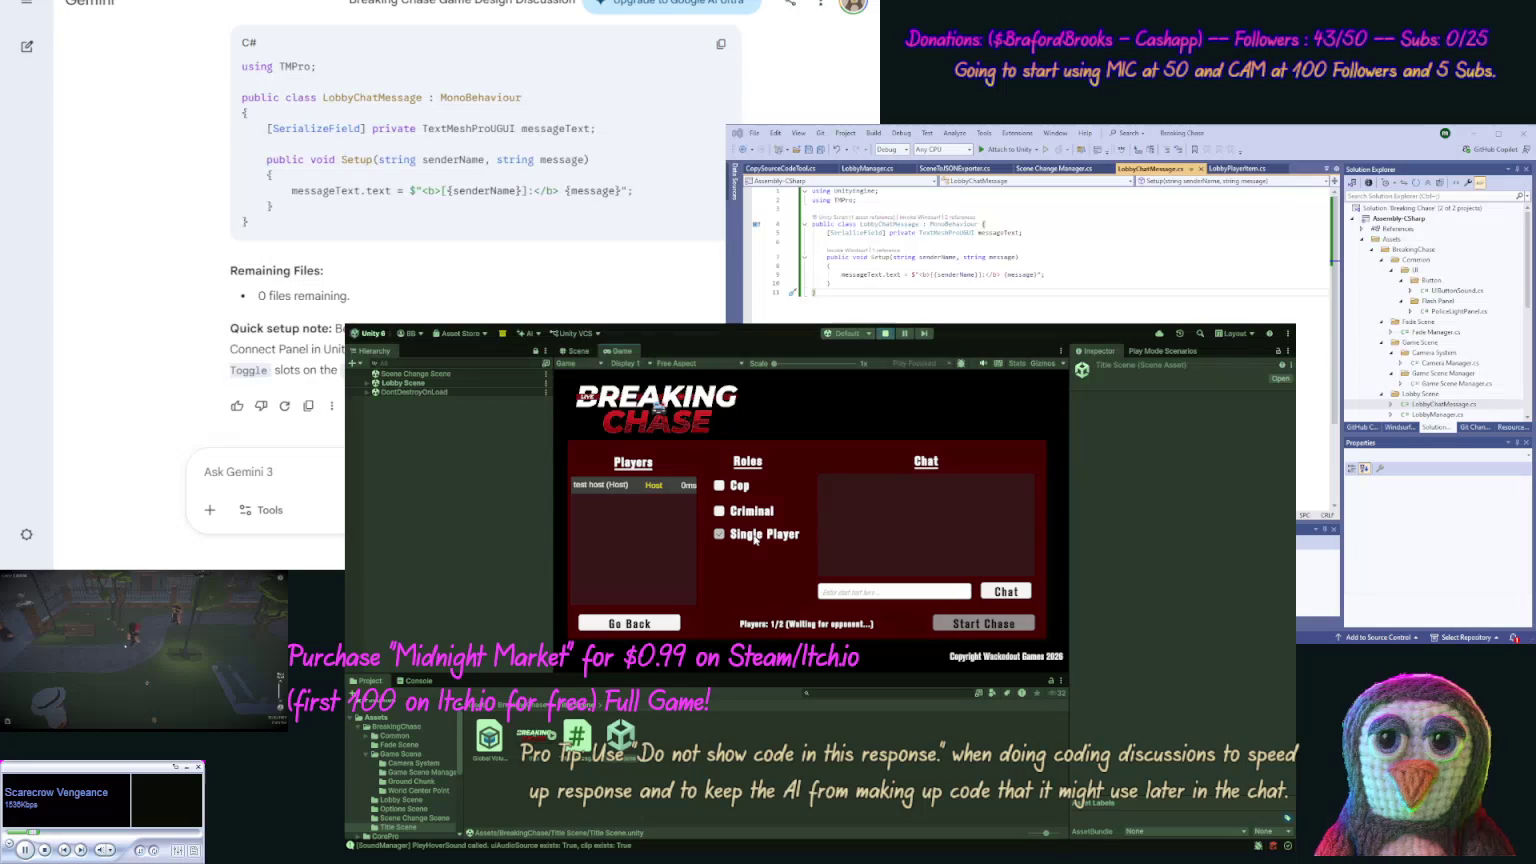
Step: Pick the Criminal role, toggle Single Player, then stop the running game
left_click(756, 513)
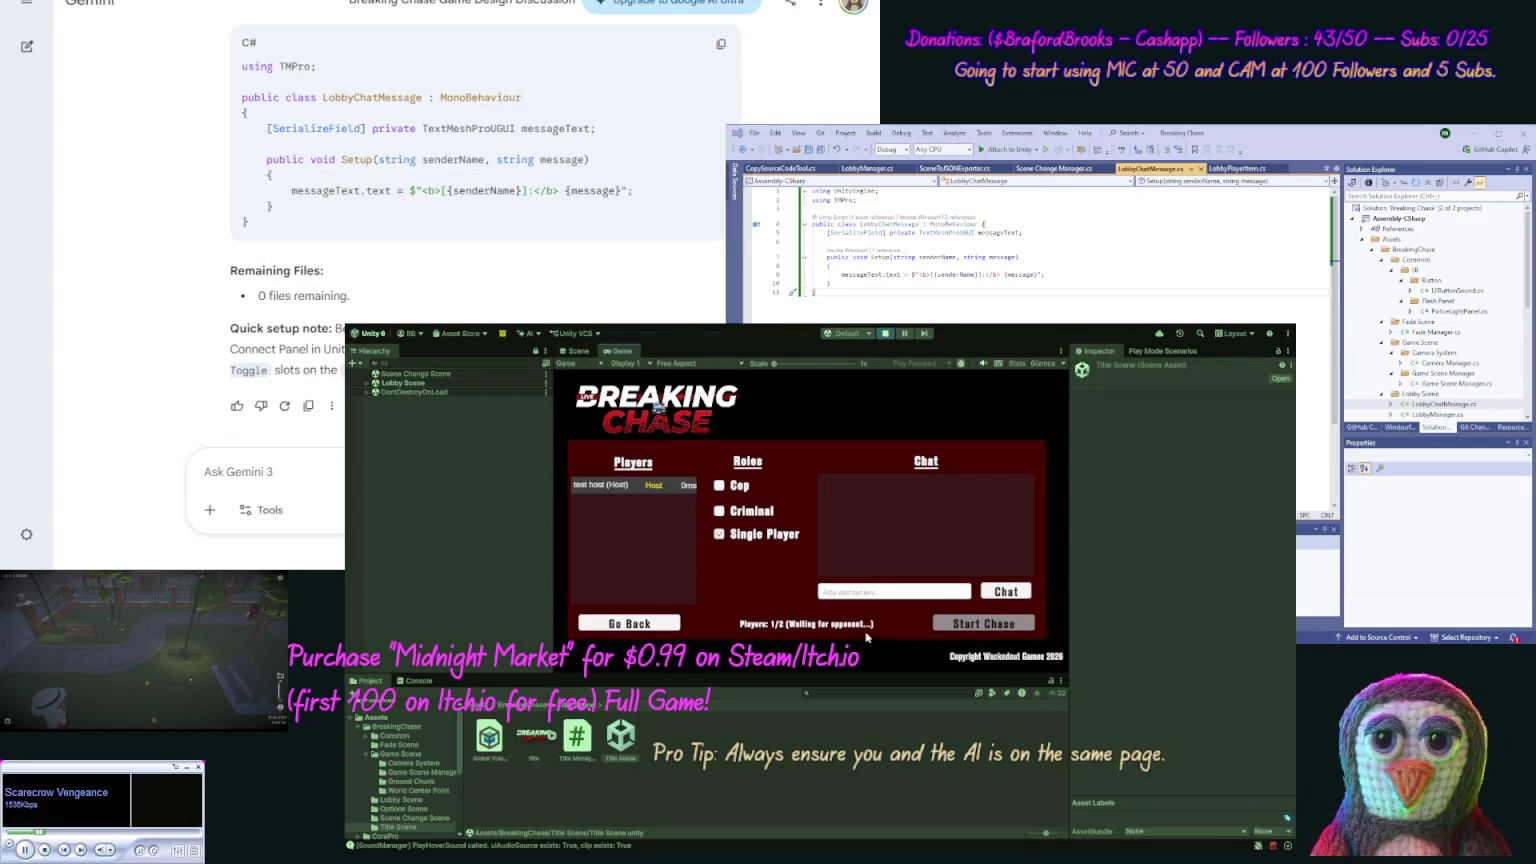
left_click(991, 623)
left_click(765, 536)
left_click(884, 335)
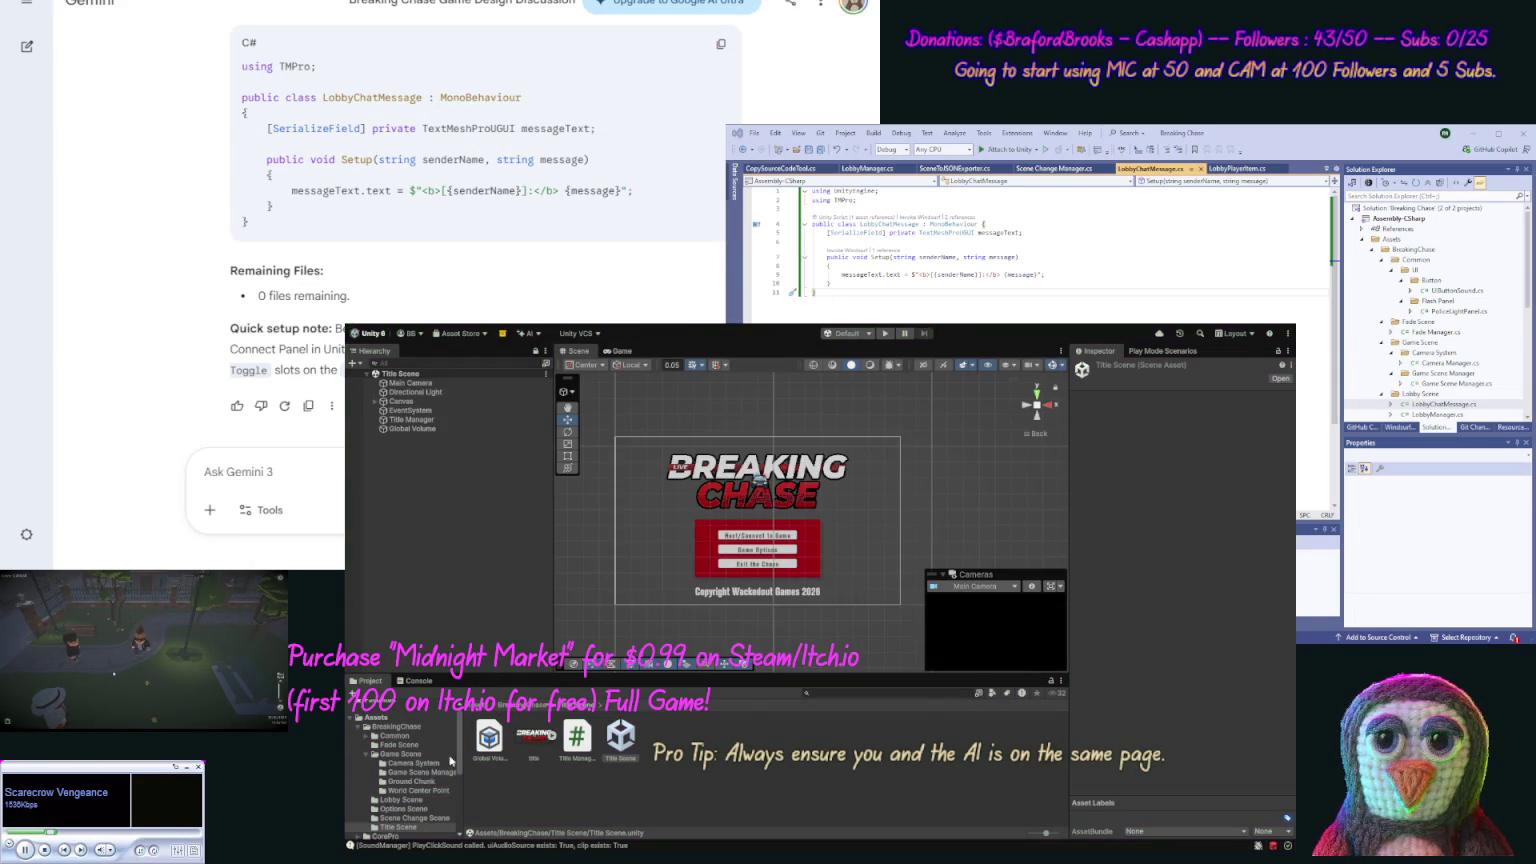
Step: Load the Lobby Scene, review Lobby Manager's references, and show the Console logs
left_click(402, 799)
double_click(490, 738)
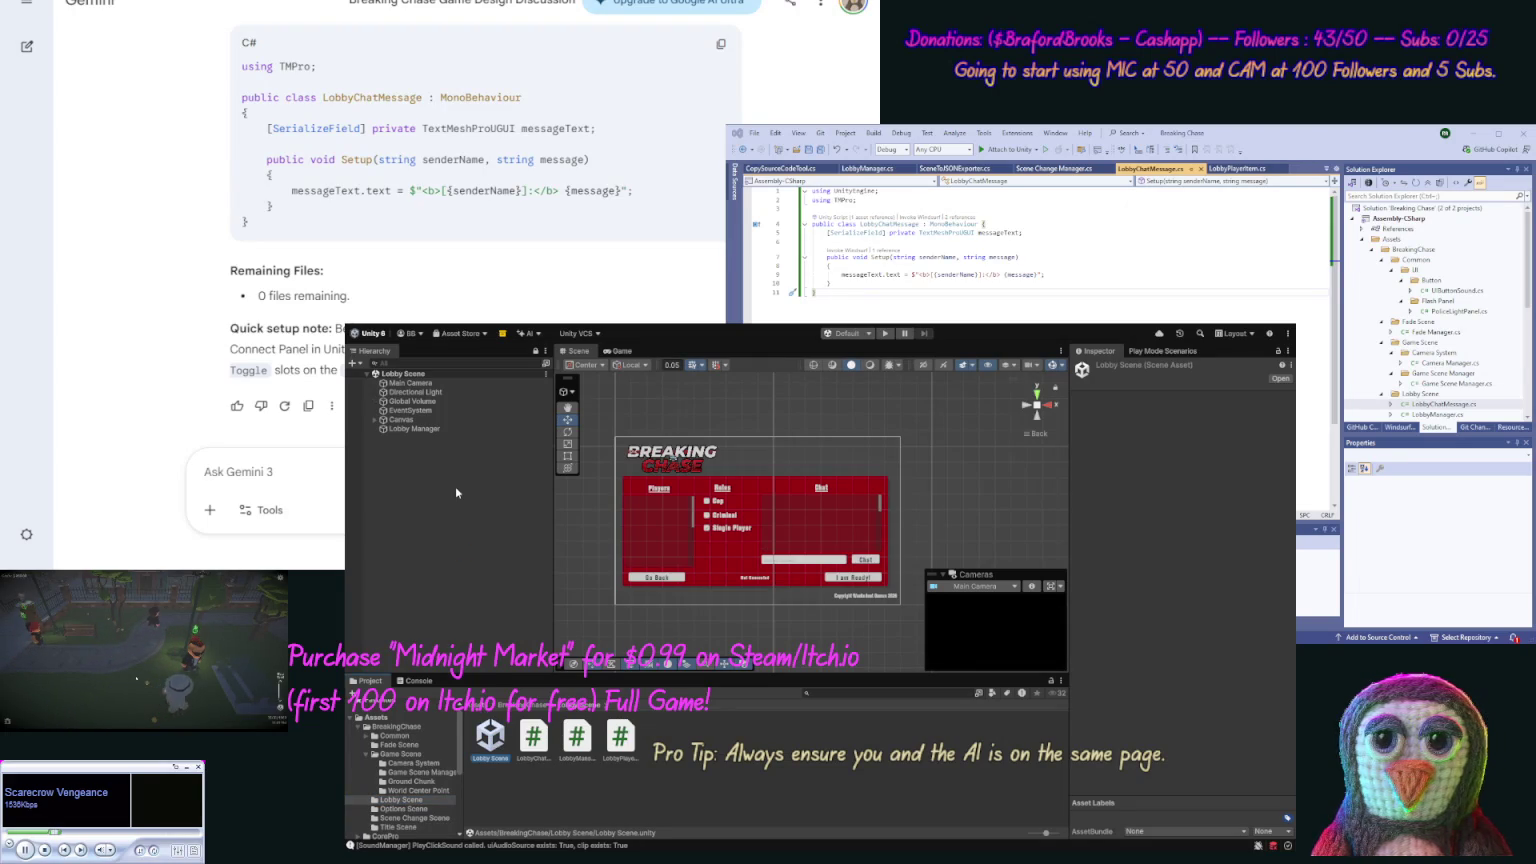
left_click(434, 430)
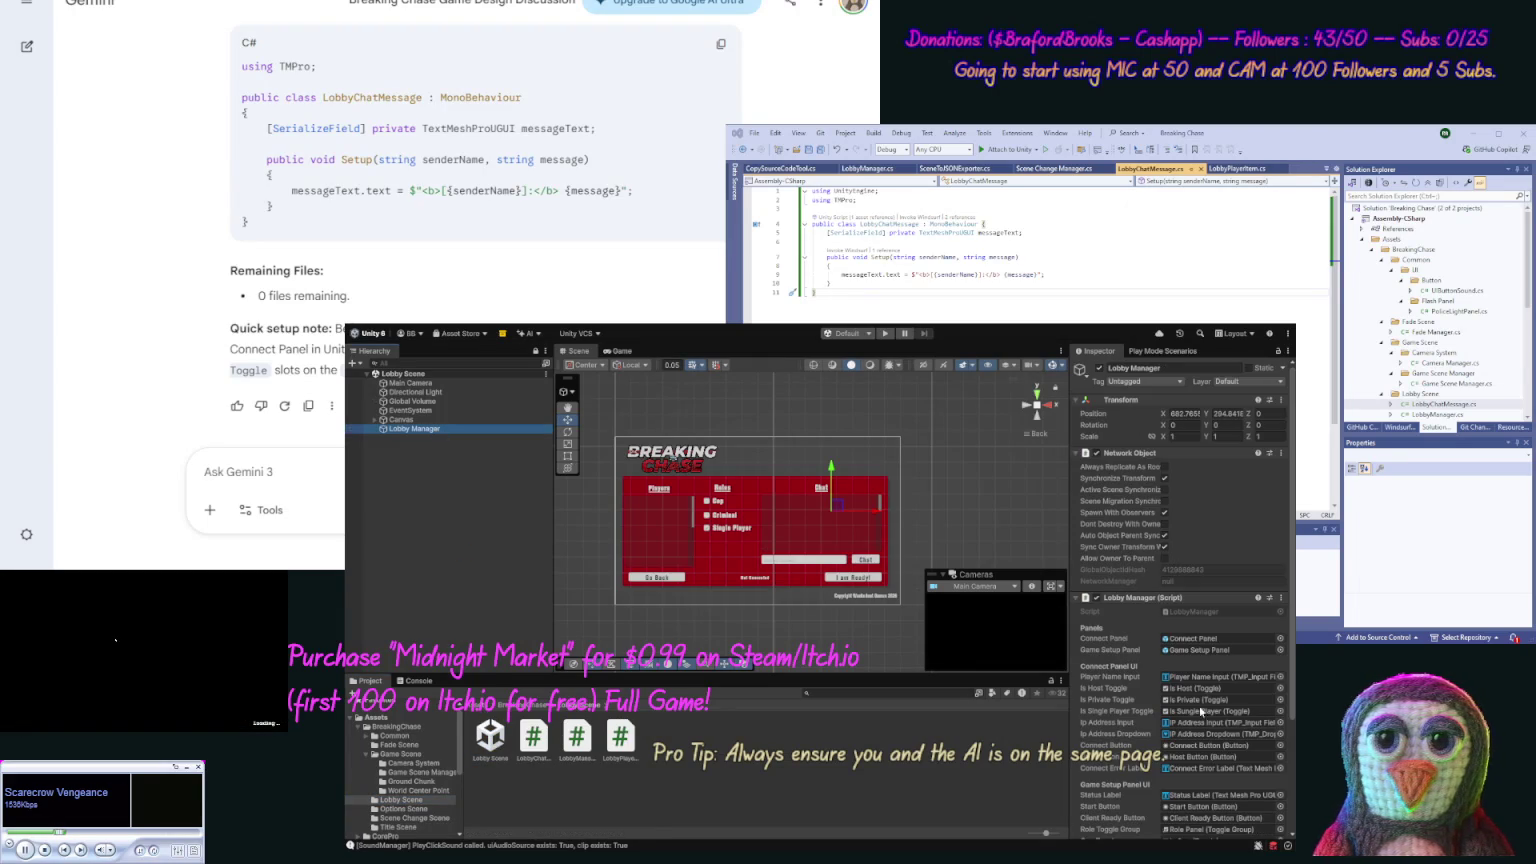
scroll(1285, 780, "down", 5)
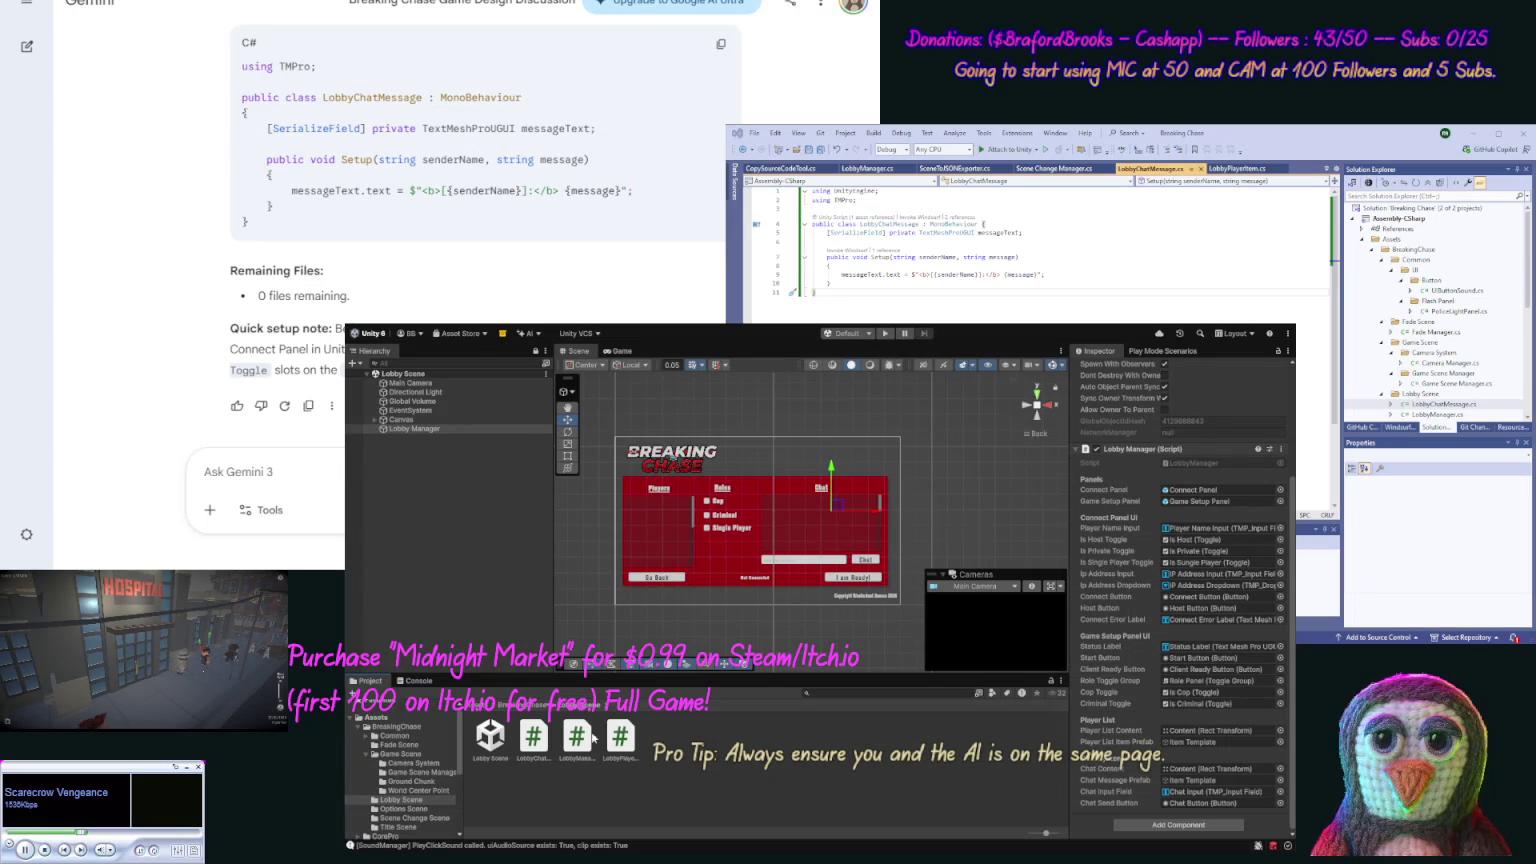
left_click(418, 681)
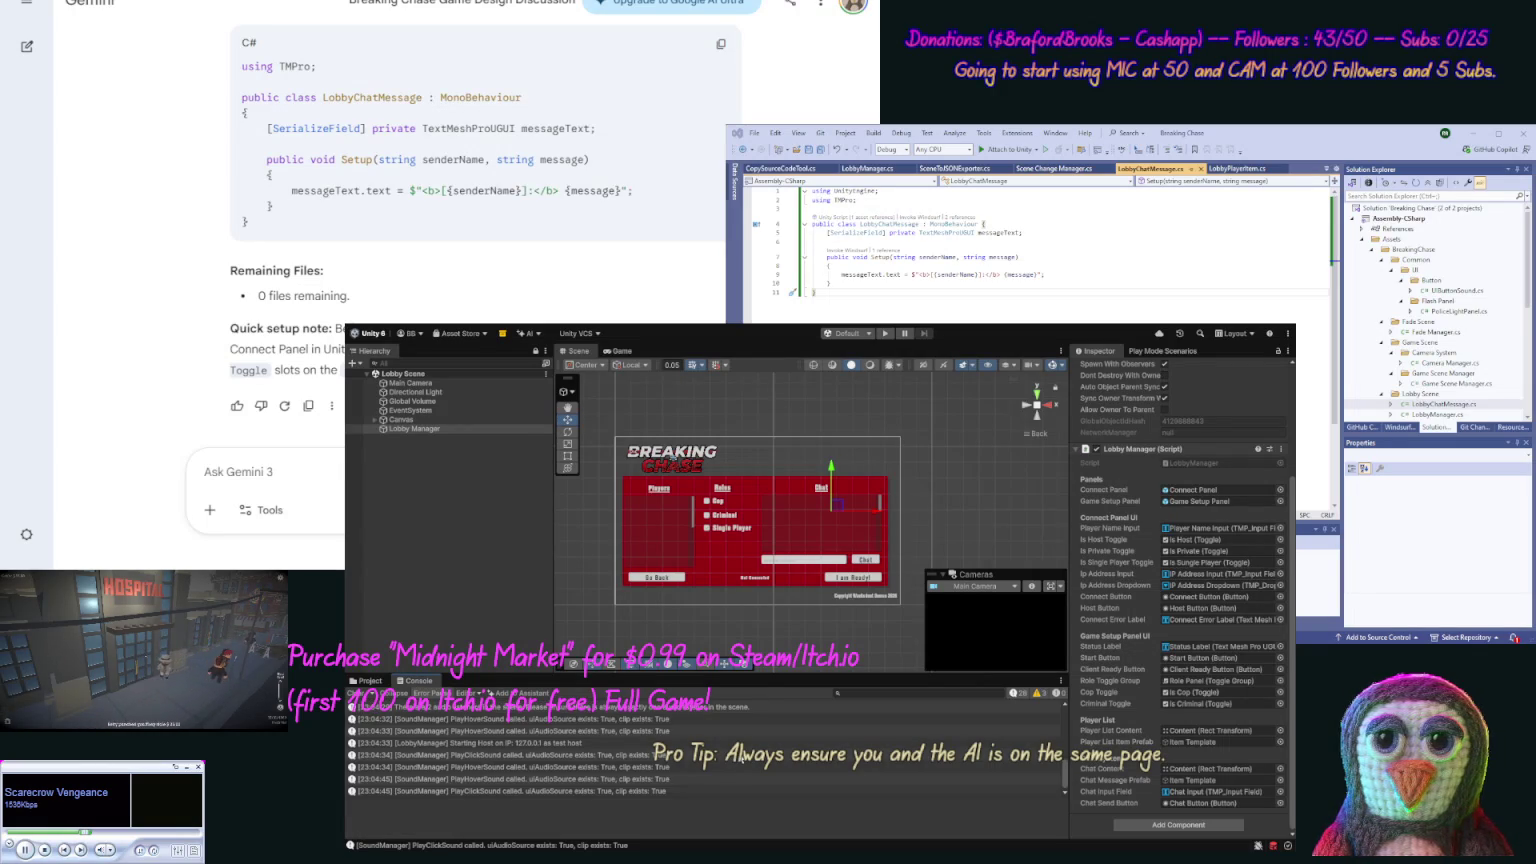
left_click(332, 474)
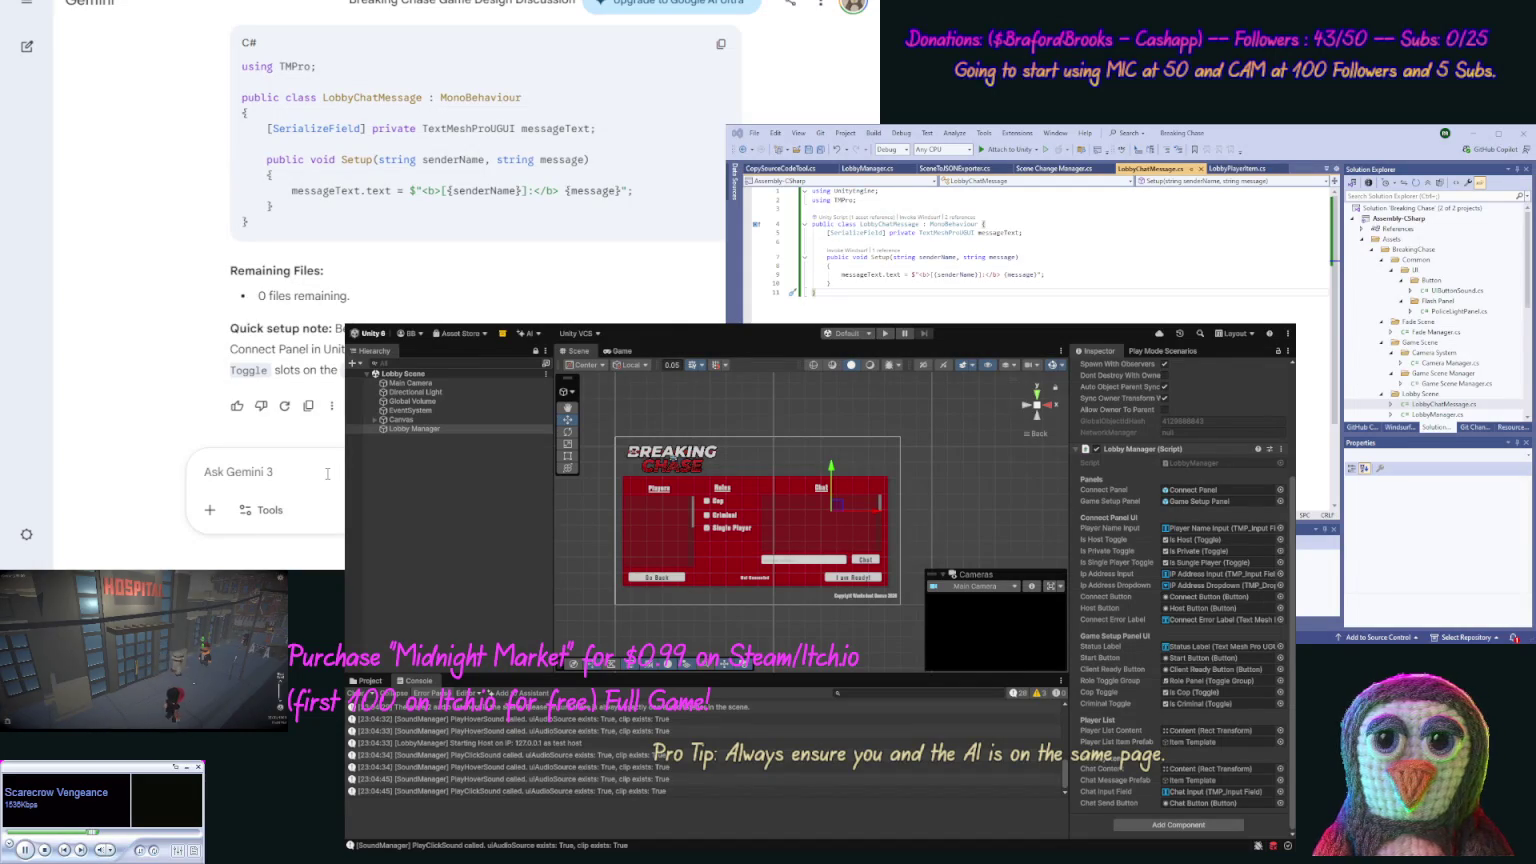
Step: Ask Gemini why Single Player does nothing and to remove the AI player when unchecked
type("Clickin")
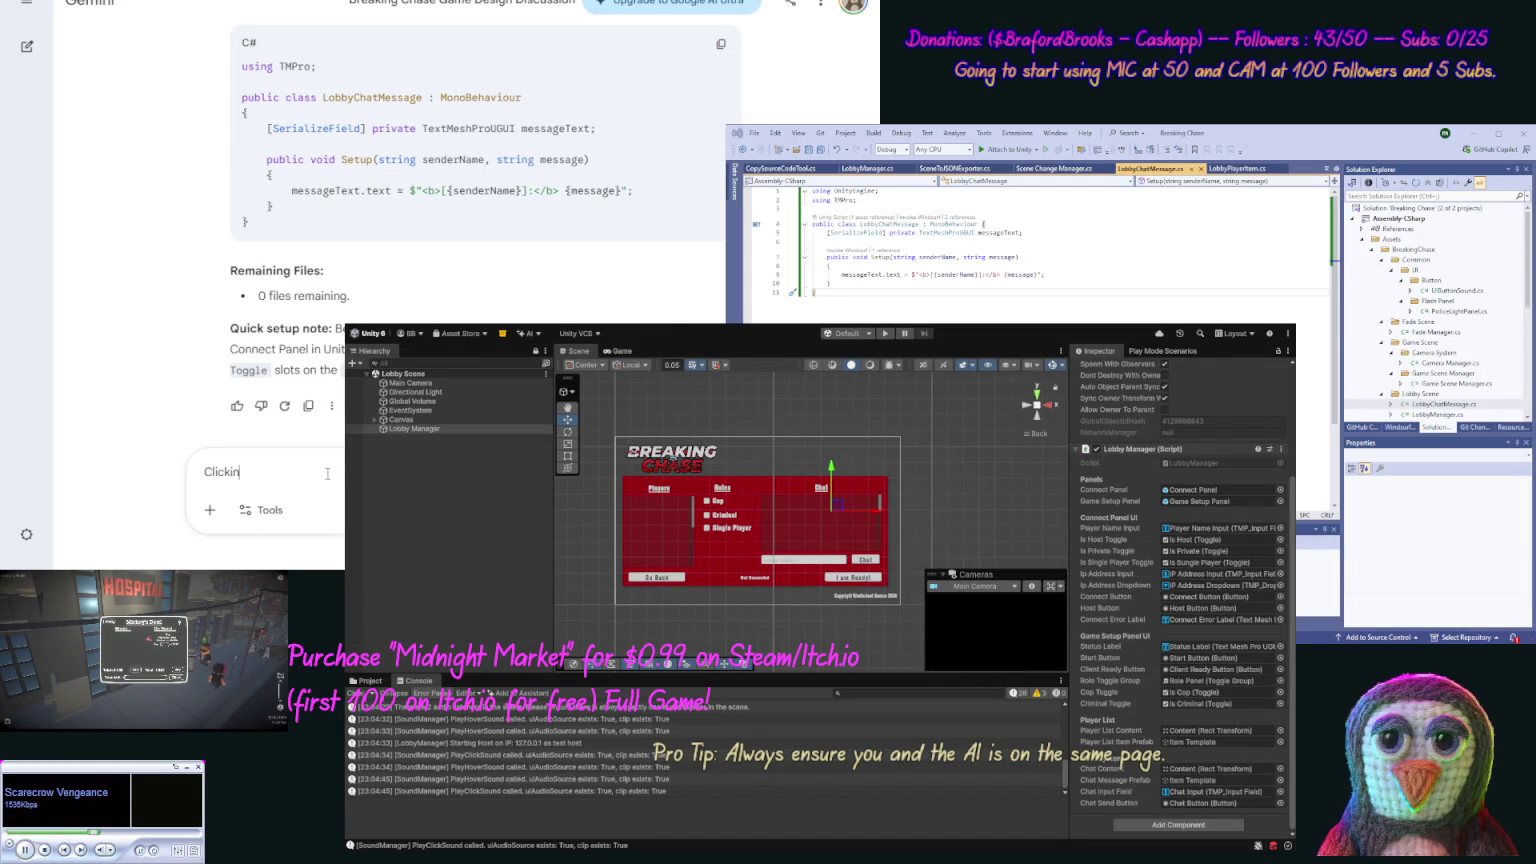
type("g Single Player does")
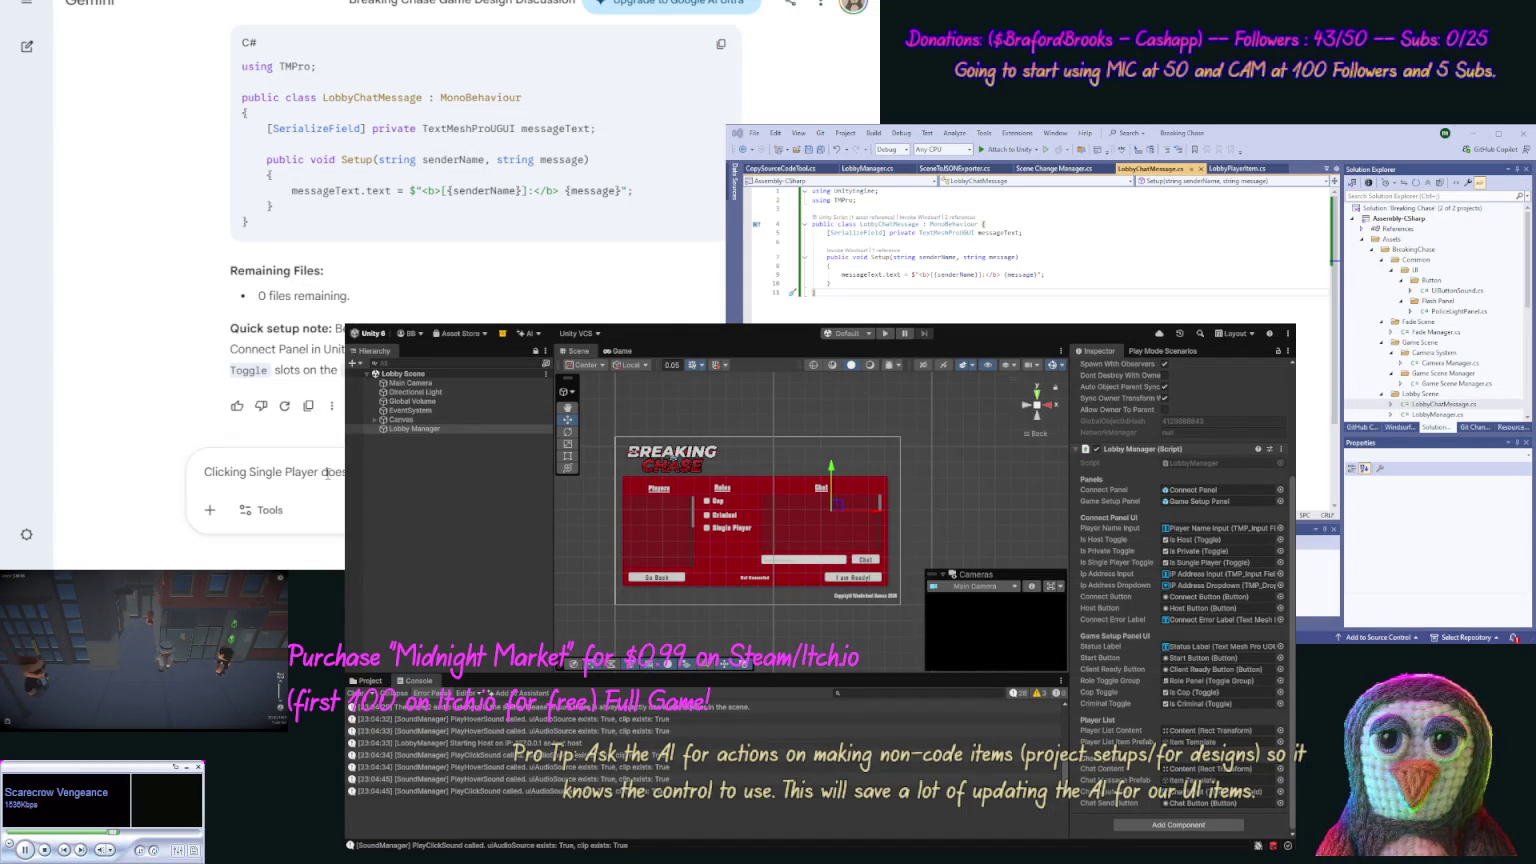
key("Return")
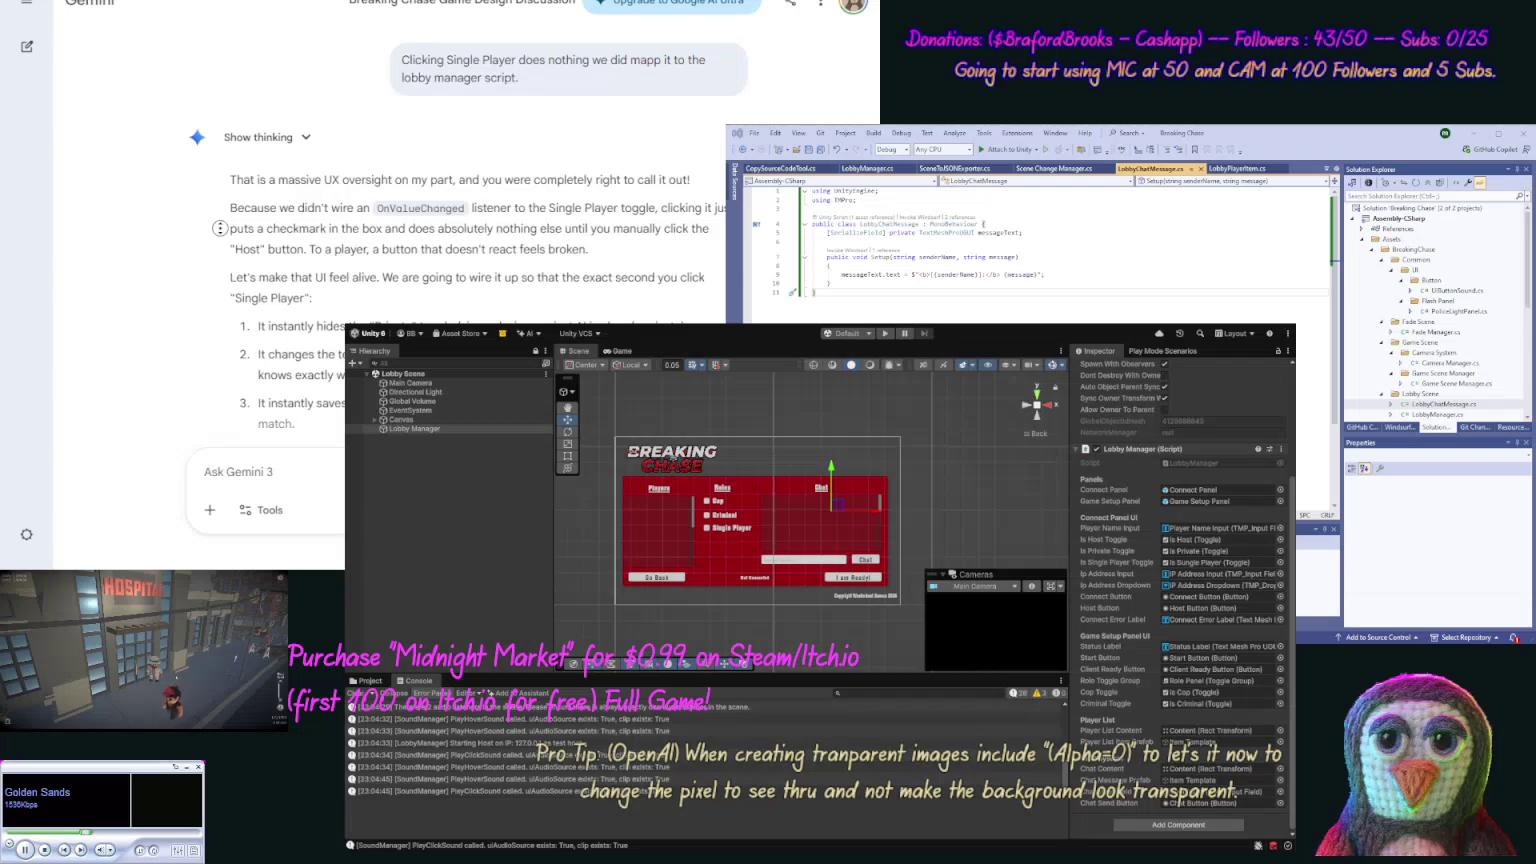
Step: Copy the fully updated LobbyManager.cs code block from Gemini's reply
scroll(218, 260, "down", 3)
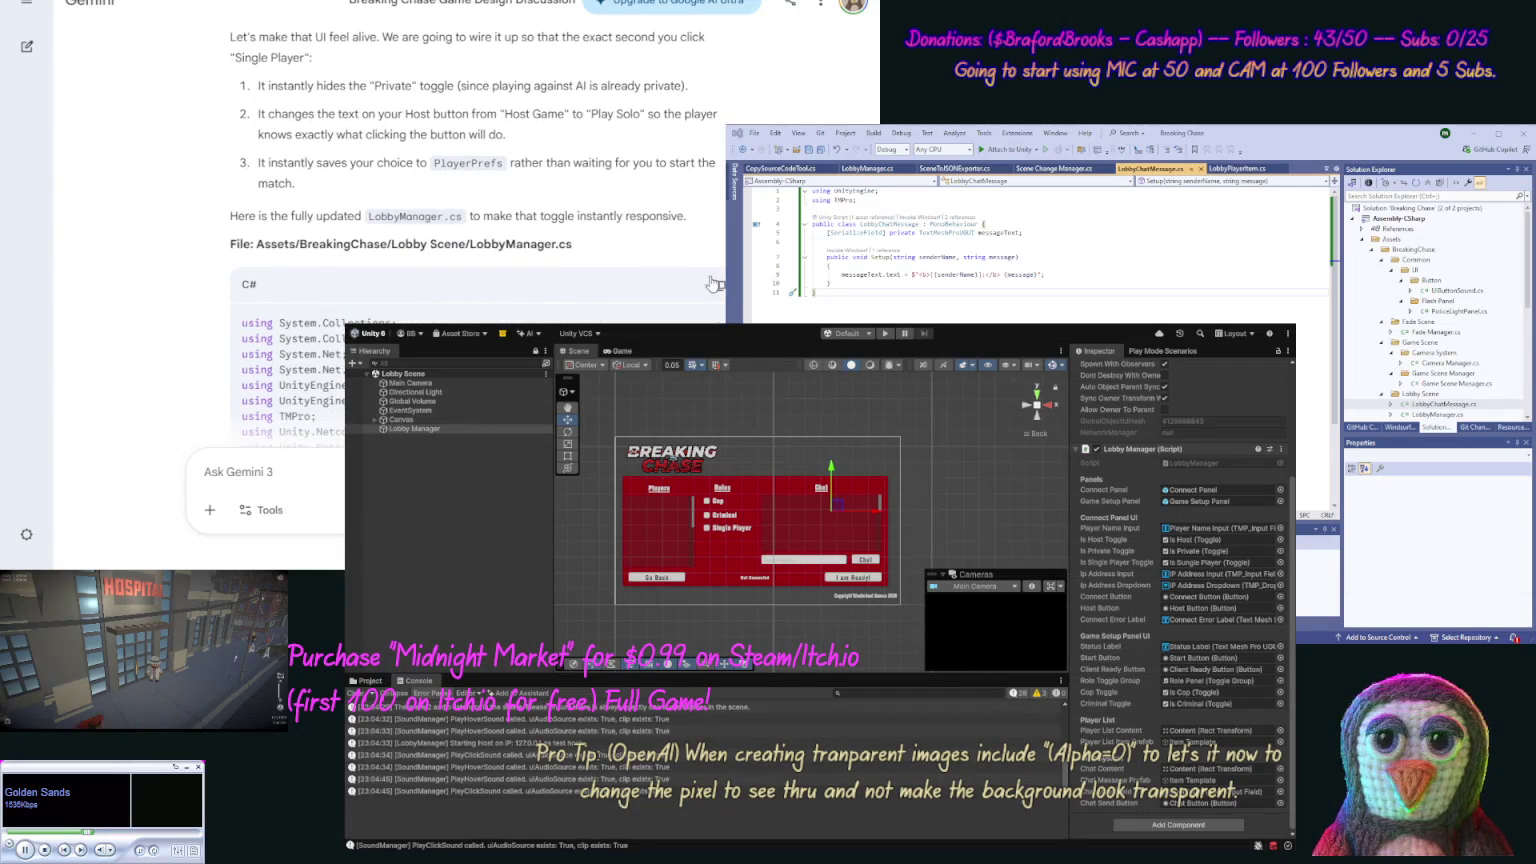
left_click(720, 286)
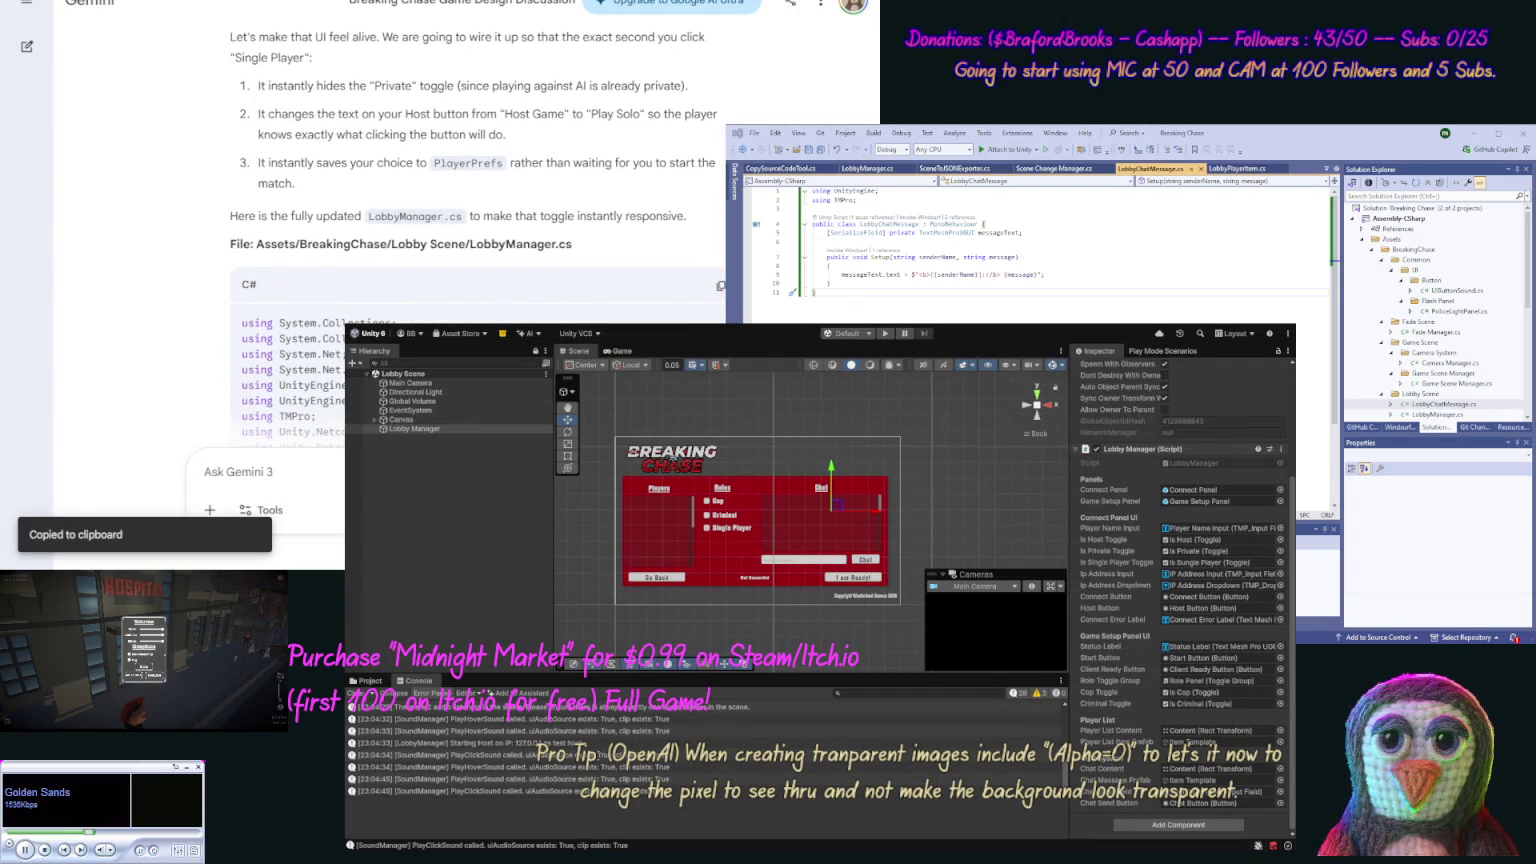
Step: Replace all of LobbyManager.cs in Visual Studio with Gemini's code and save
left_click(1085, 310)
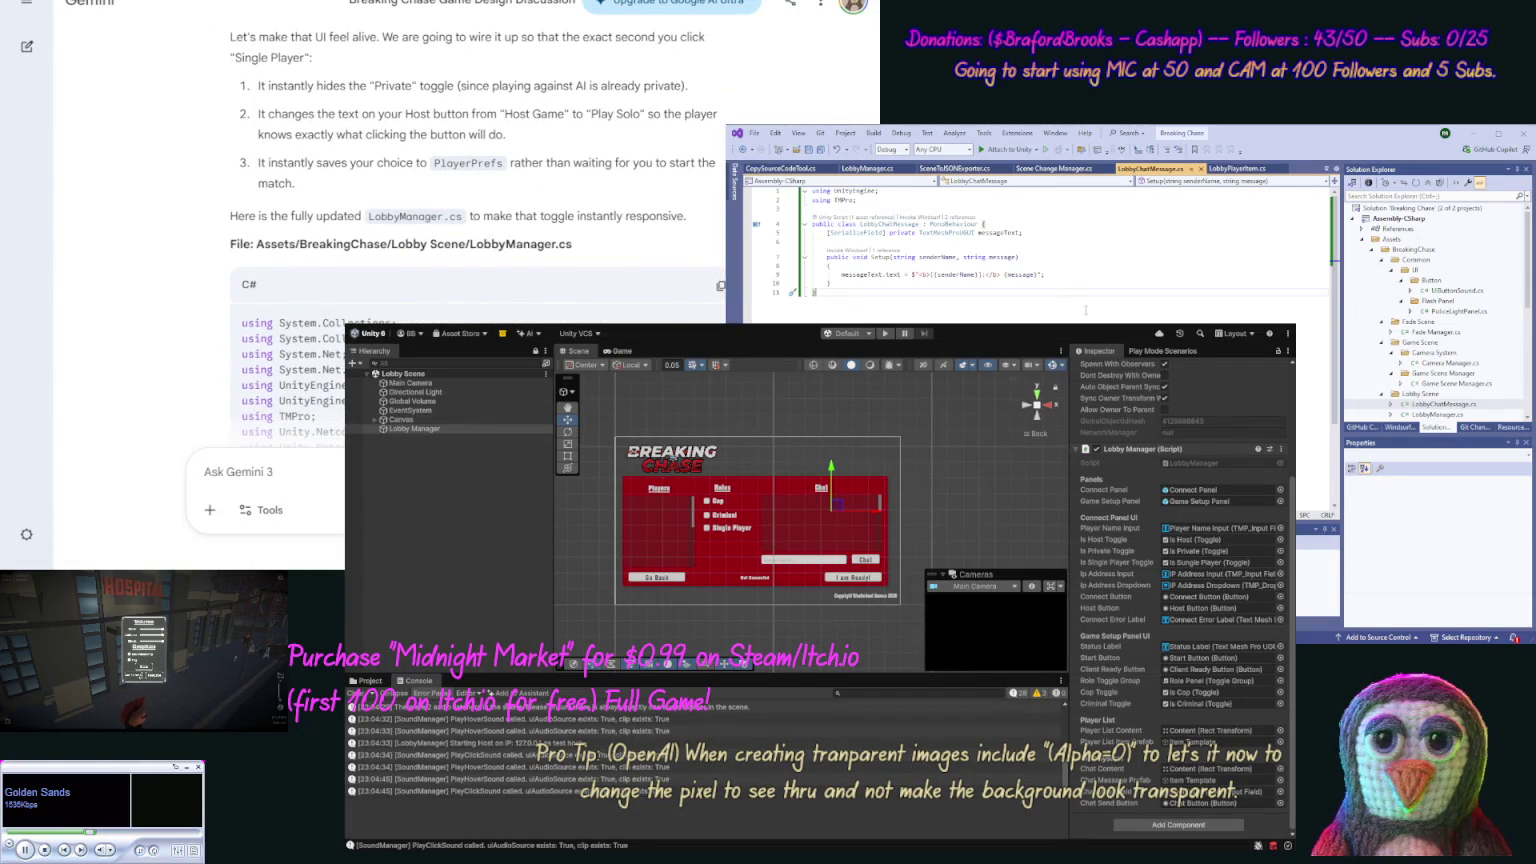
left_click(867, 168)
key("ctrl+a")
key("ctrl+v")
key("ctrl+s")
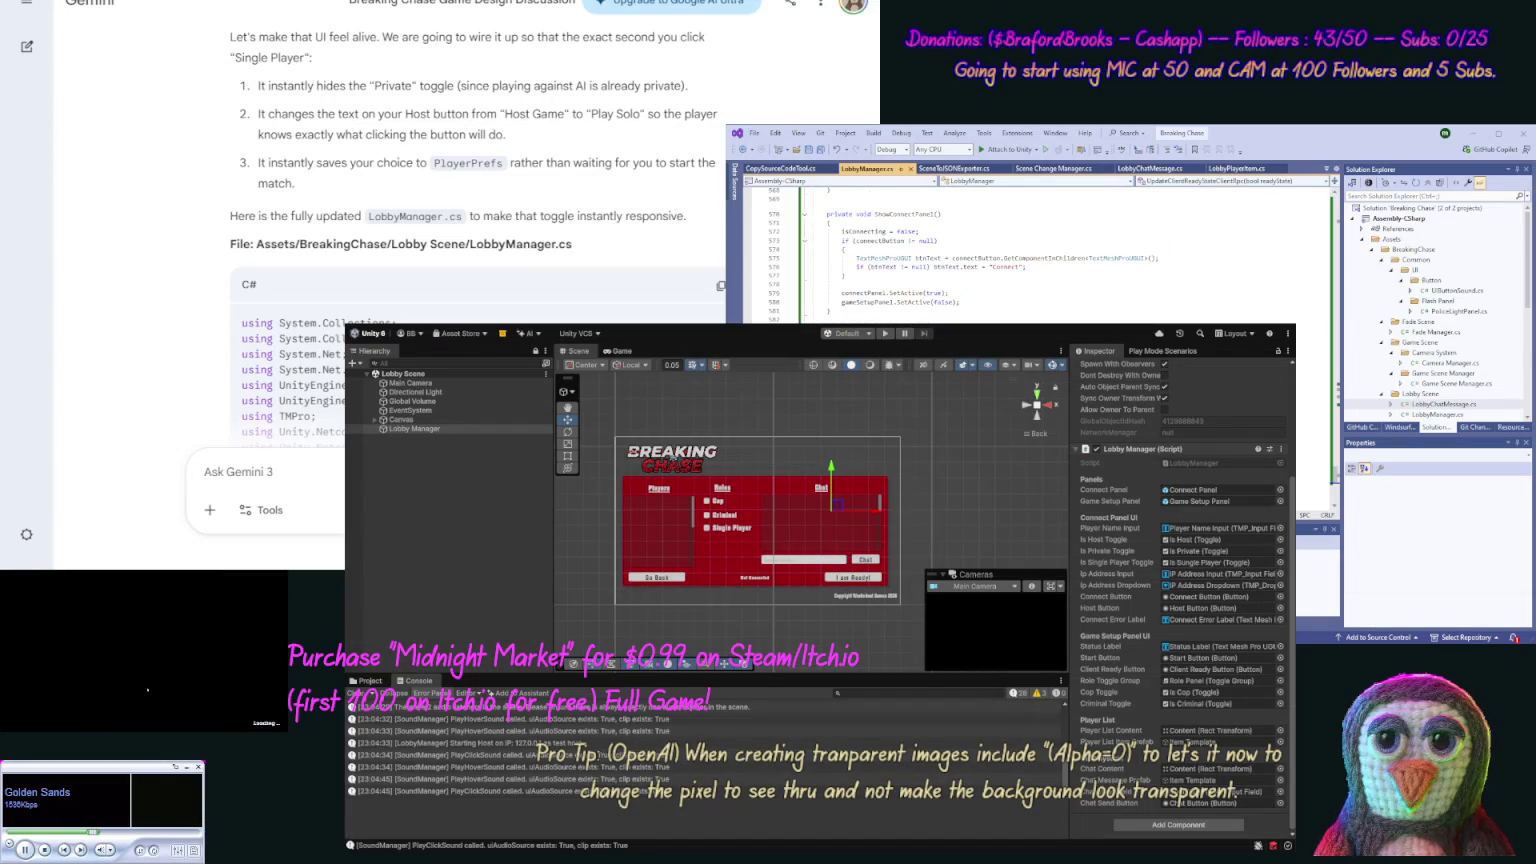
scroll(150, 230, "down", 10)
scroll(160, 411, "down", 5)
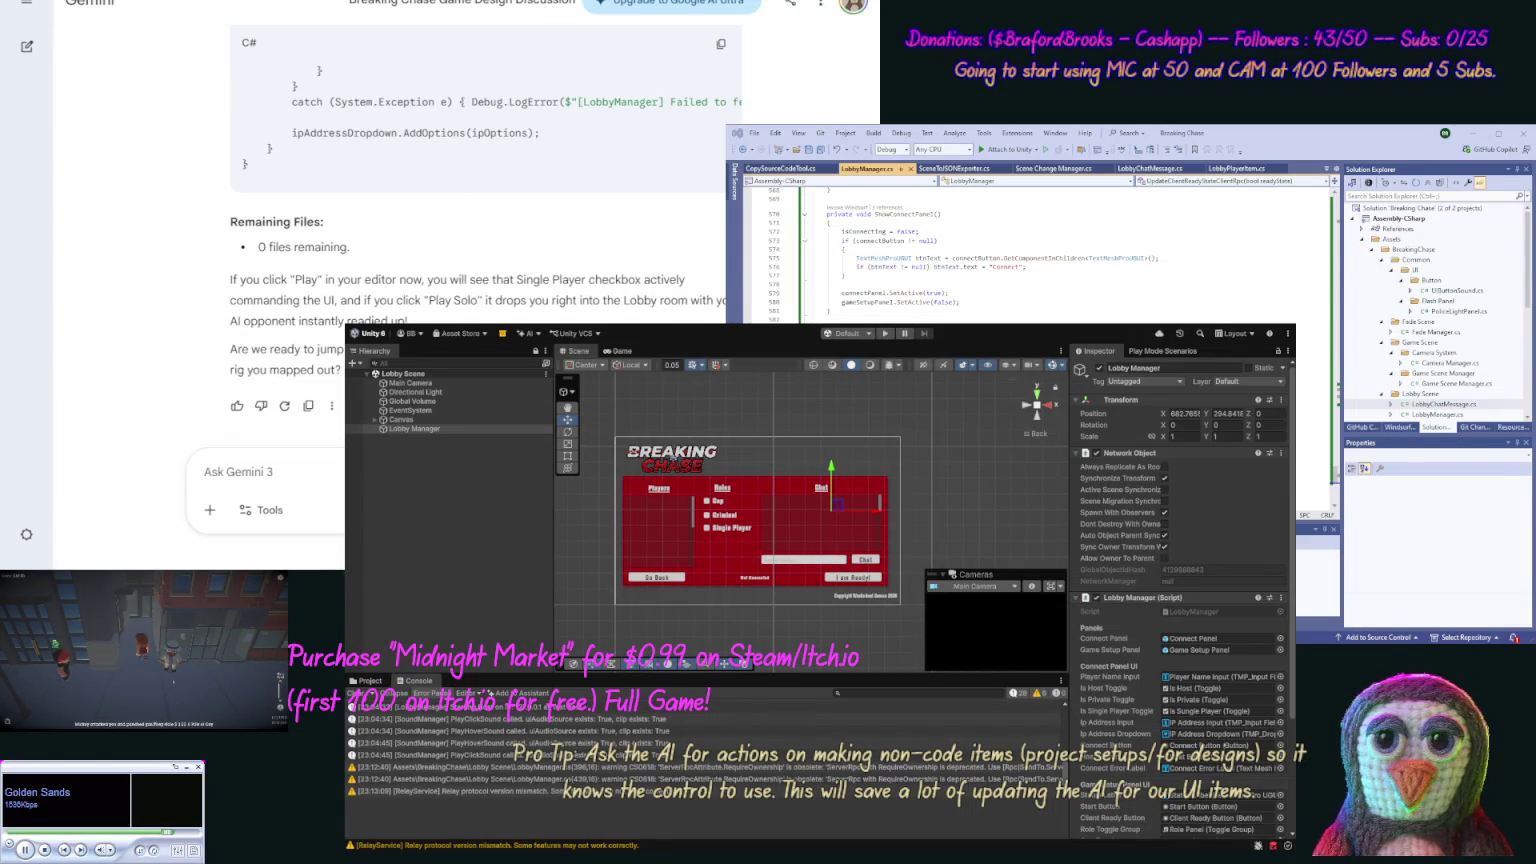
Step: Enter Play mode with the Lobby Scene loaded to test the lobby screen
key("ctrl+p")
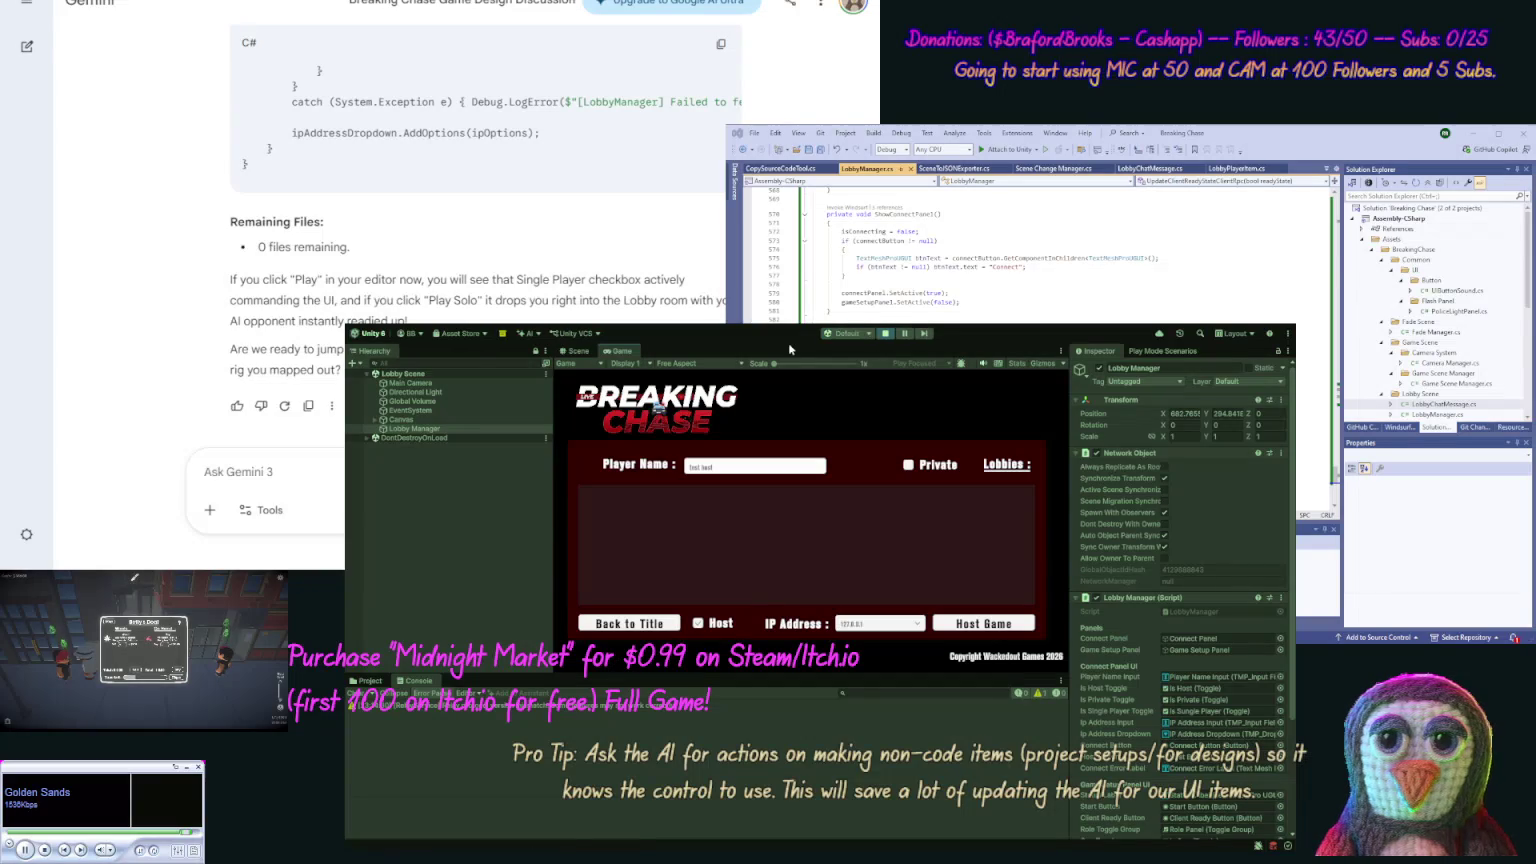
Step: Stop the test, load the Title Scene from its folder, and run it again
left_click(885, 333)
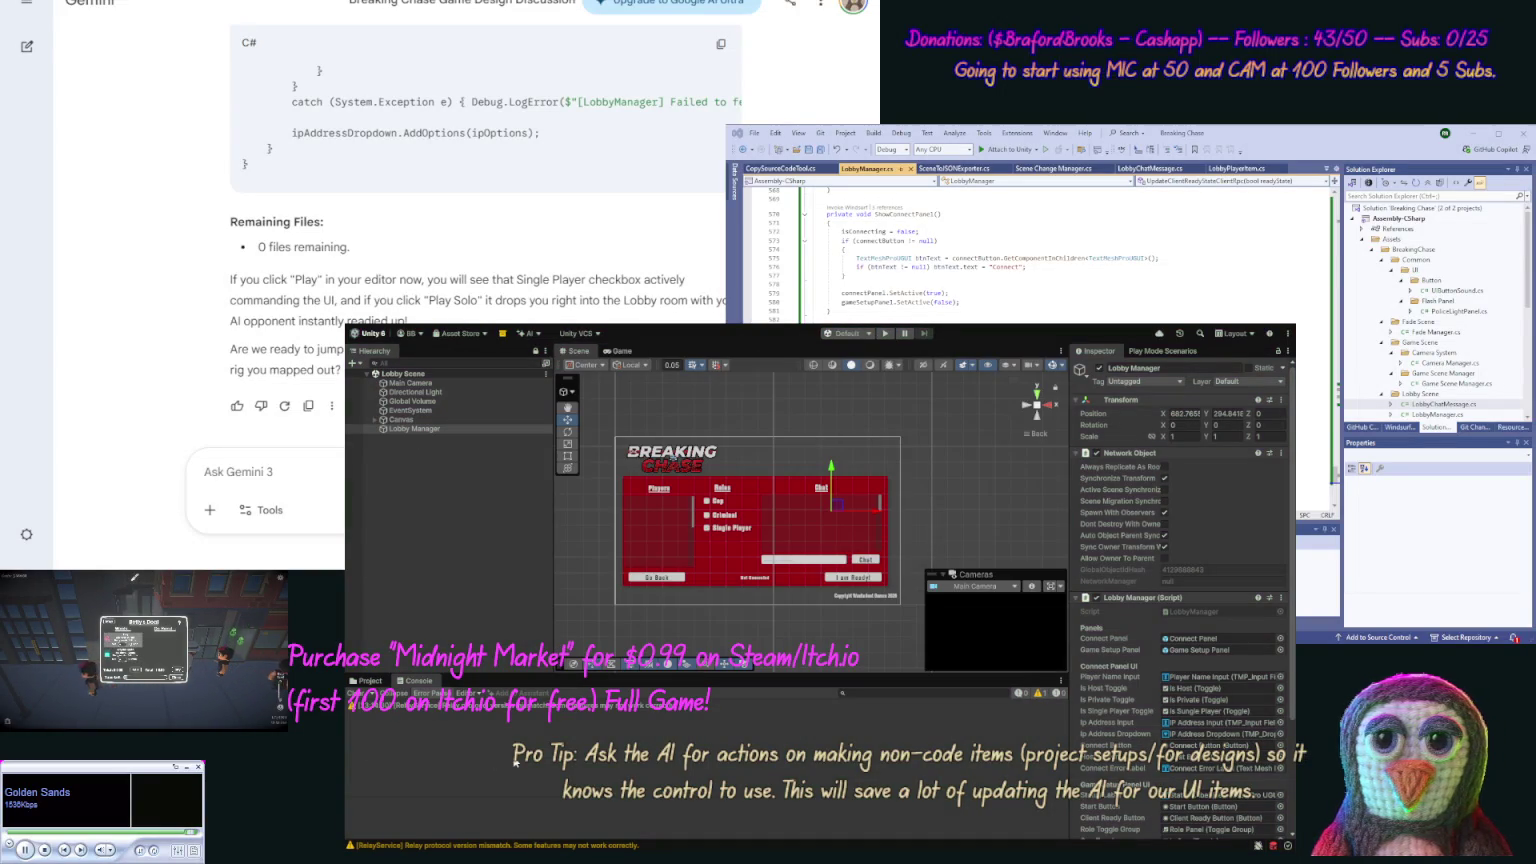
left_click(377, 682)
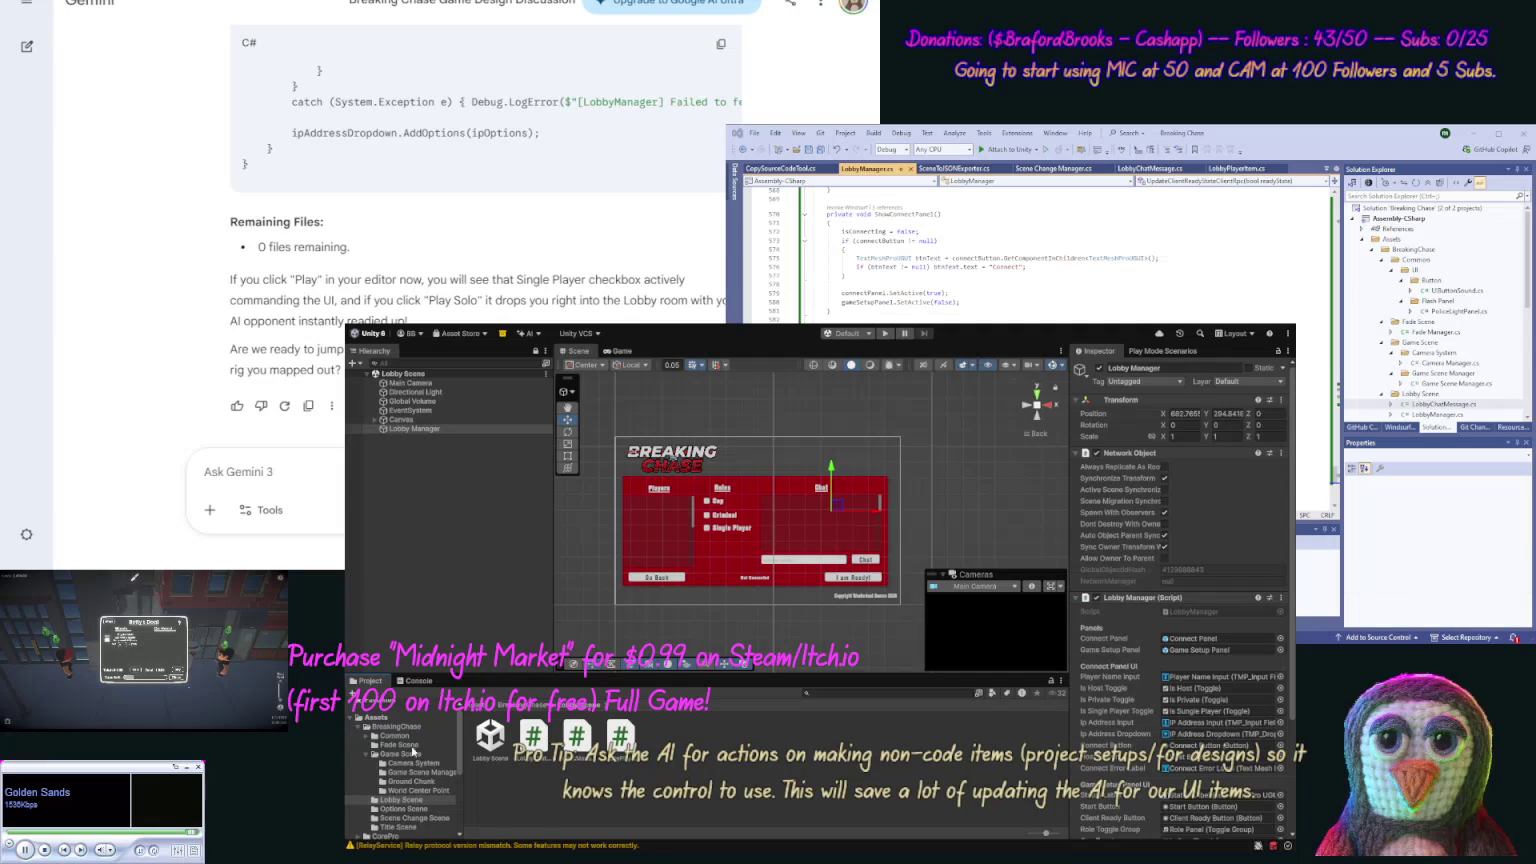
left_click(400, 826)
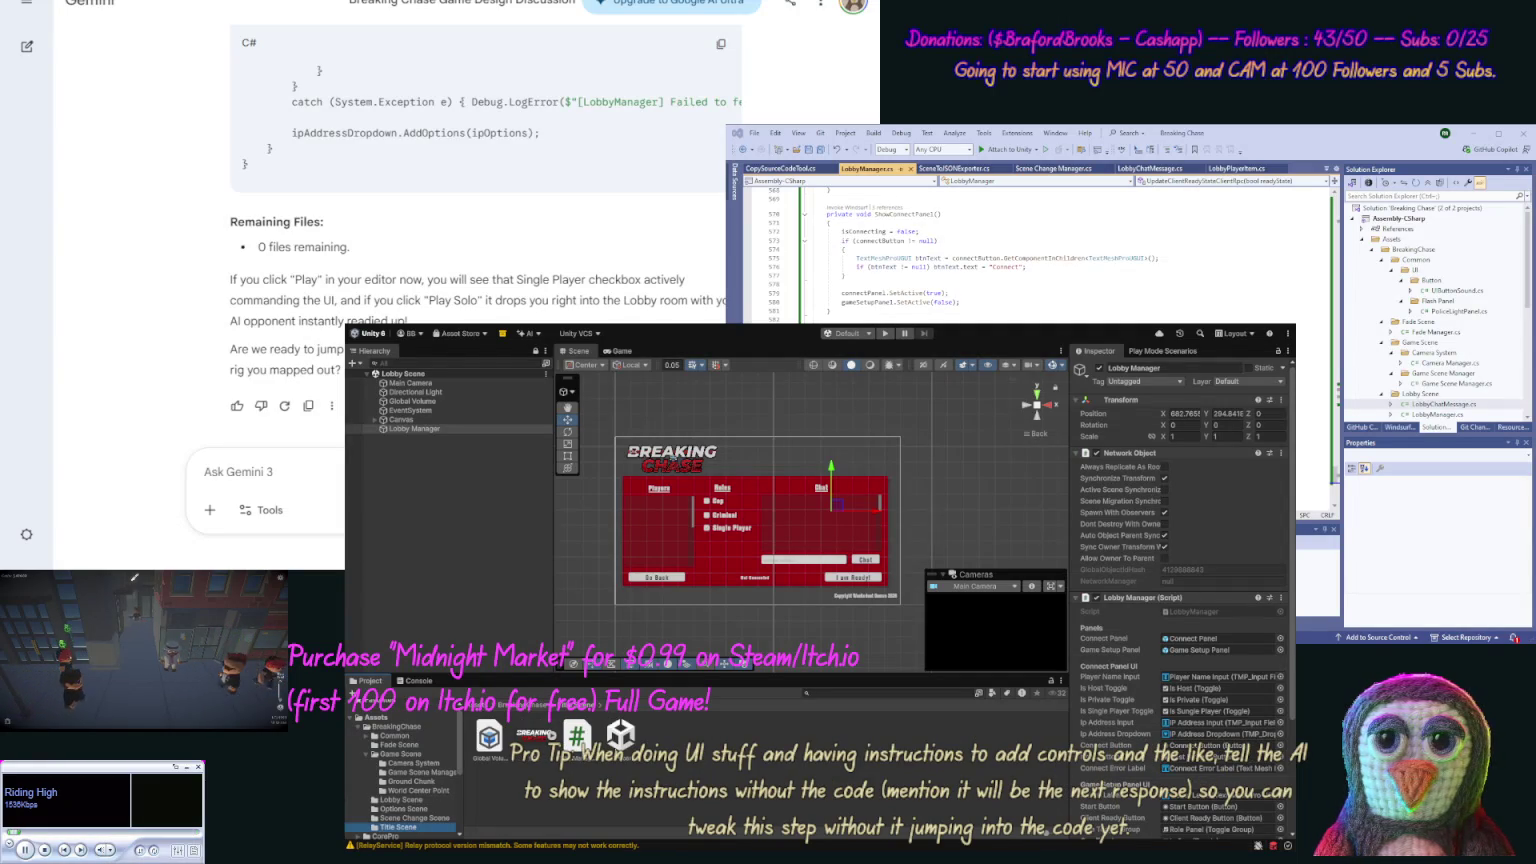
double_click(620, 737)
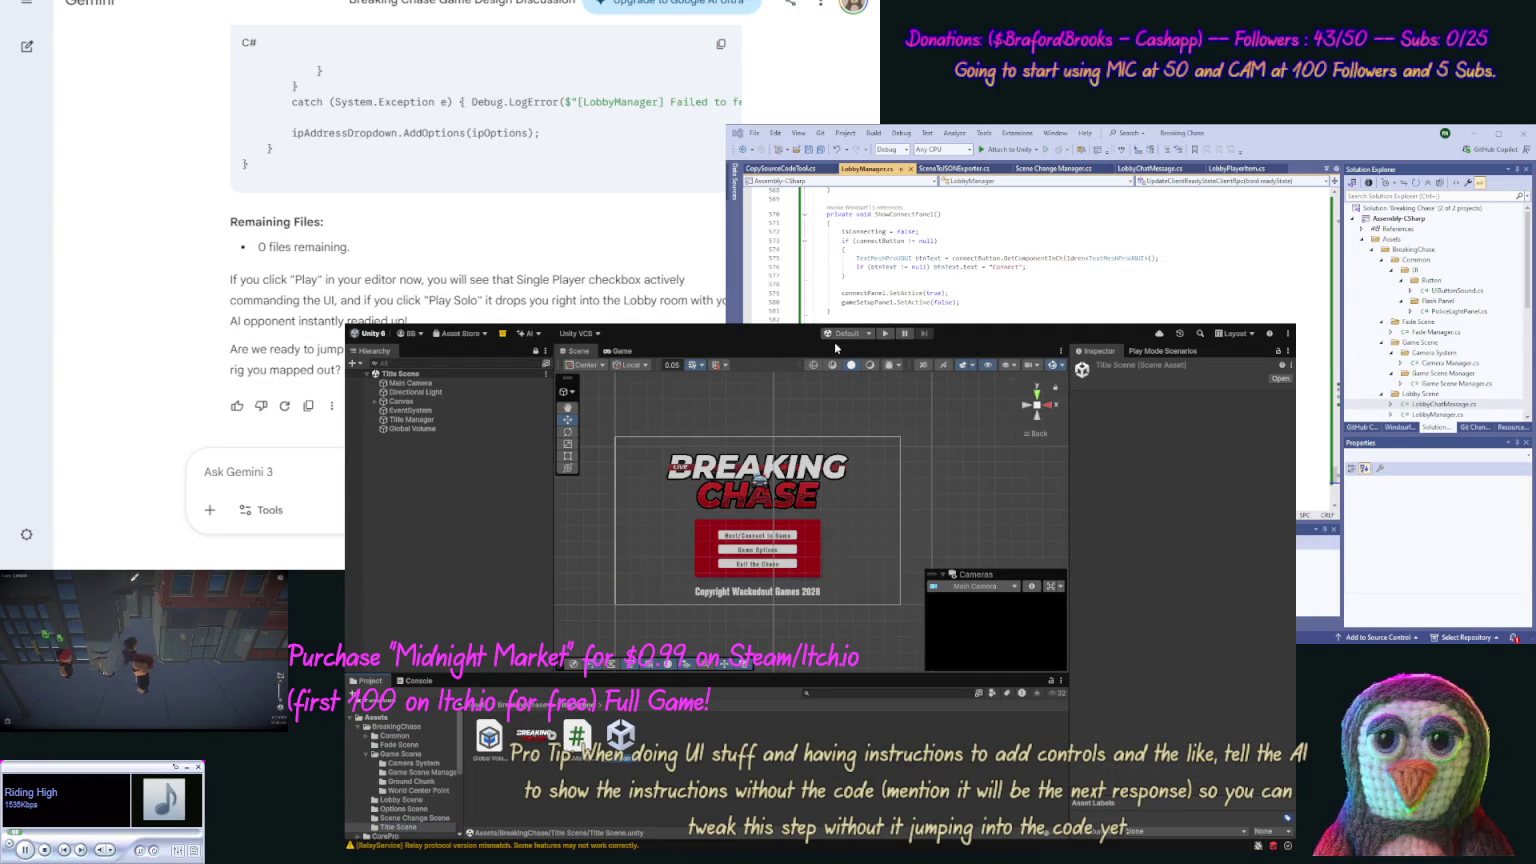
left_click(885, 333)
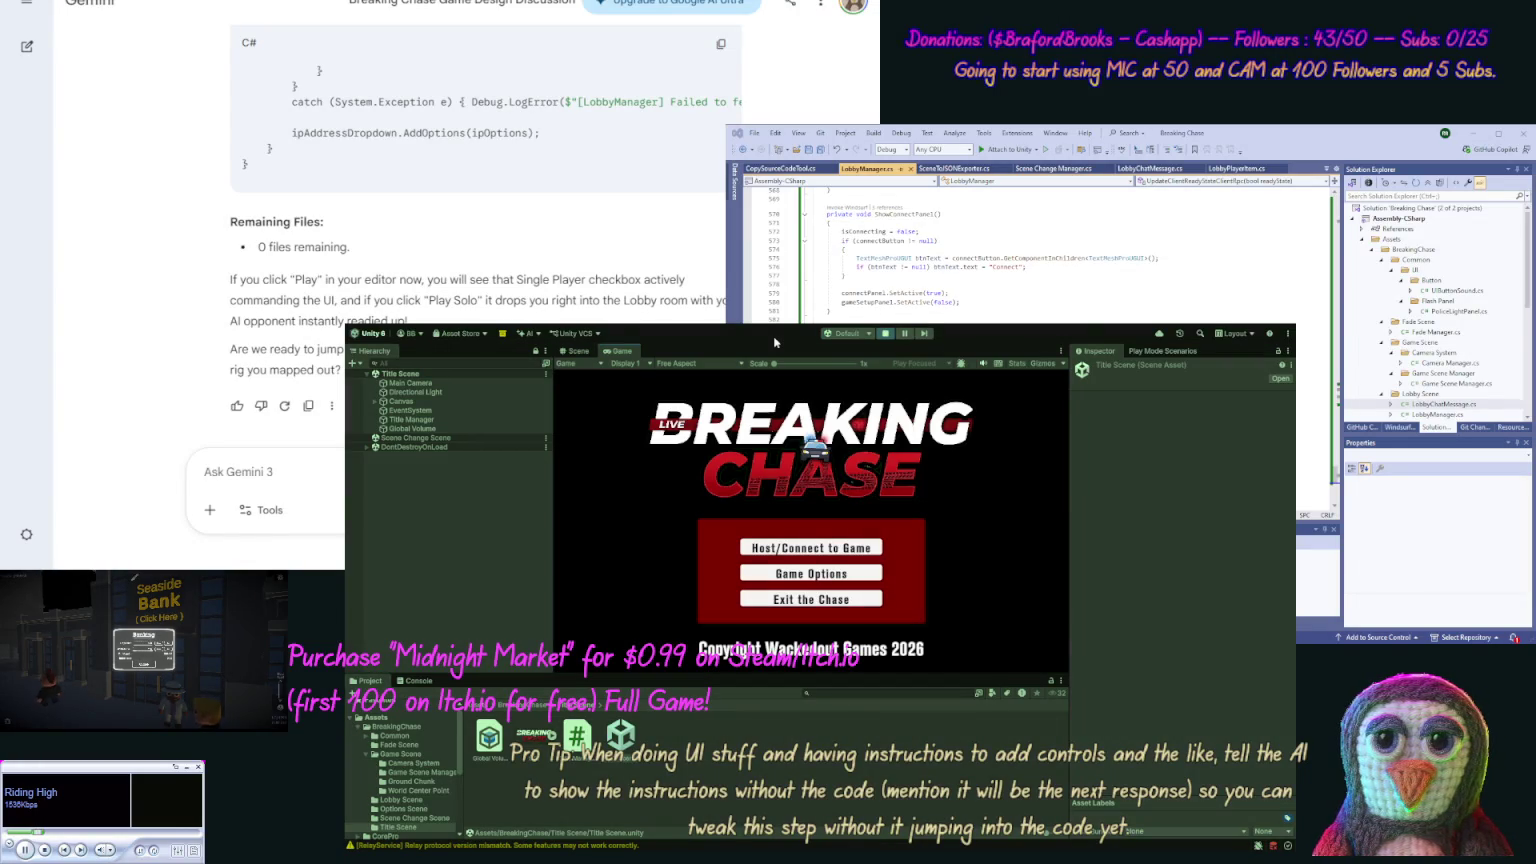
Step: Host a game into the lobby room, check the Console output, and stop the play test
left_click(803, 546)
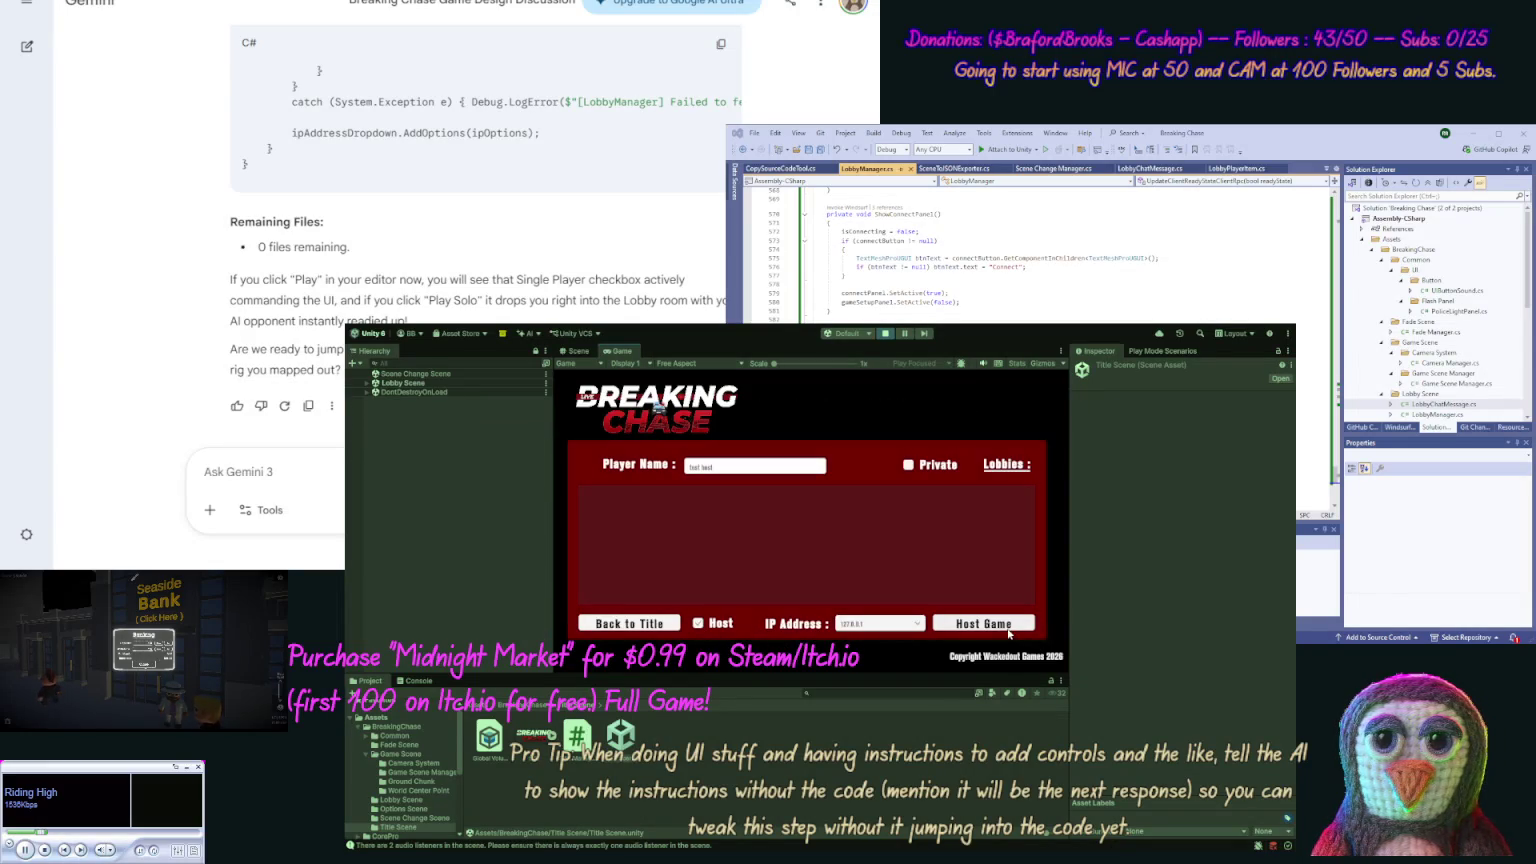
left_click(1008, 628)
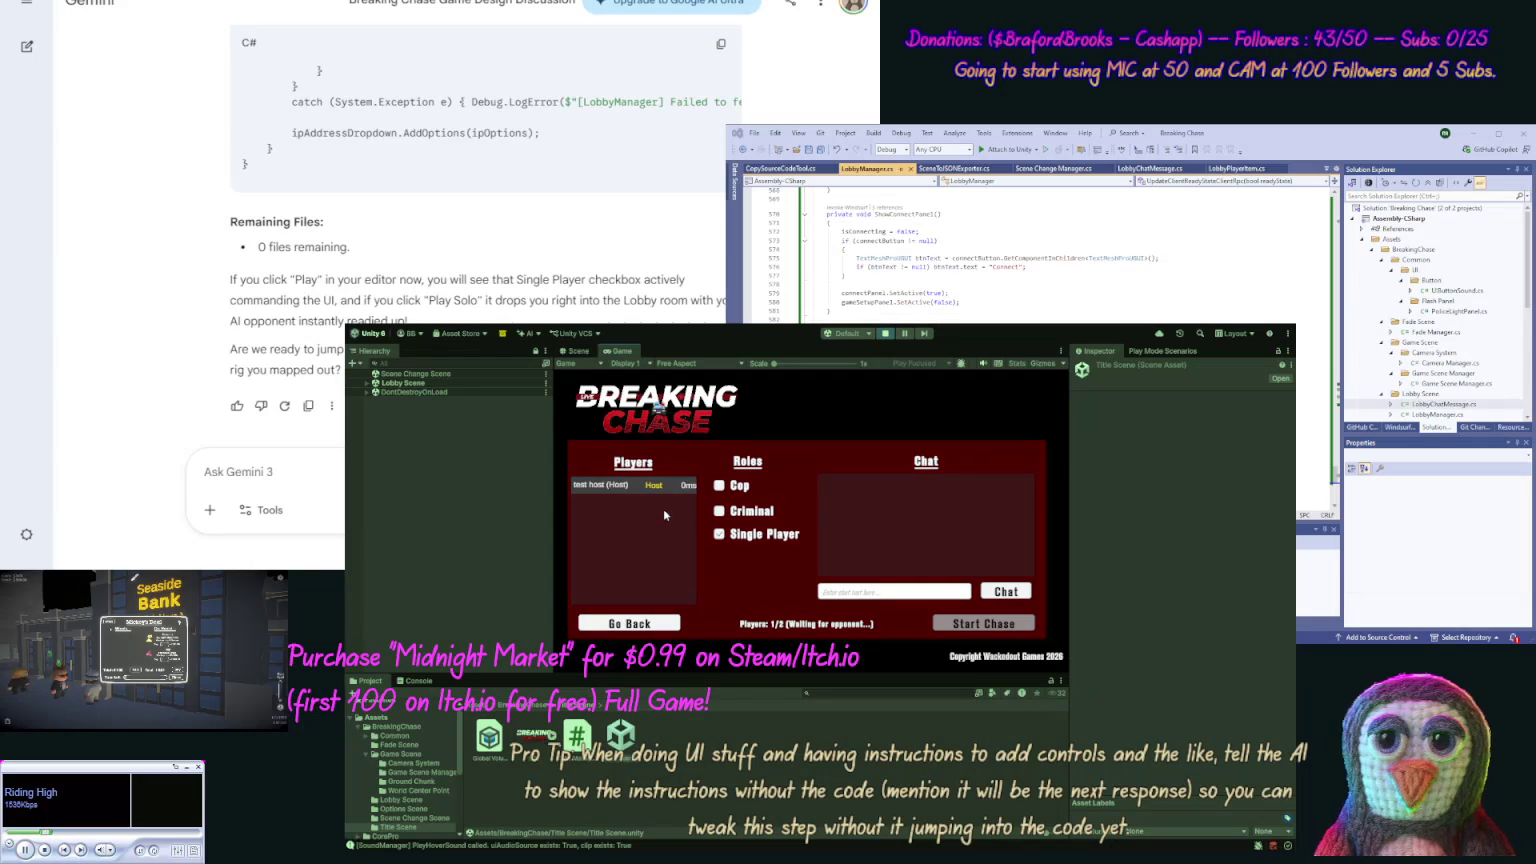
left_click(876, 595)
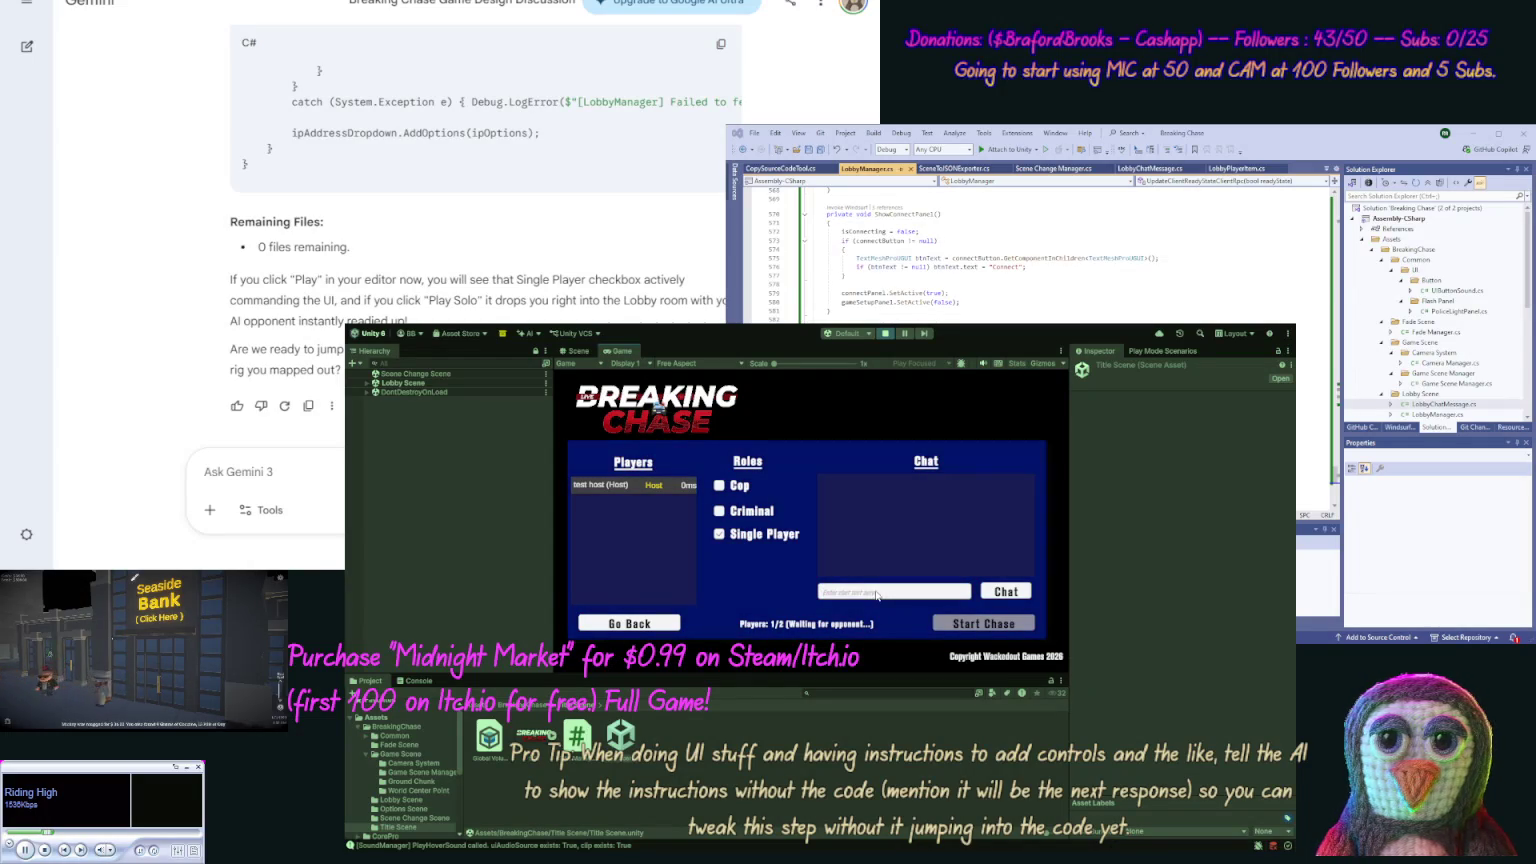
left_click(419, 682)
left_click(887, 333)
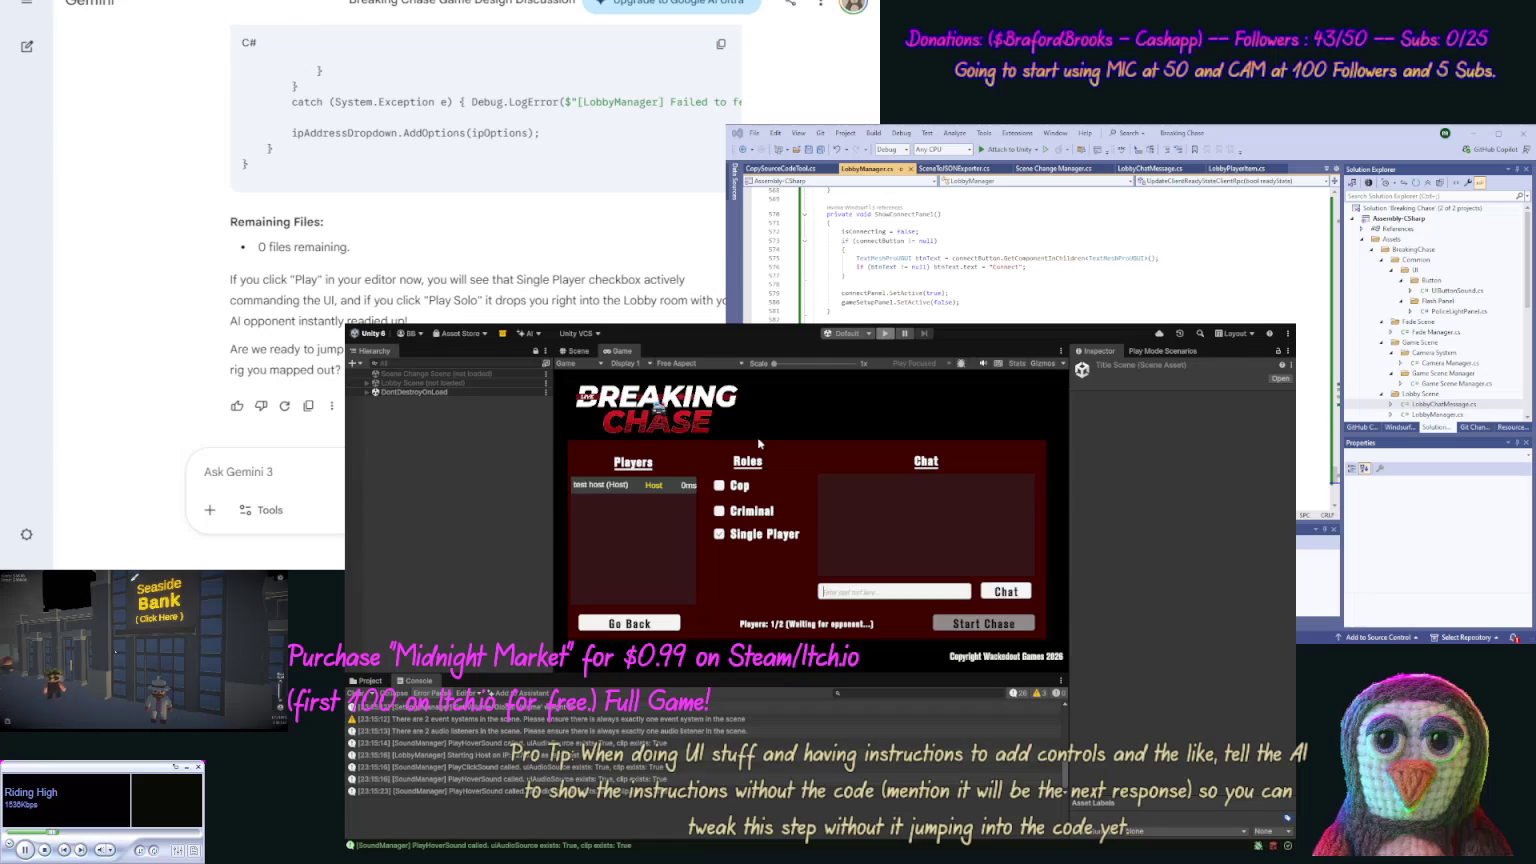
left_click(364, 681)
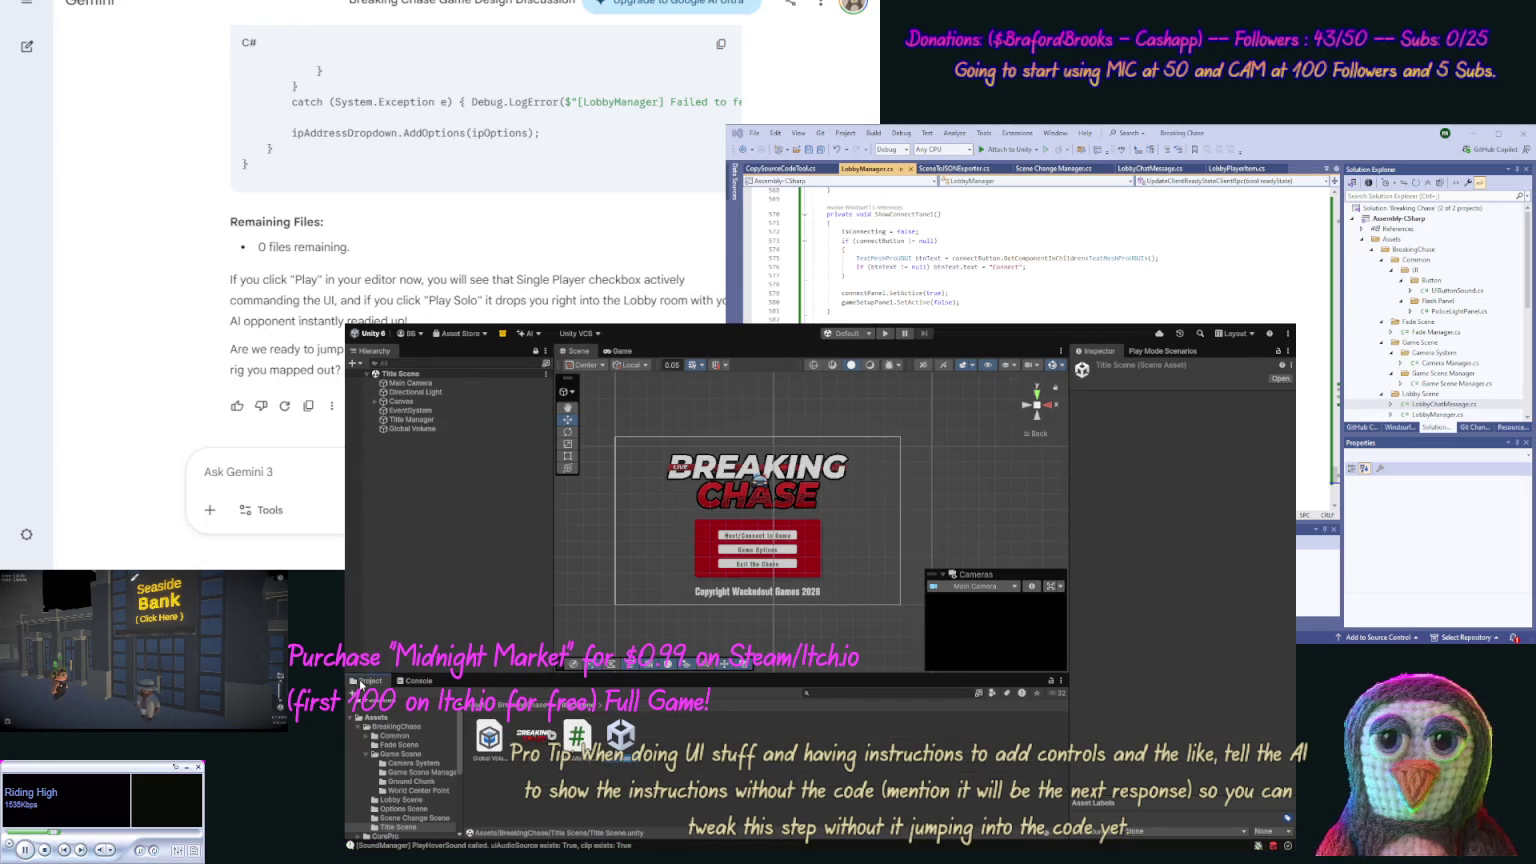
Step: Load the Lobby Scene and select Lobby Manager to view its components
left_click(410, 801)
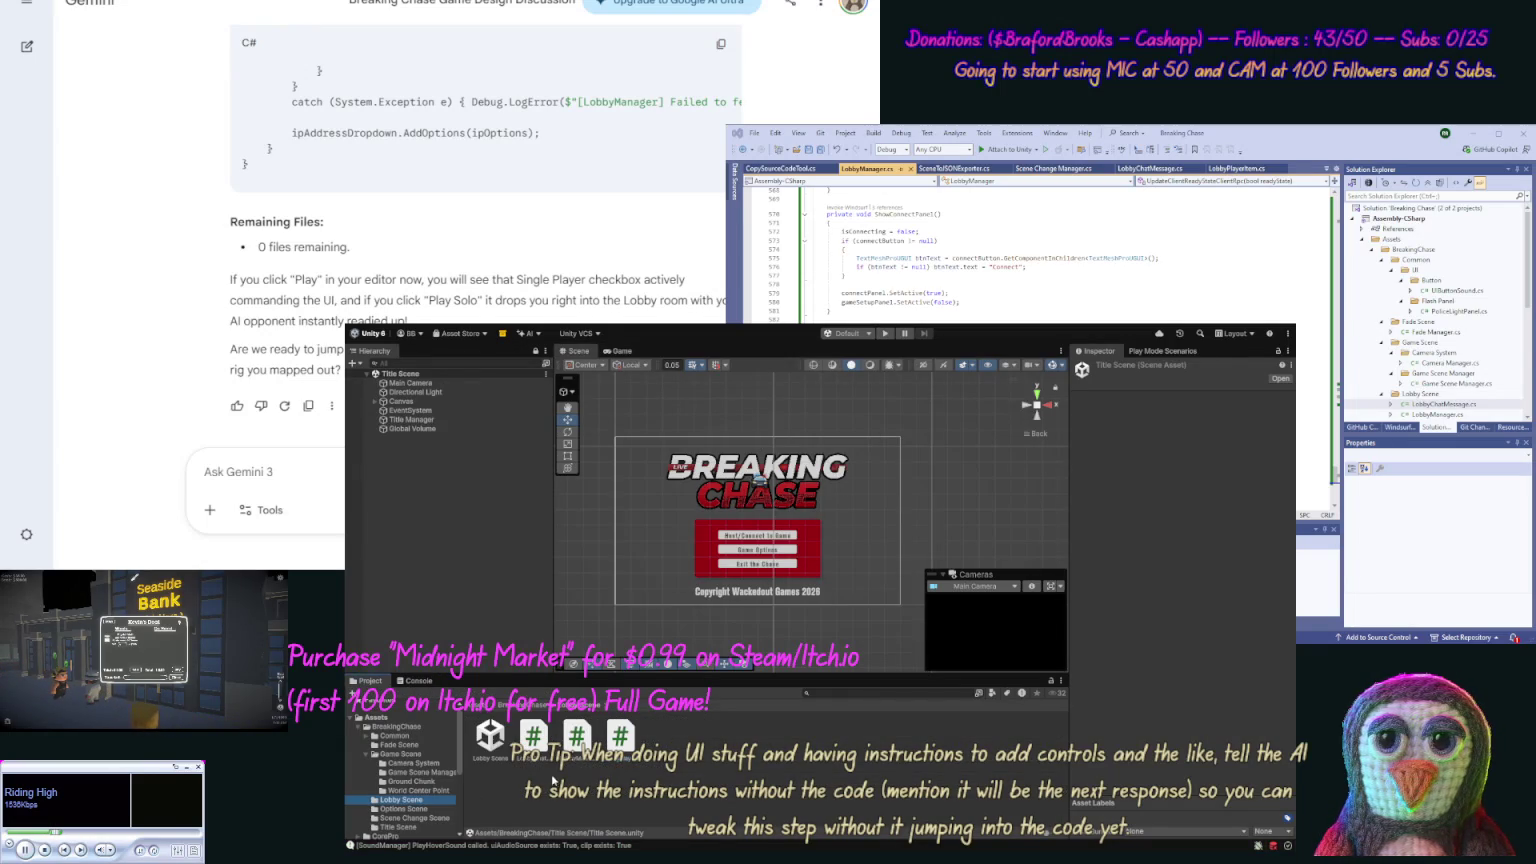
double_click(489, 740)
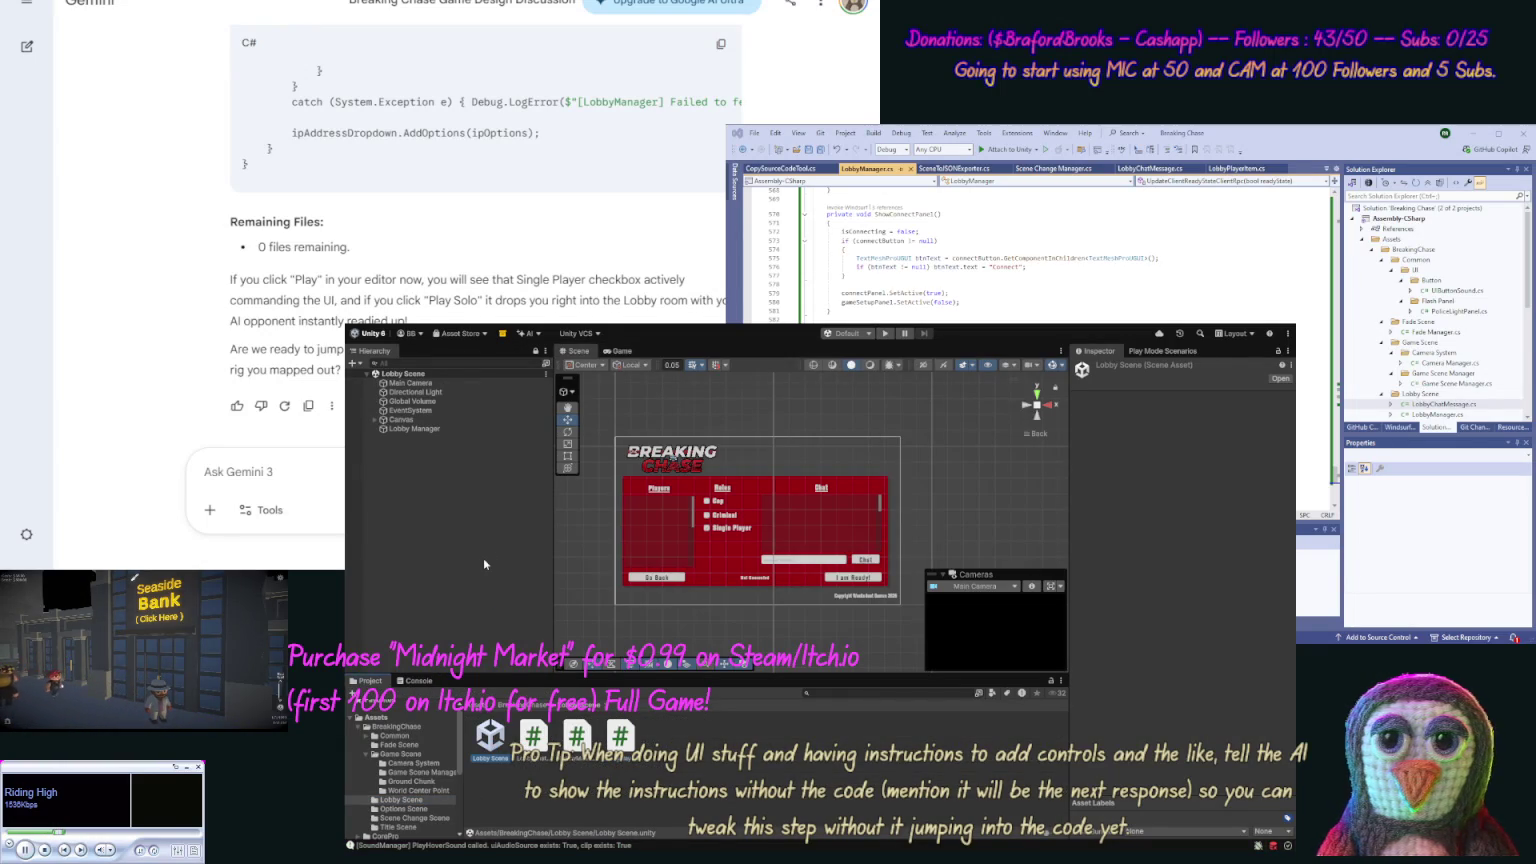
left_click(416, 429)
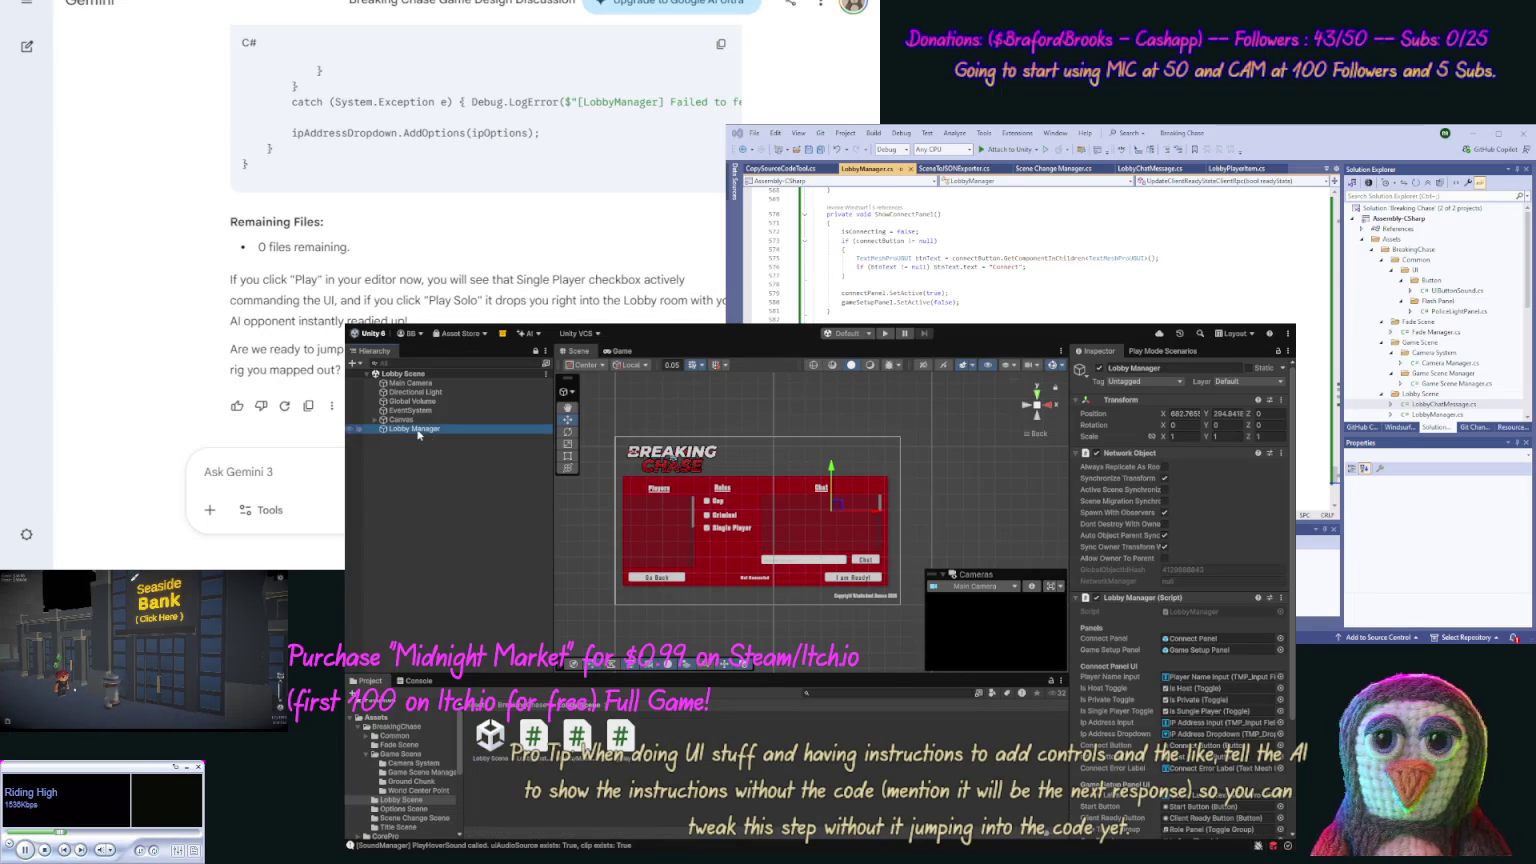
scroll(1291, 770, "down", 3)
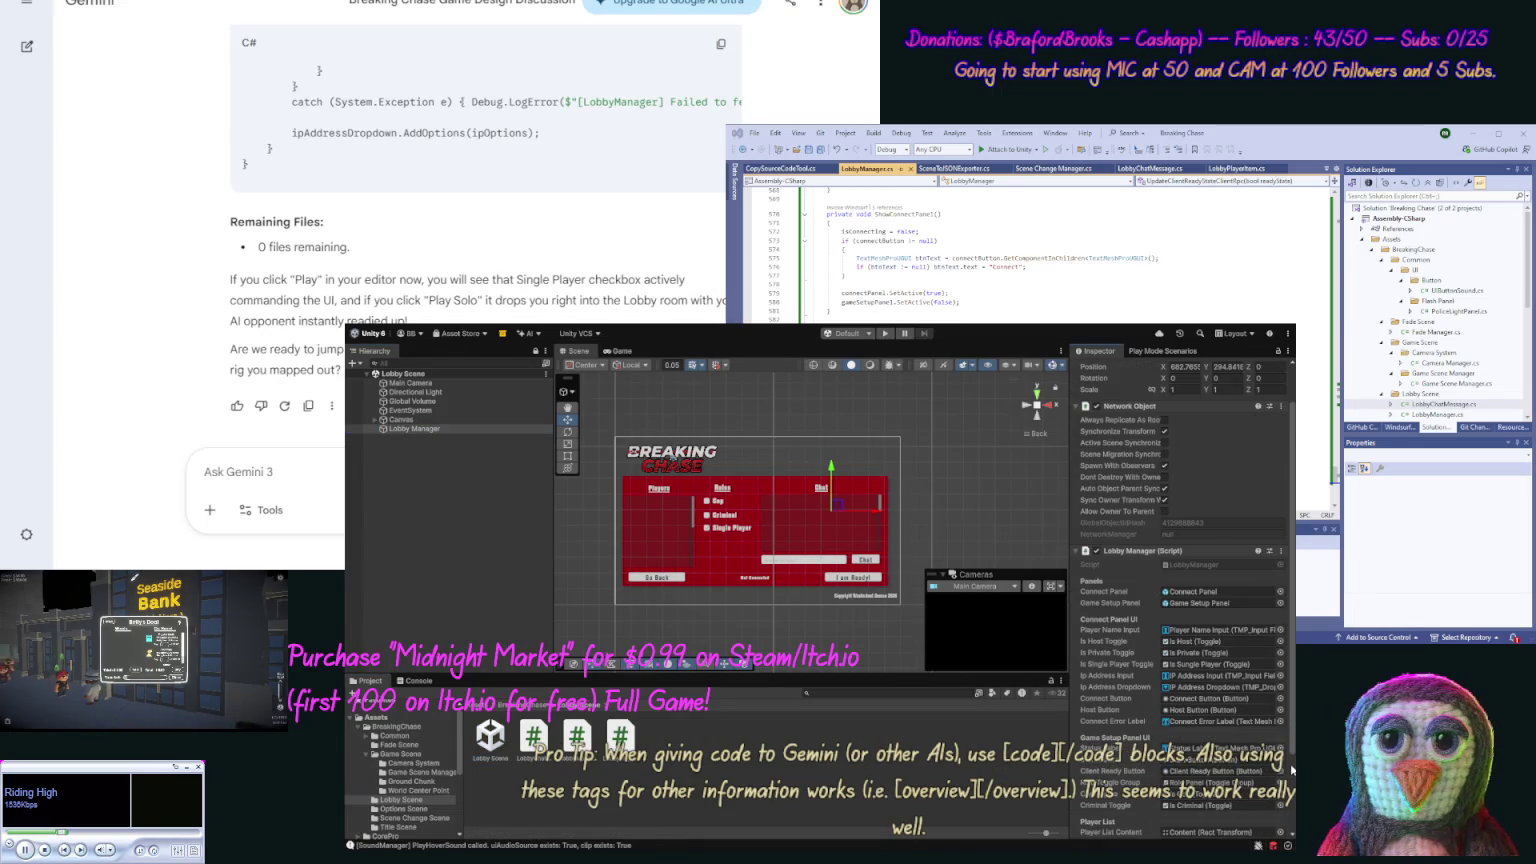
scroll(1291, 770, "down", 2)
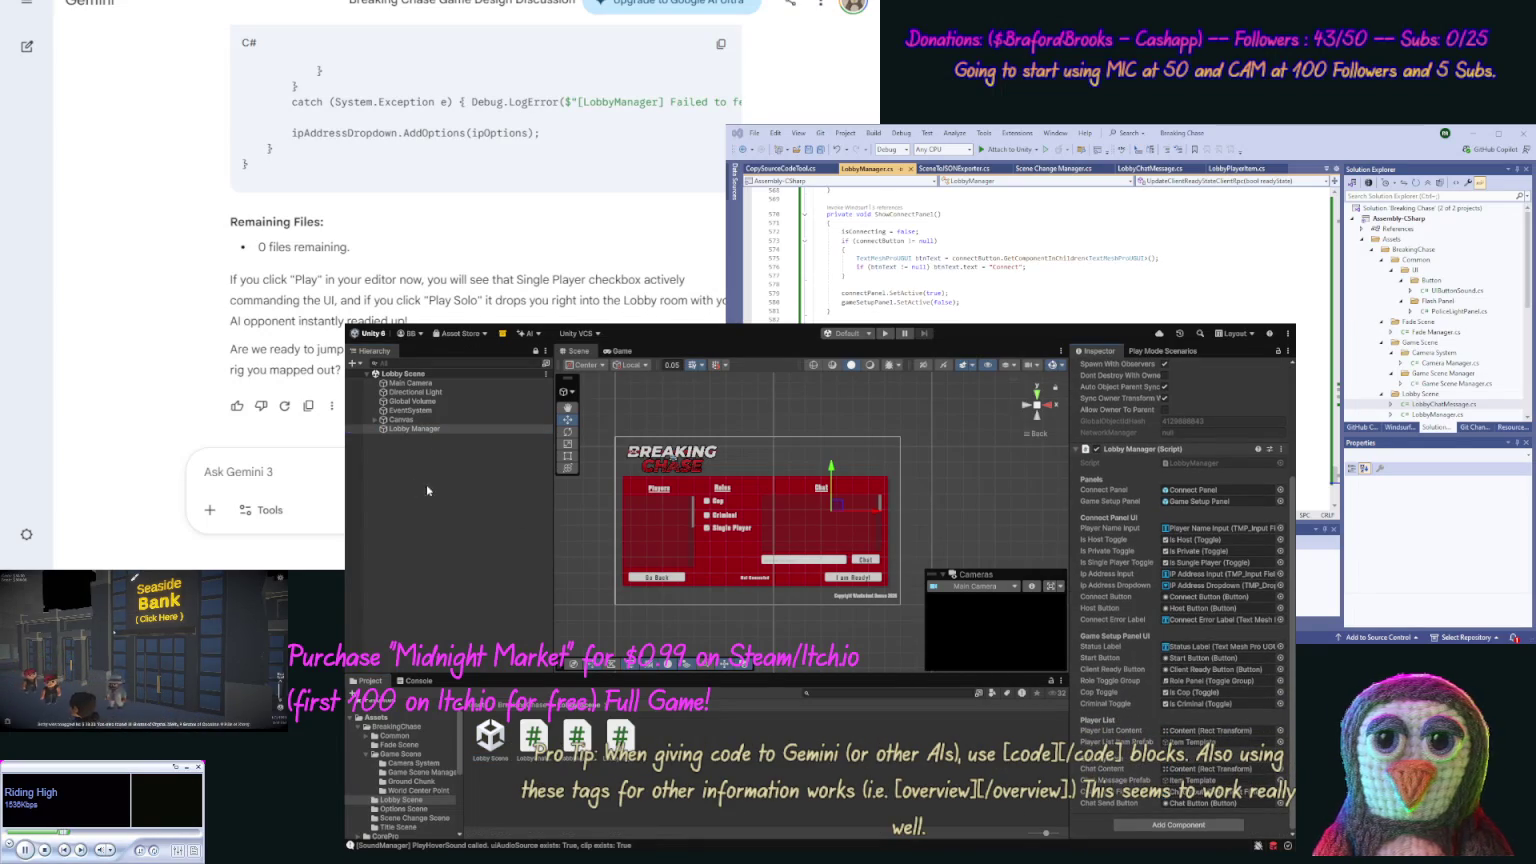
Step: Expand Canvas > Main Panel > Game Setup Panel > Menu Items > Role Panel and select Is Single Player
left_click(374, 419)
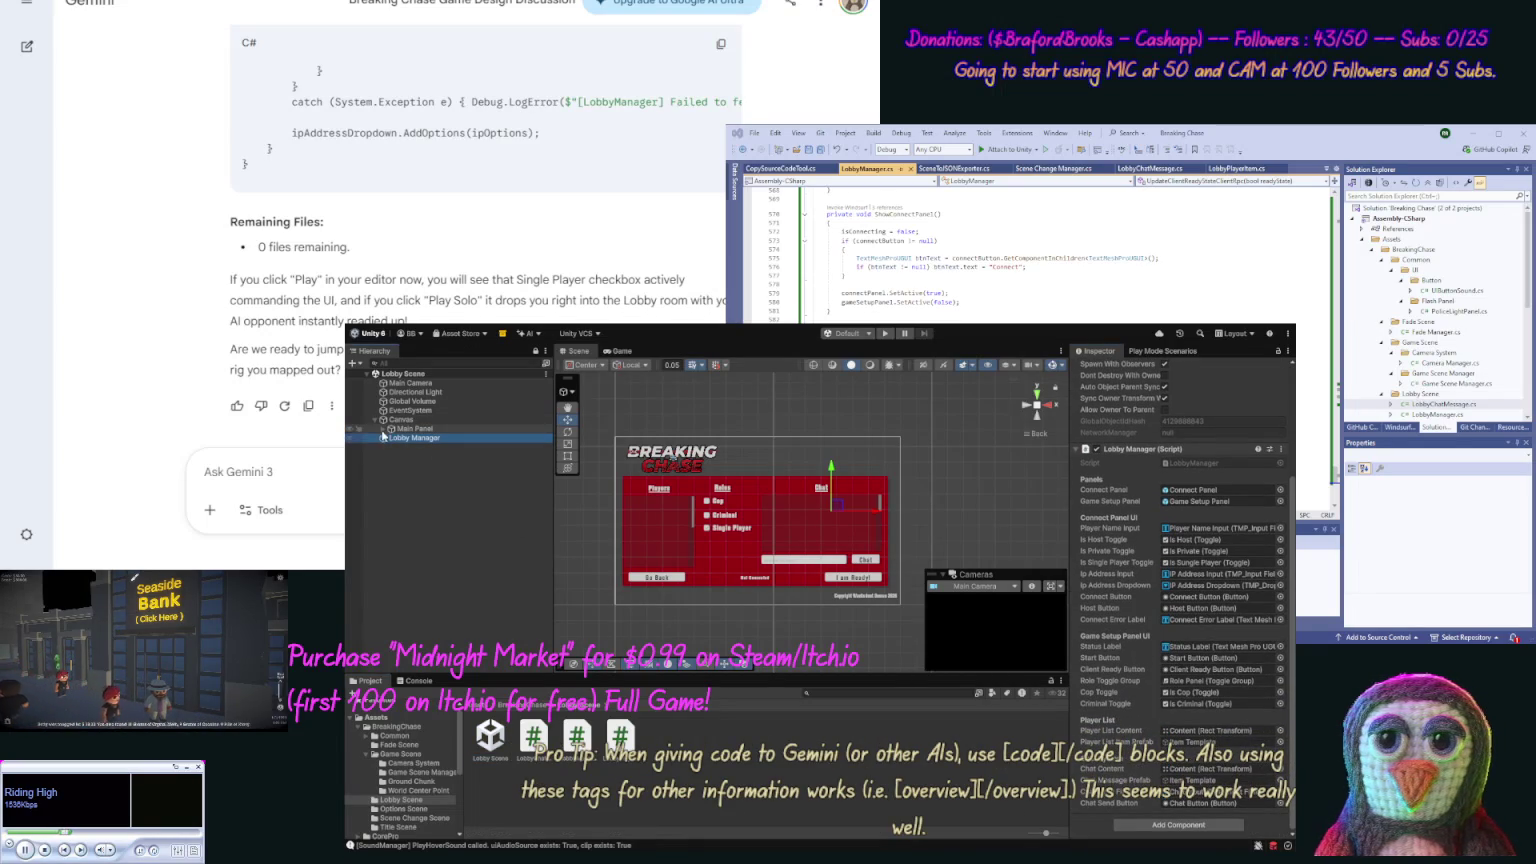
left_click(383, 429)
left_click(391, 456)
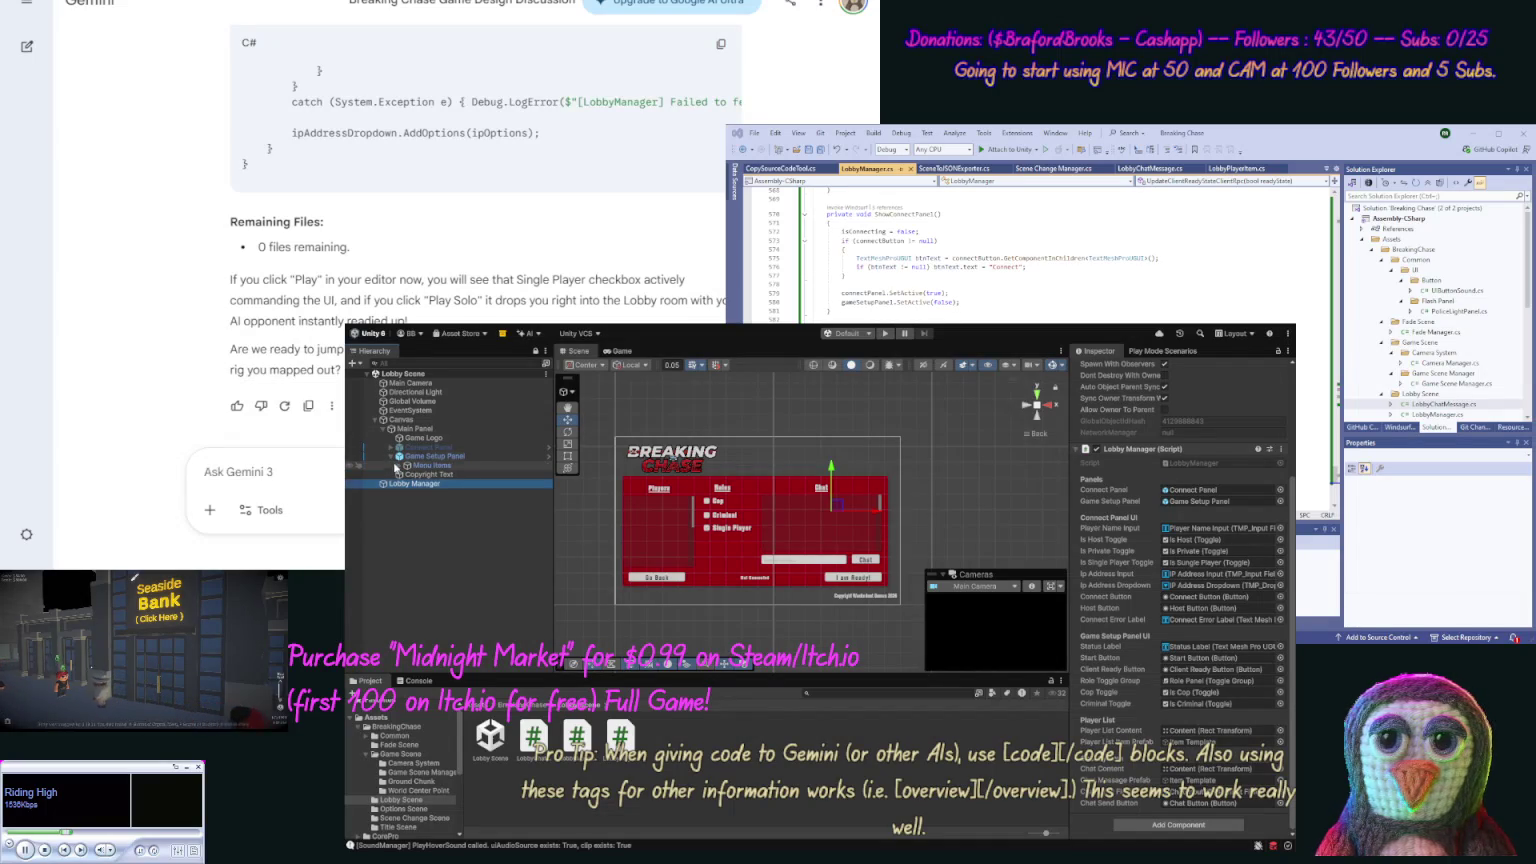
left_click(399, 466)
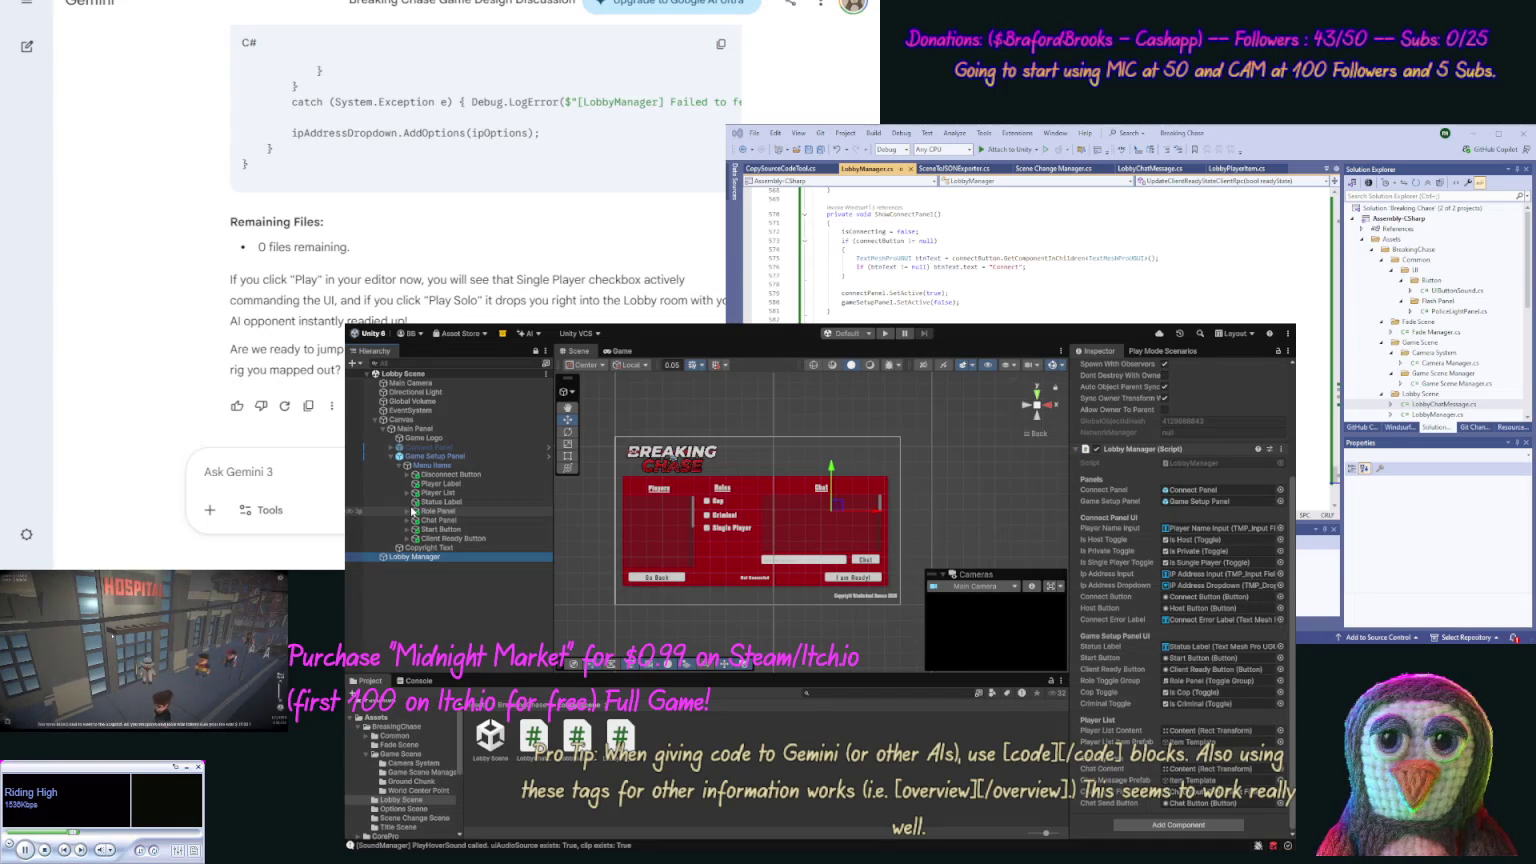
left_click(408, 511)
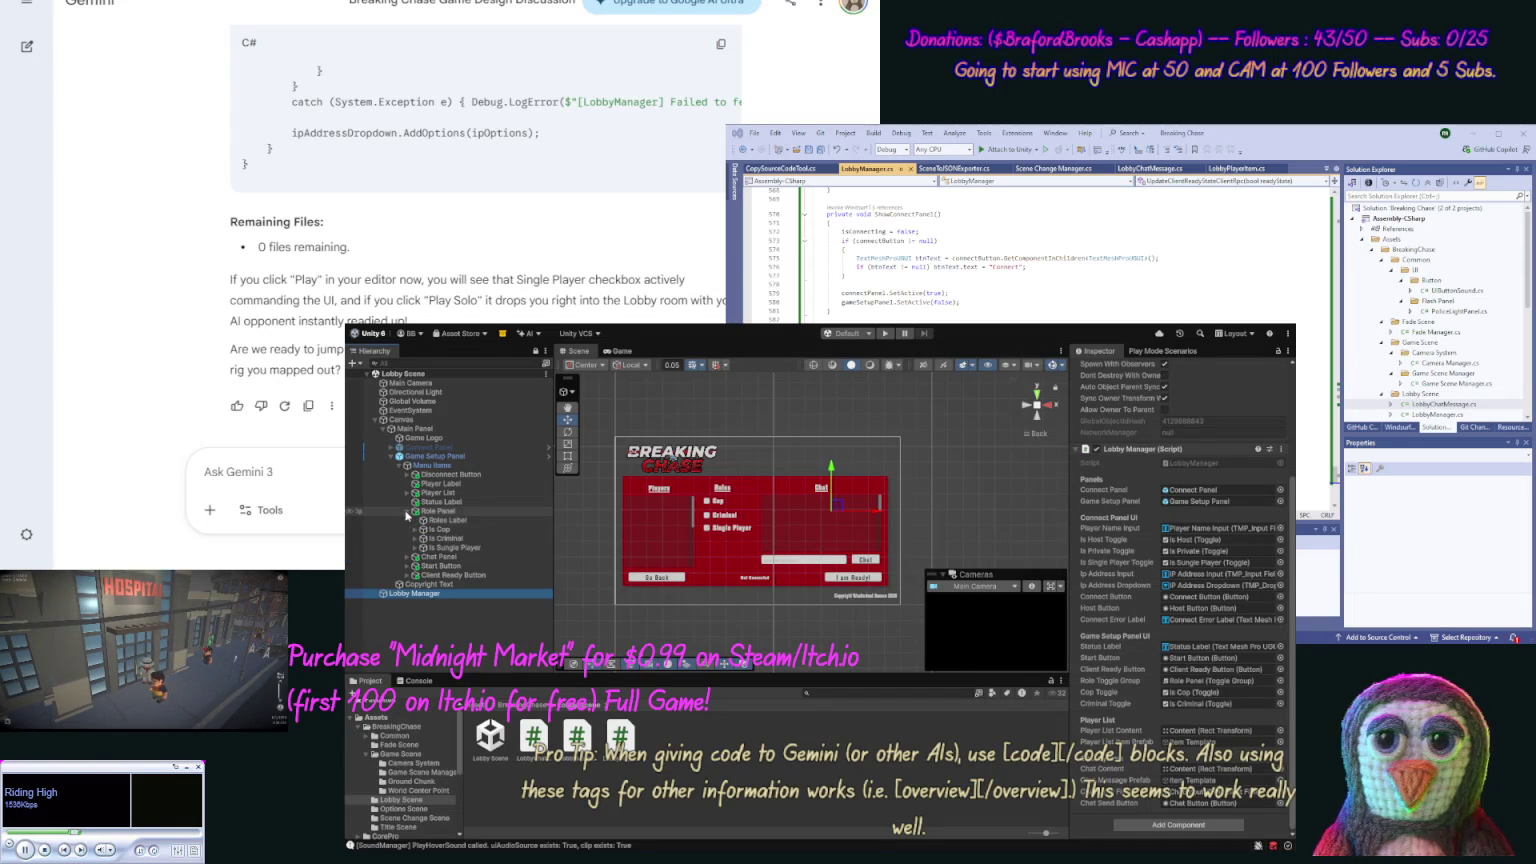
left_click(436, 548)
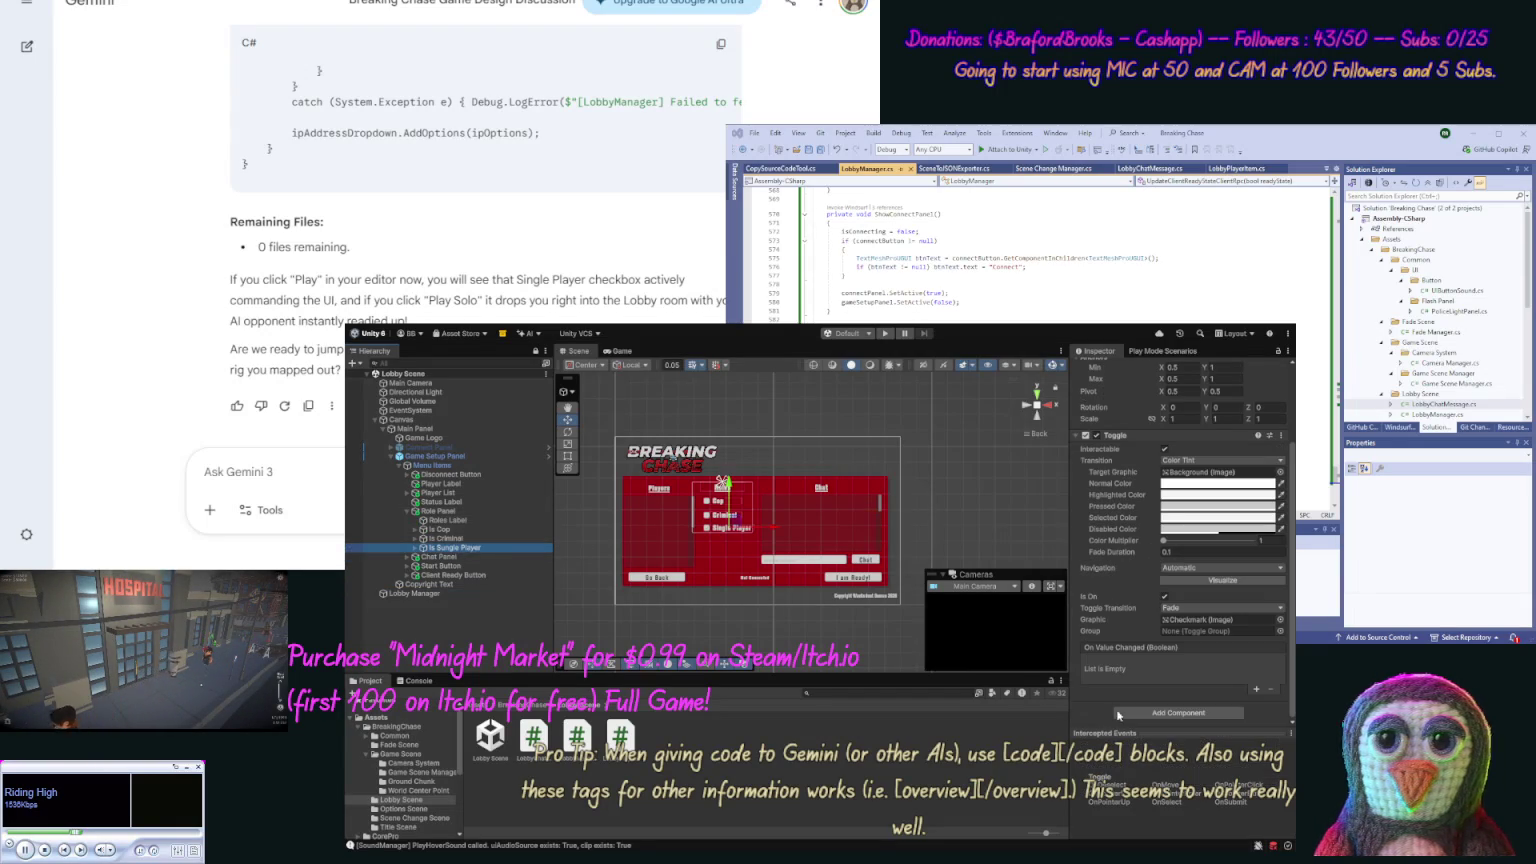
Step: Add an On Value Changed entry to the Is Single Player toggle targeting Lobby Manager
left_click(1258, 691)
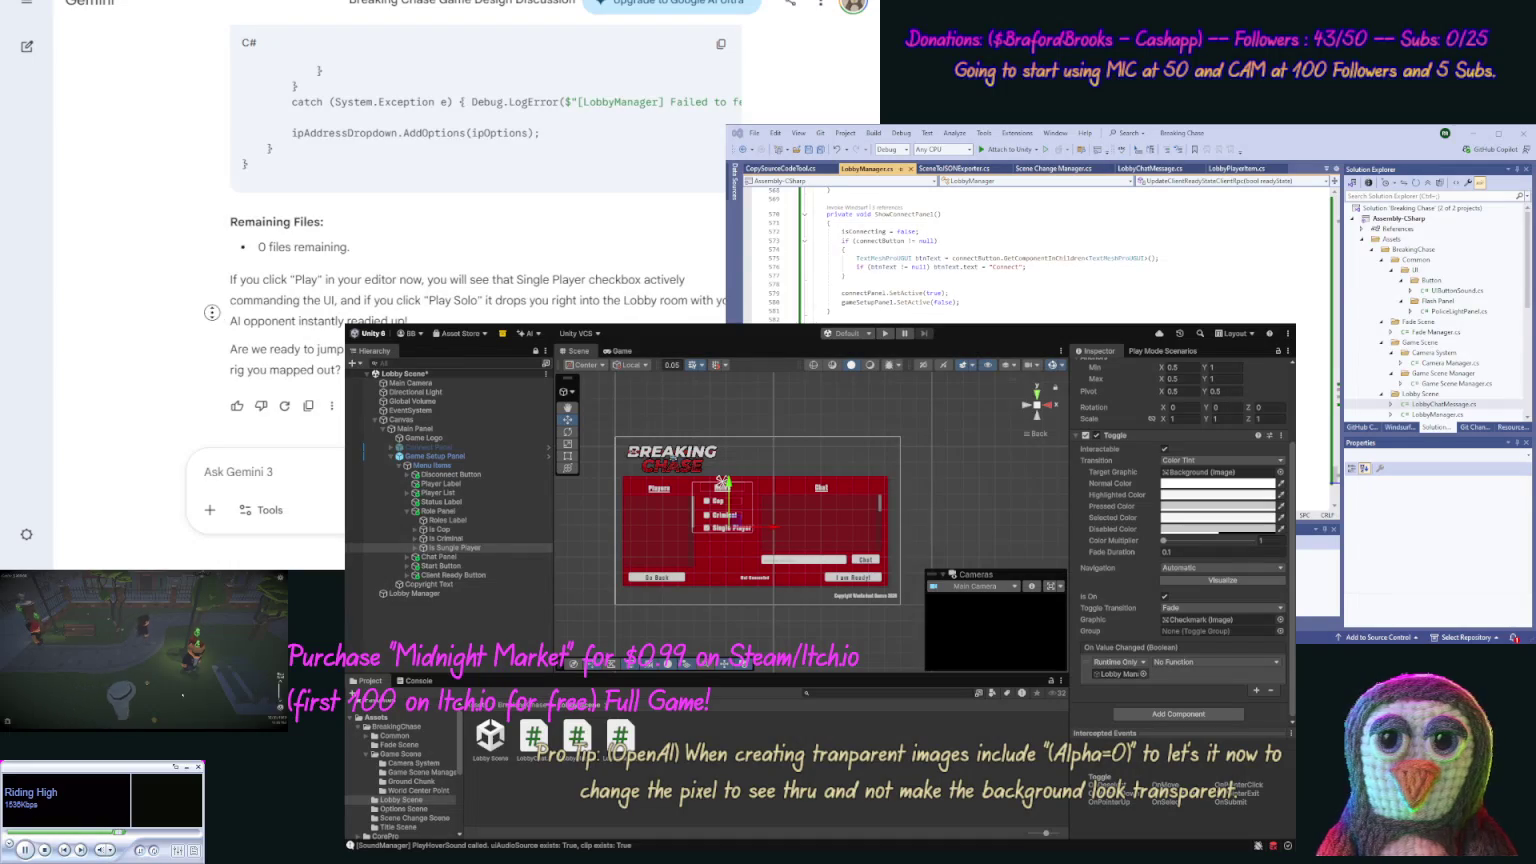
Step: Scroll Gemini's chat up to the start of the reply about the missing OnValueChanged listener
scroll(203, 235, "up", 10)
scroll(203, 235, "up", 10)
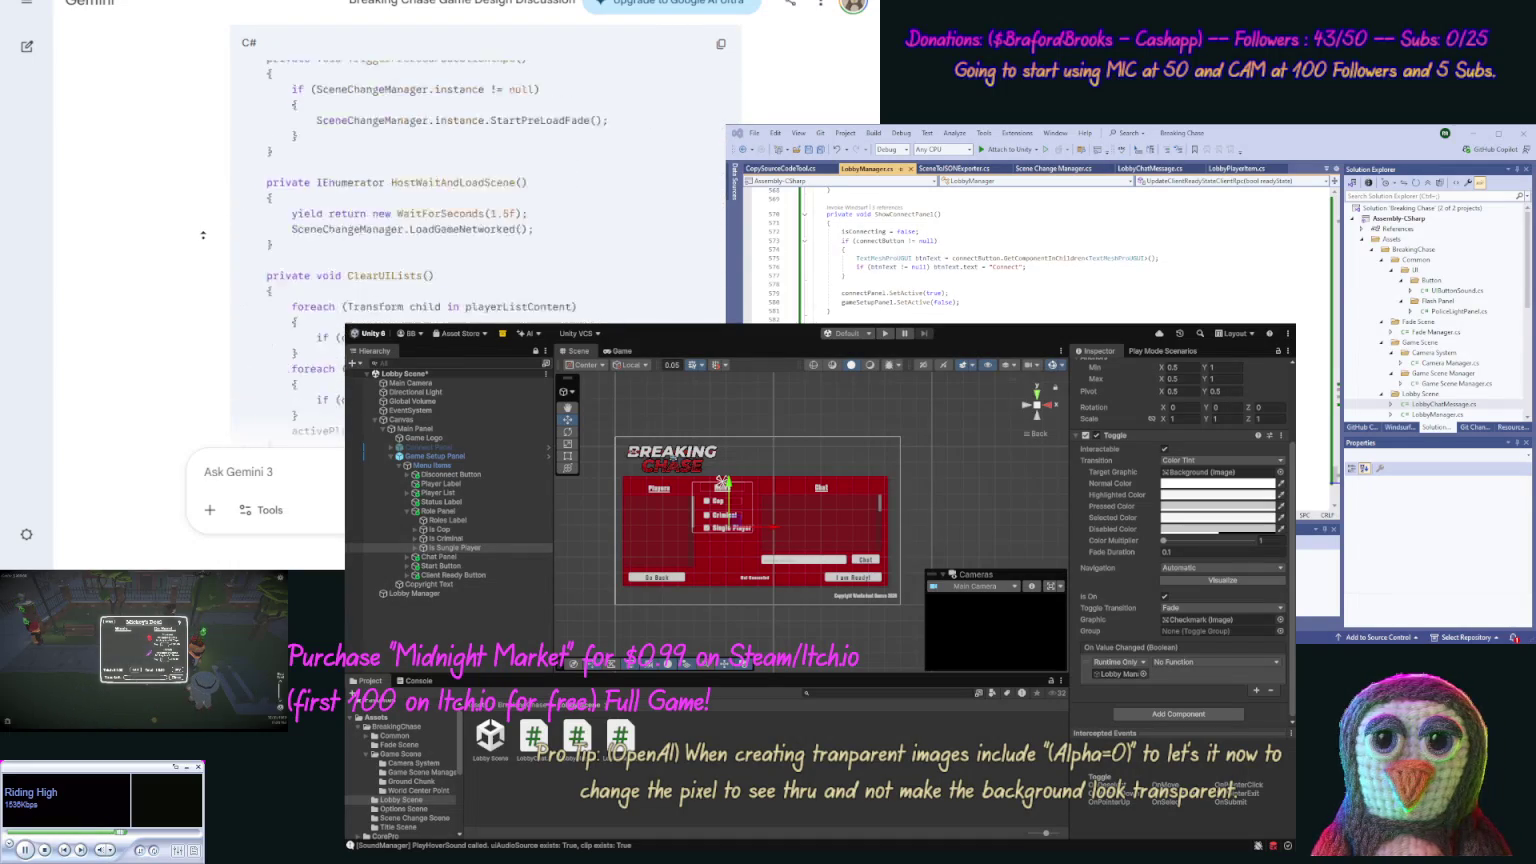
scroll(203, 235, "up", 10)
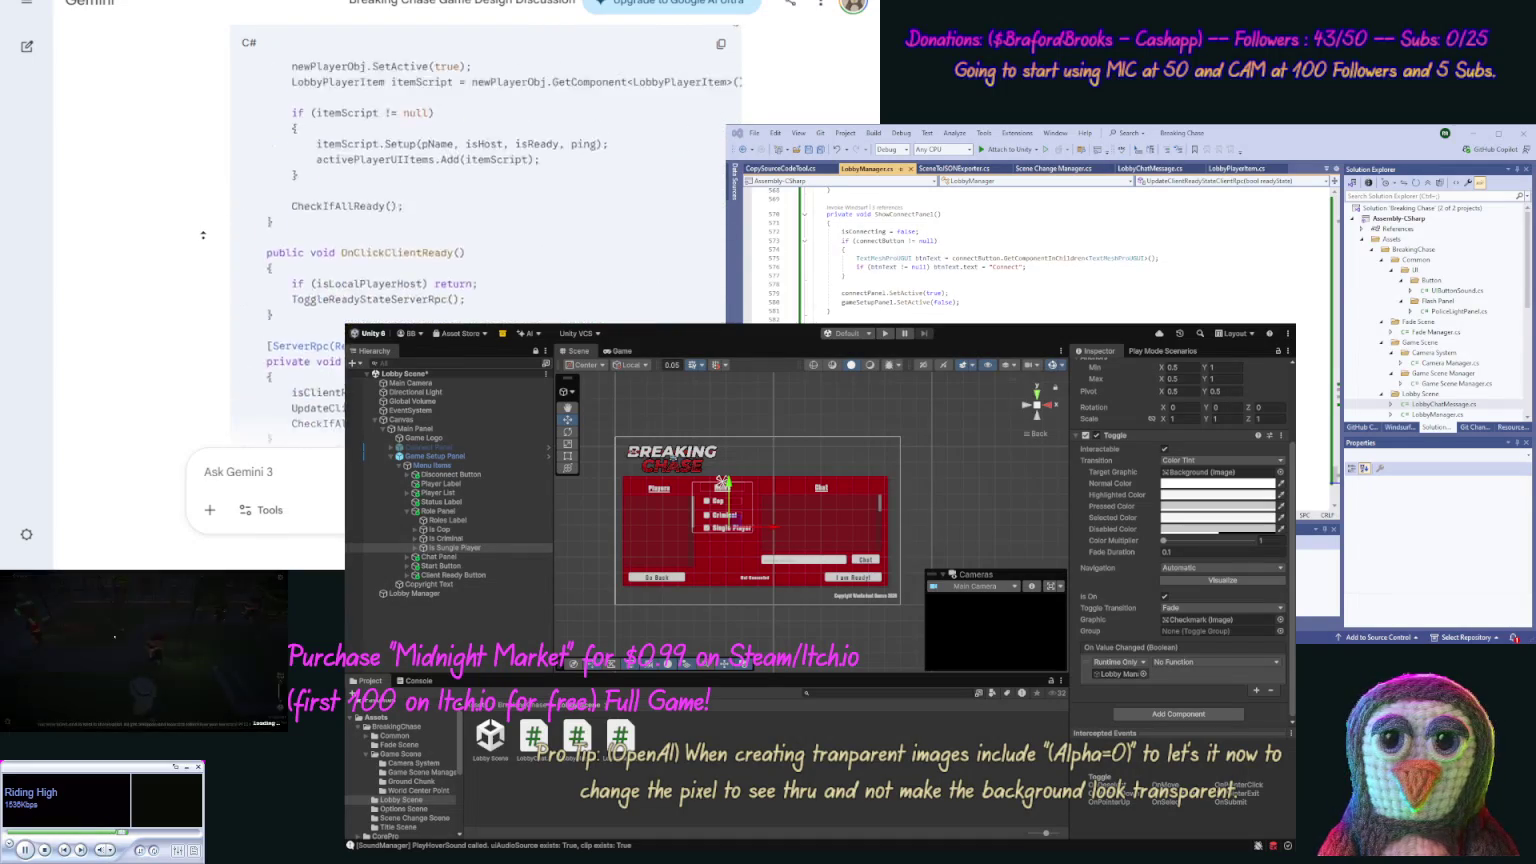
scroll(191, 225, "up", 10)
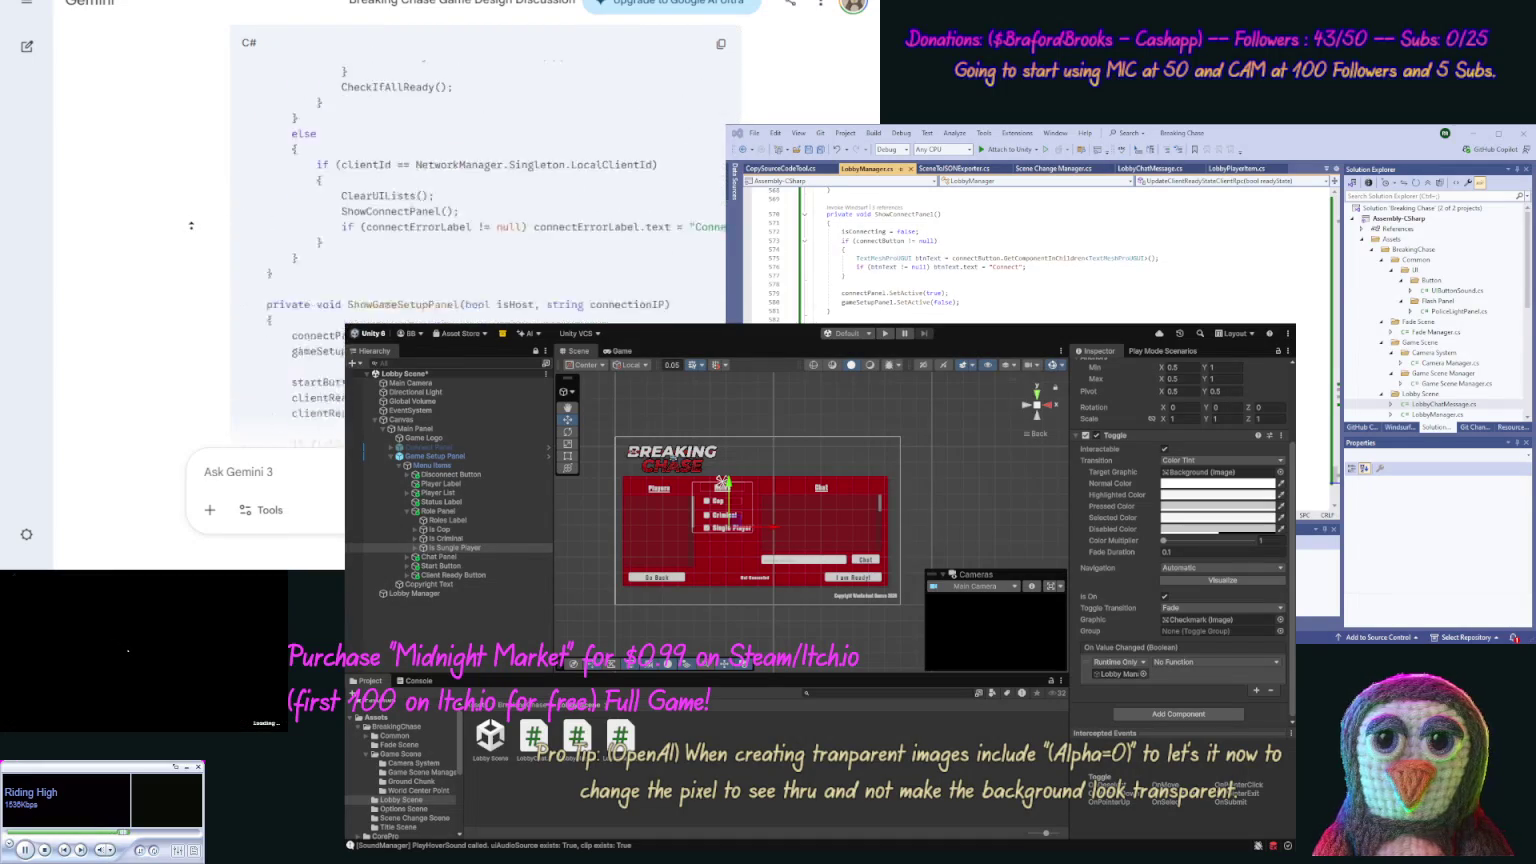
scroll(191, 225, "up", 10)
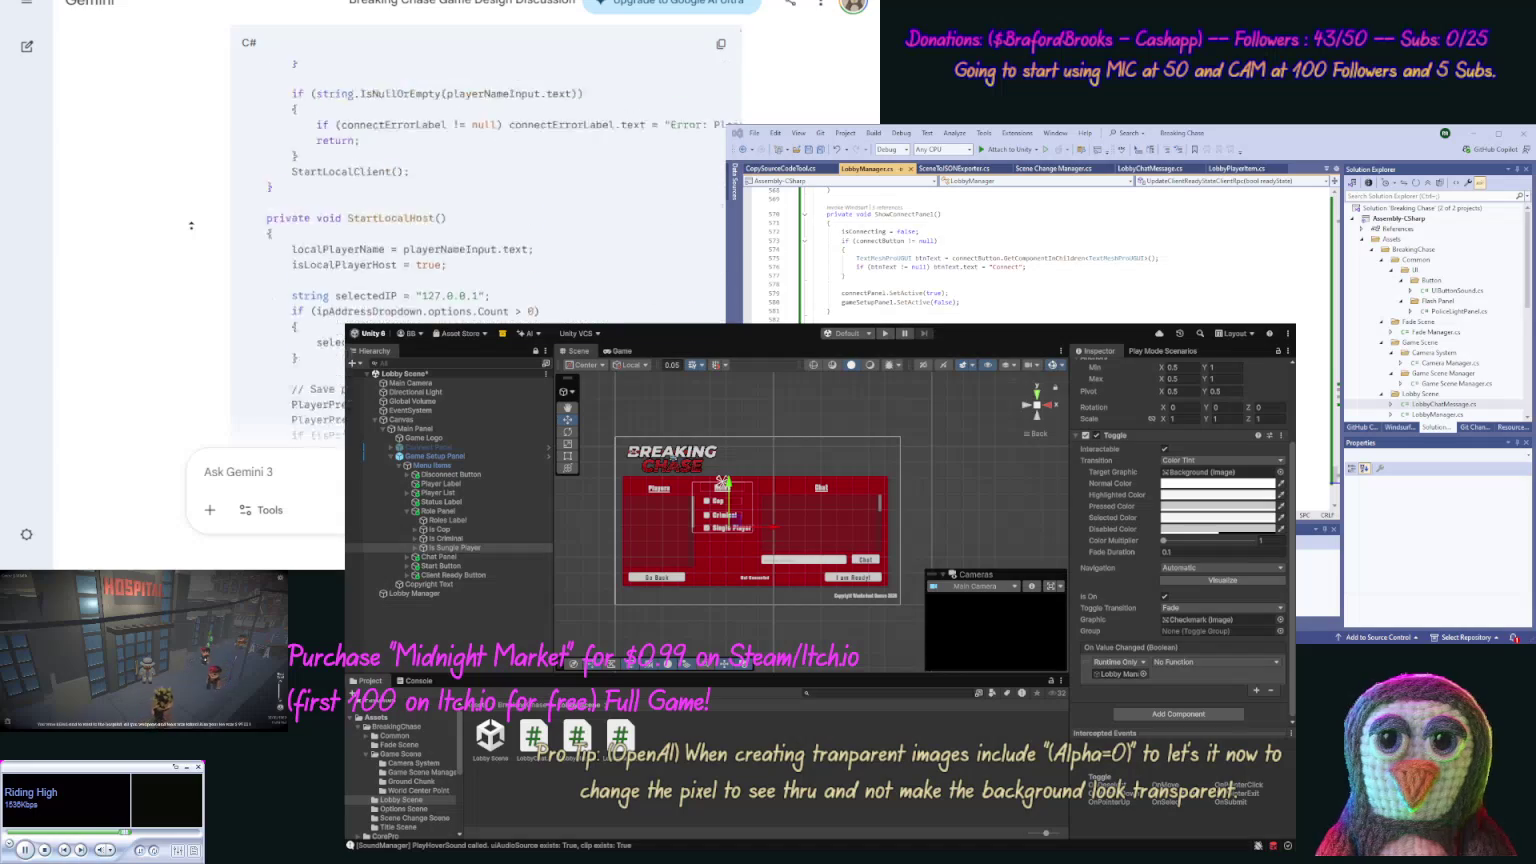
scroll(184, 221, "up", 10)
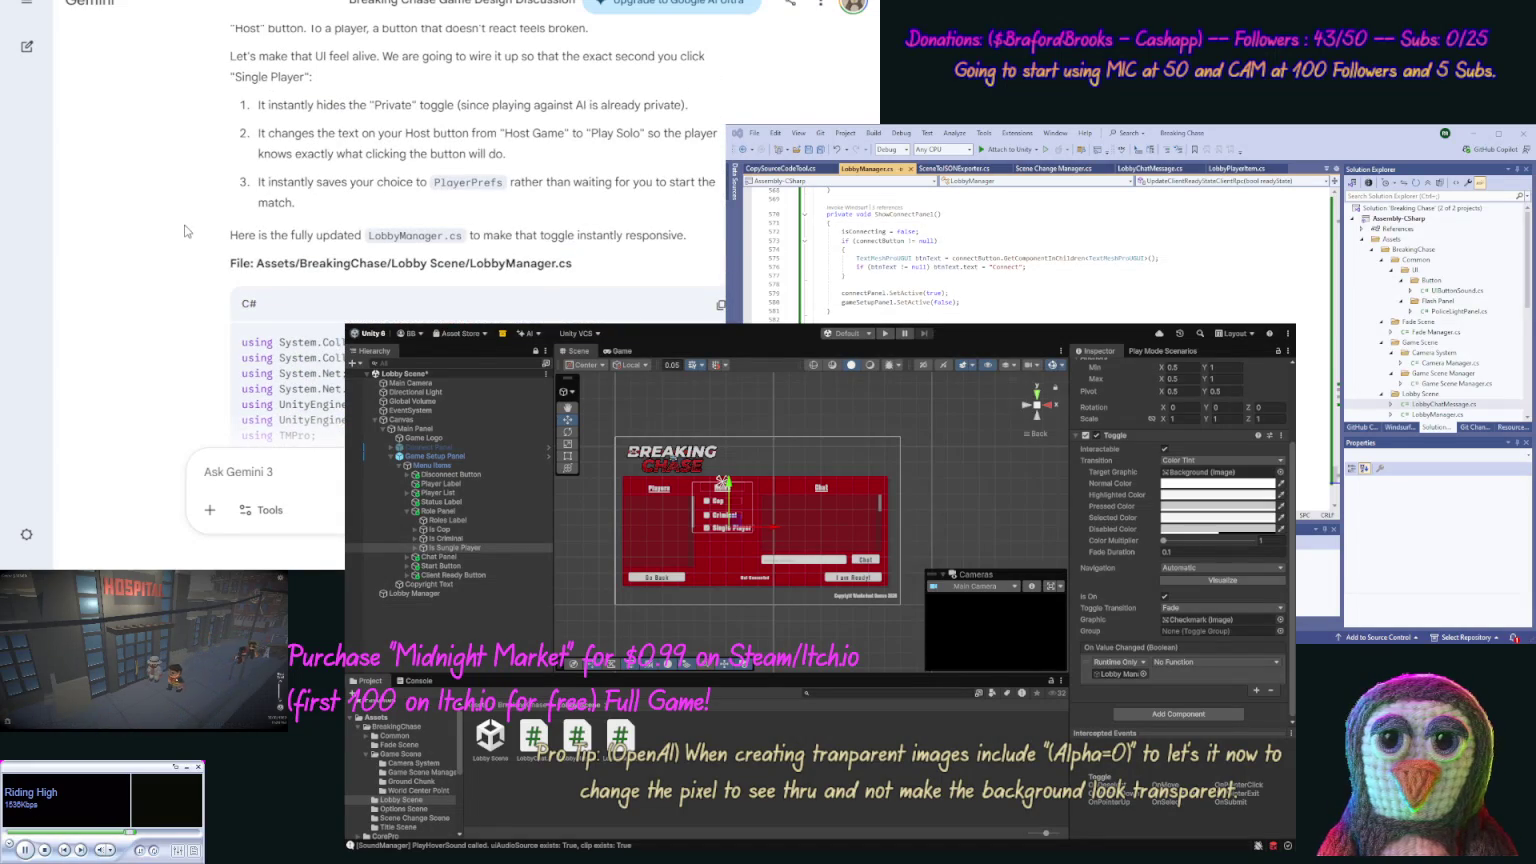
scroll(184, 225, "up", 1)
scroll(192, 192, "up", 1)
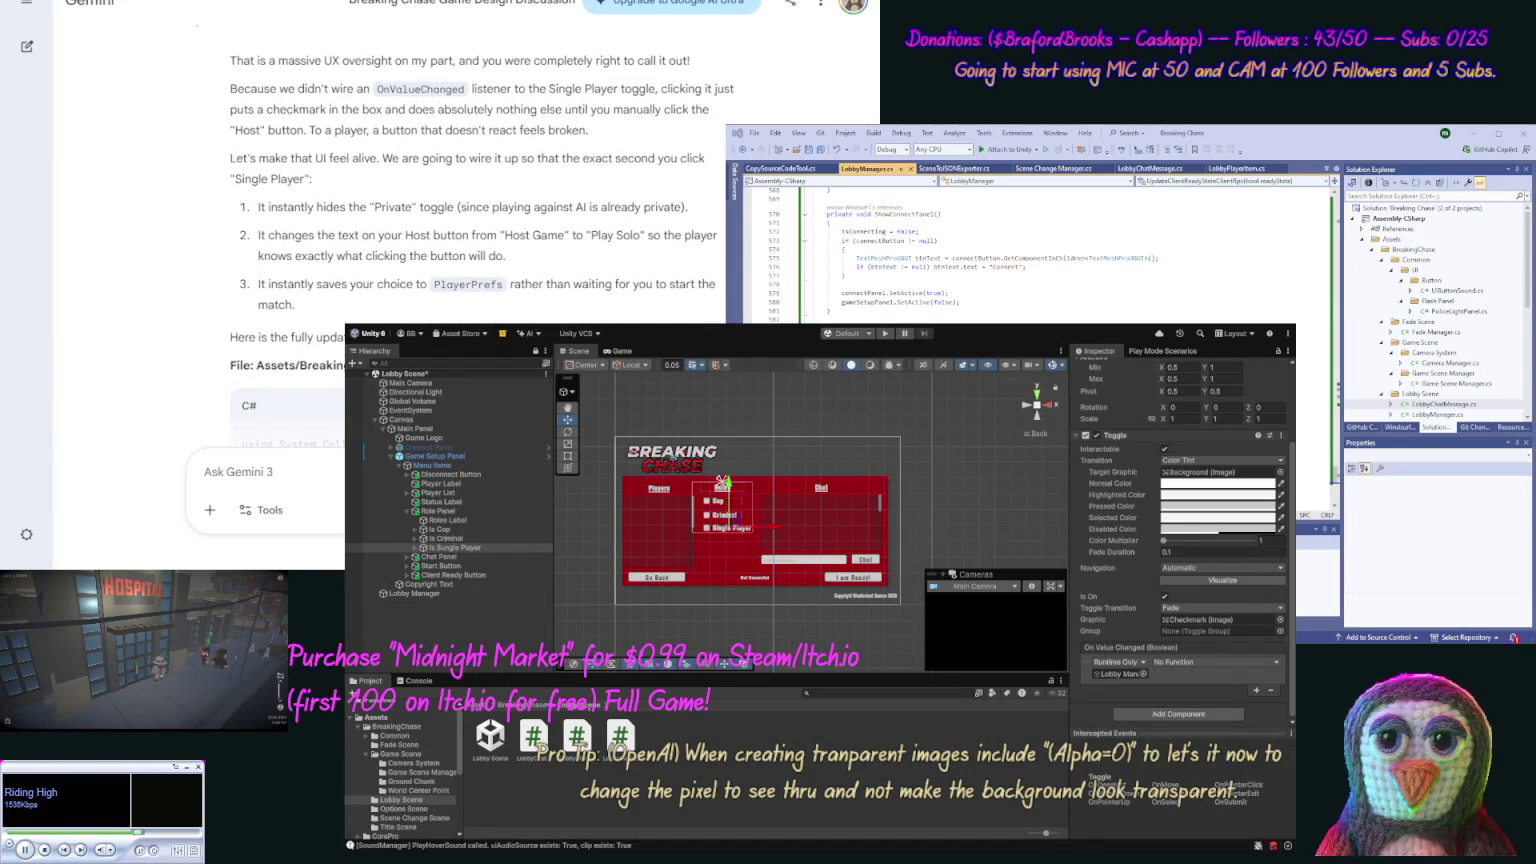
Step: Highlight OnValueChanged in Gemini's reply and scroll the LobbyManager.cs code to the toggle listener setup
left_click(806, 416)
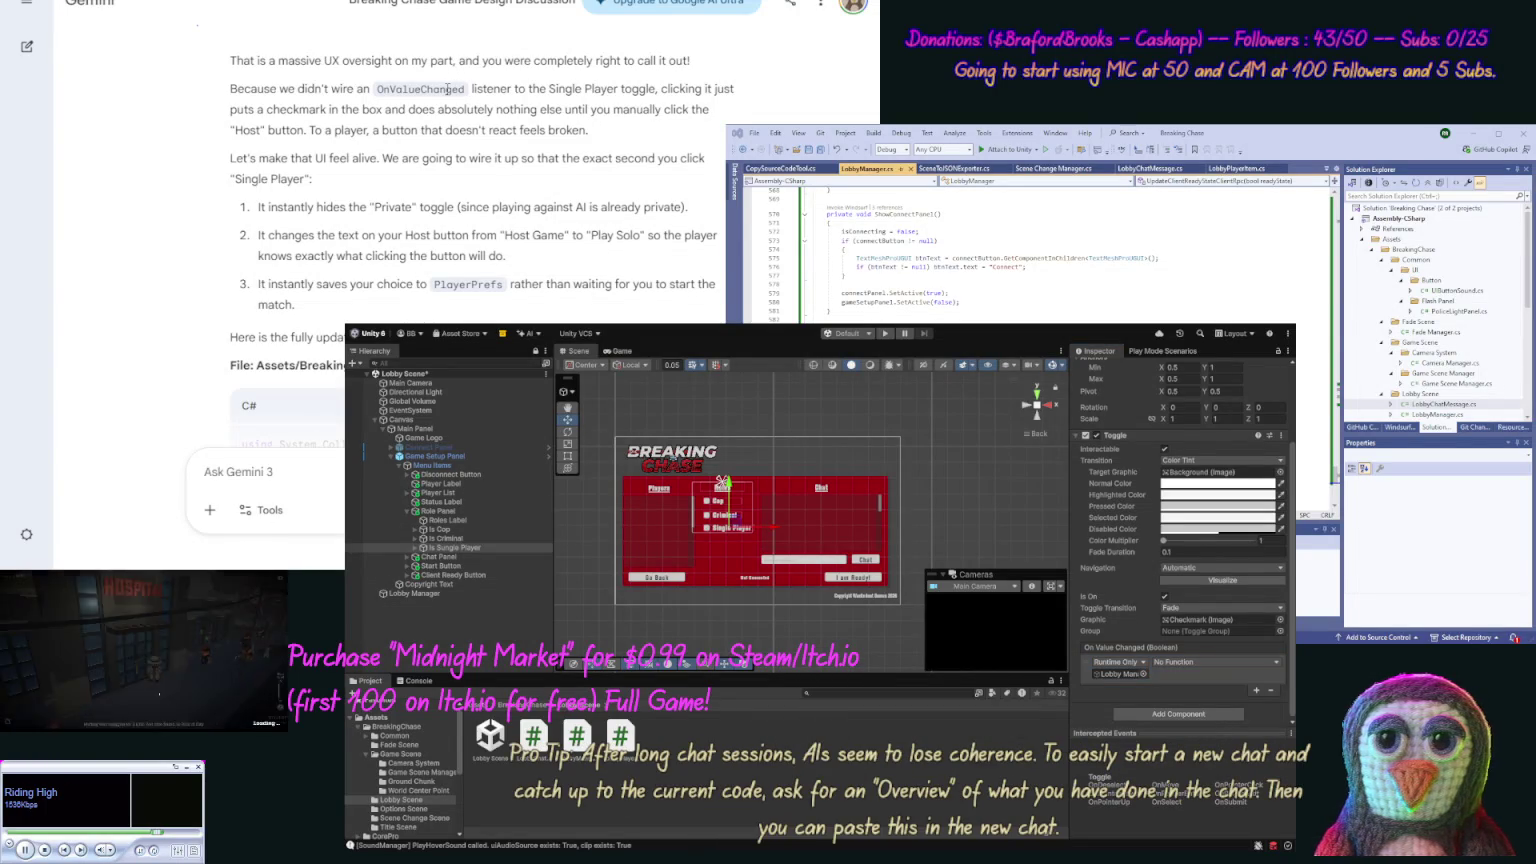
double_click(447, 89)
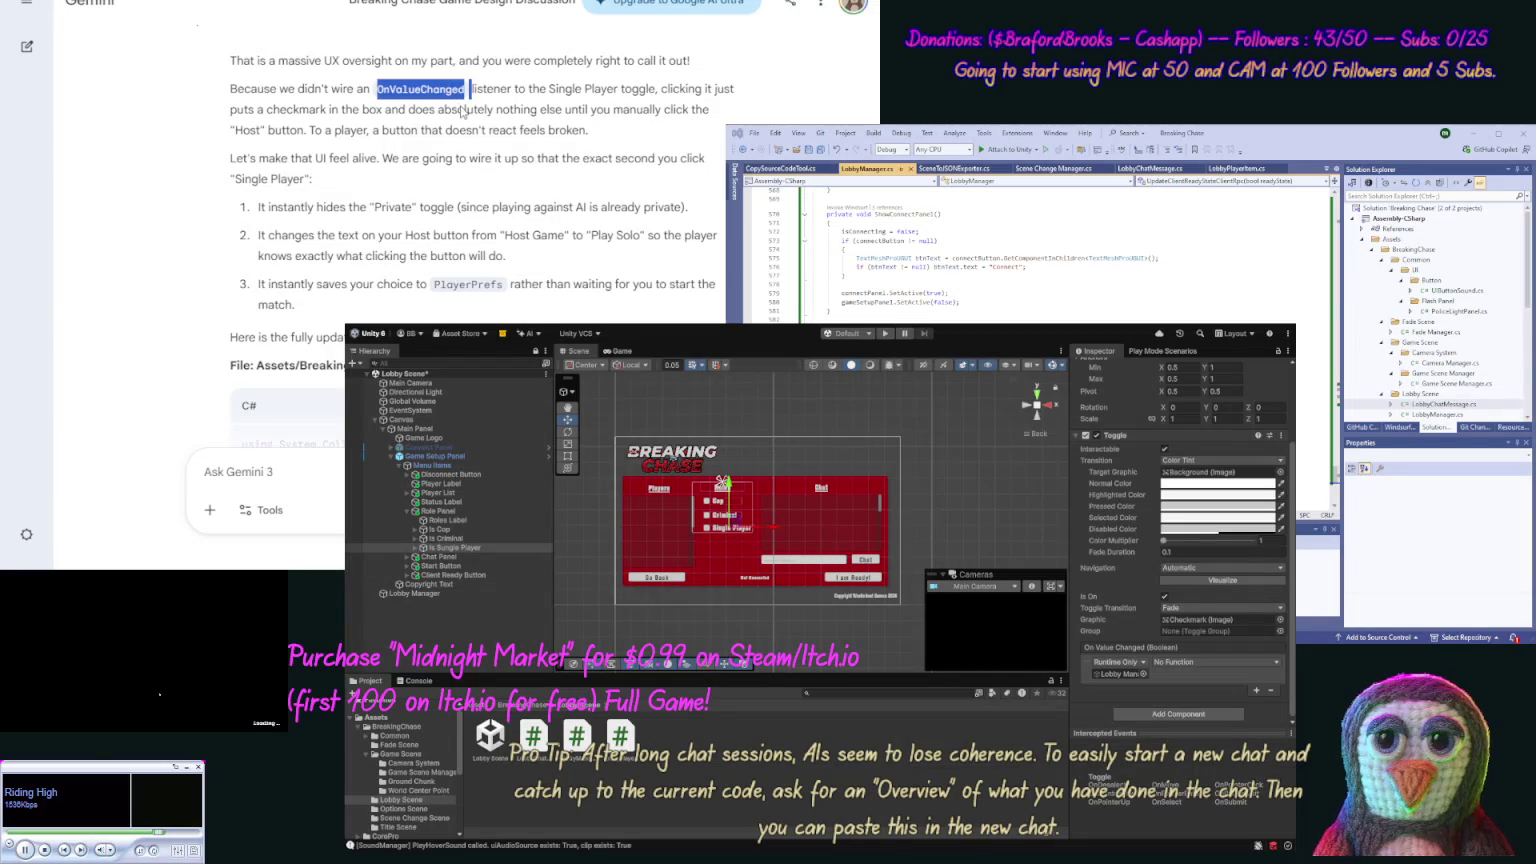
scroll(205, 263, "down", 4)
scroll(205, 263, "down", 10)
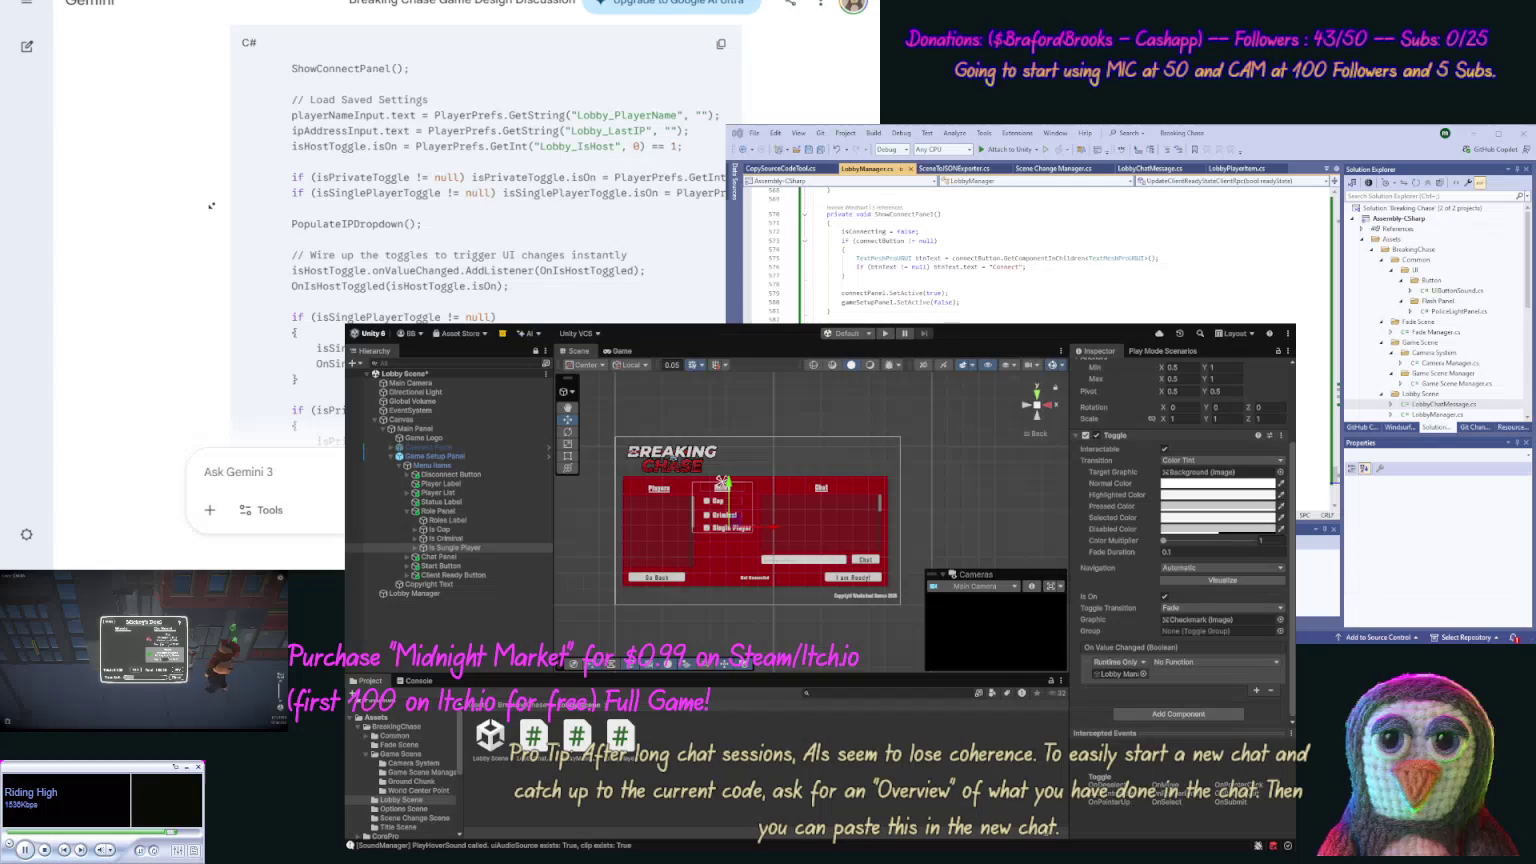
Step: Find the OnSinglePlayerToggled method in Gemini's code and select the Lobby Manager event entry in Unity
scroll(194, 262, "down", 1)
scroll(194, 262, "down", 4)
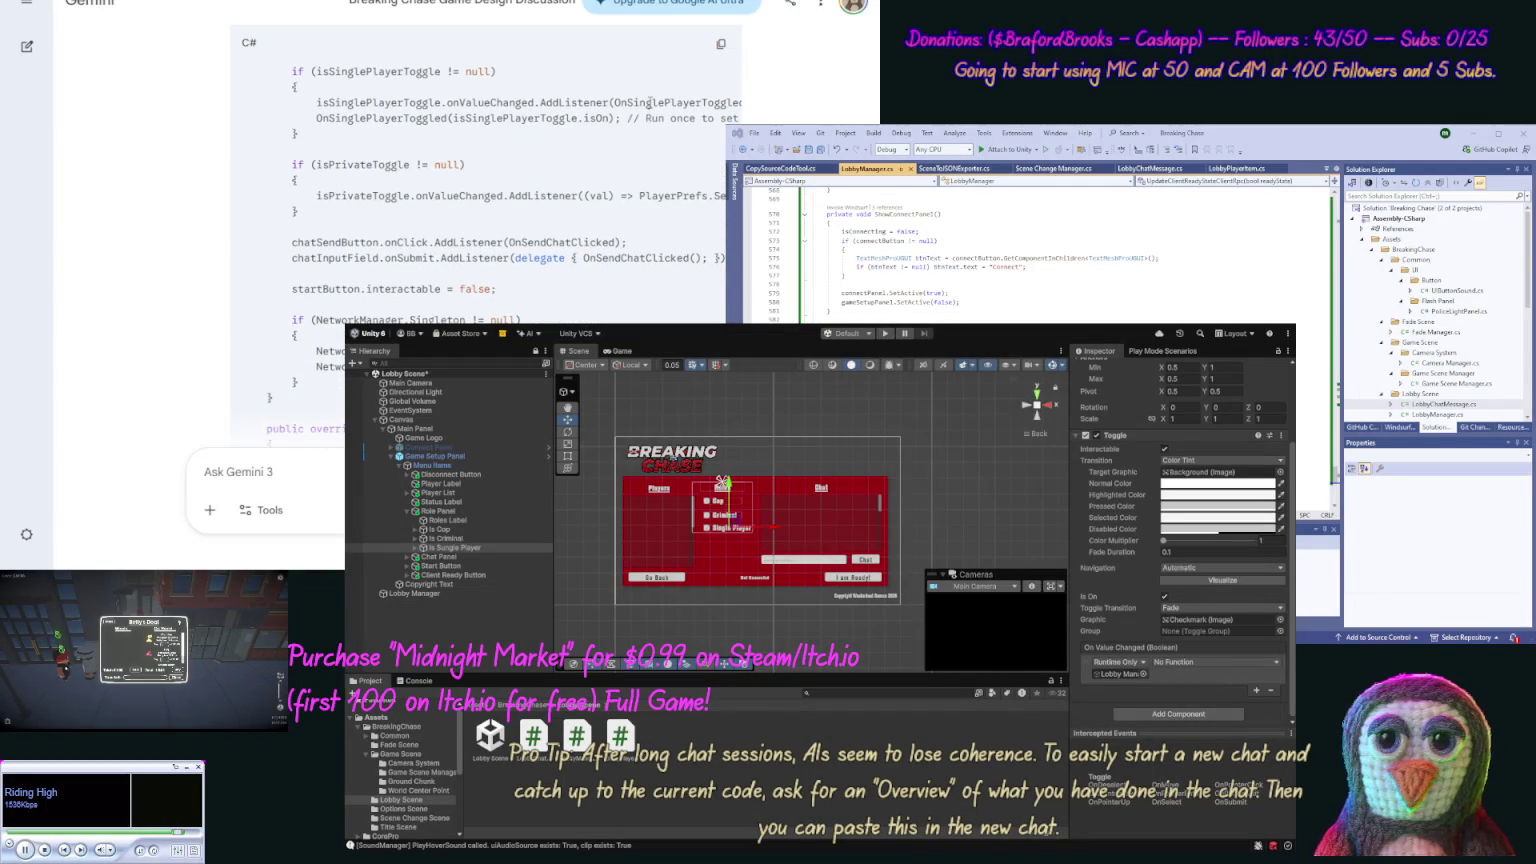
double_click(650, 102)
left_click(650, 102)
left_click(739, 324)
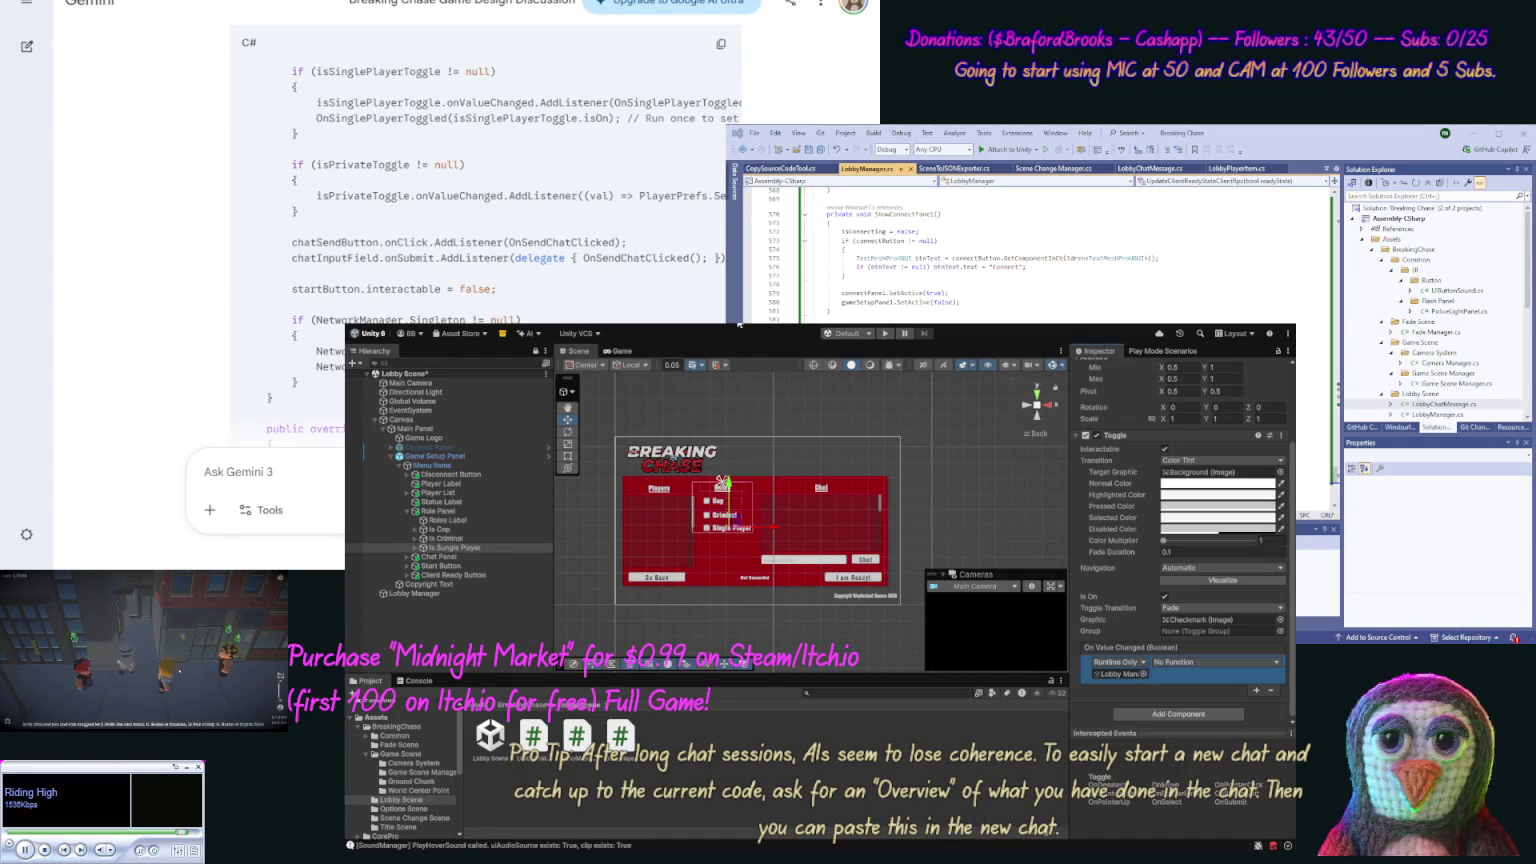
Step: Begin a Gemini follow-up saying 'OK still not working' about the Single Player toggle
left_click(886, 340)
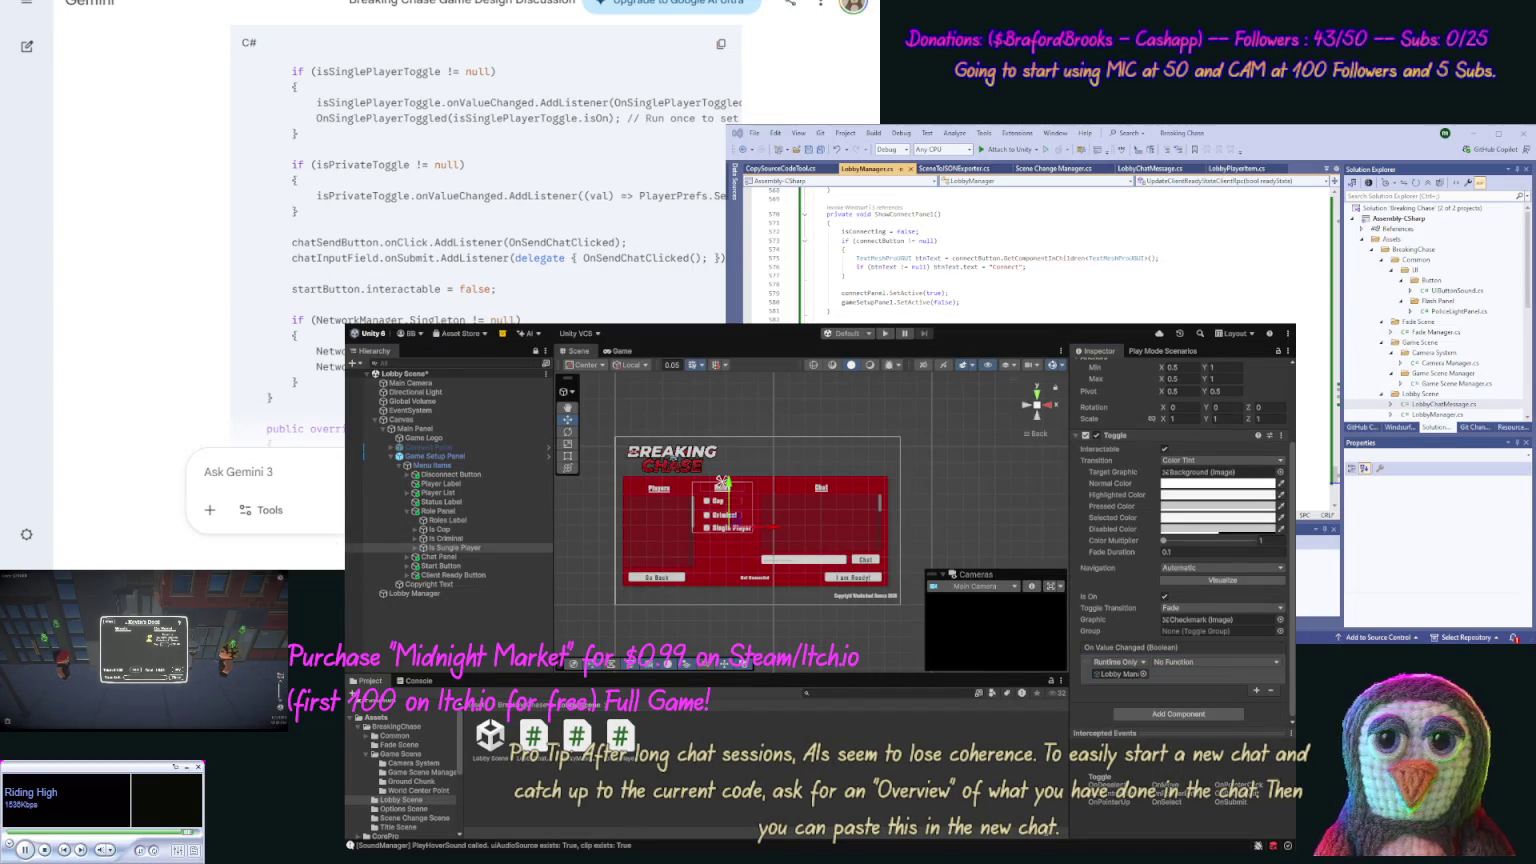
type("OK st")
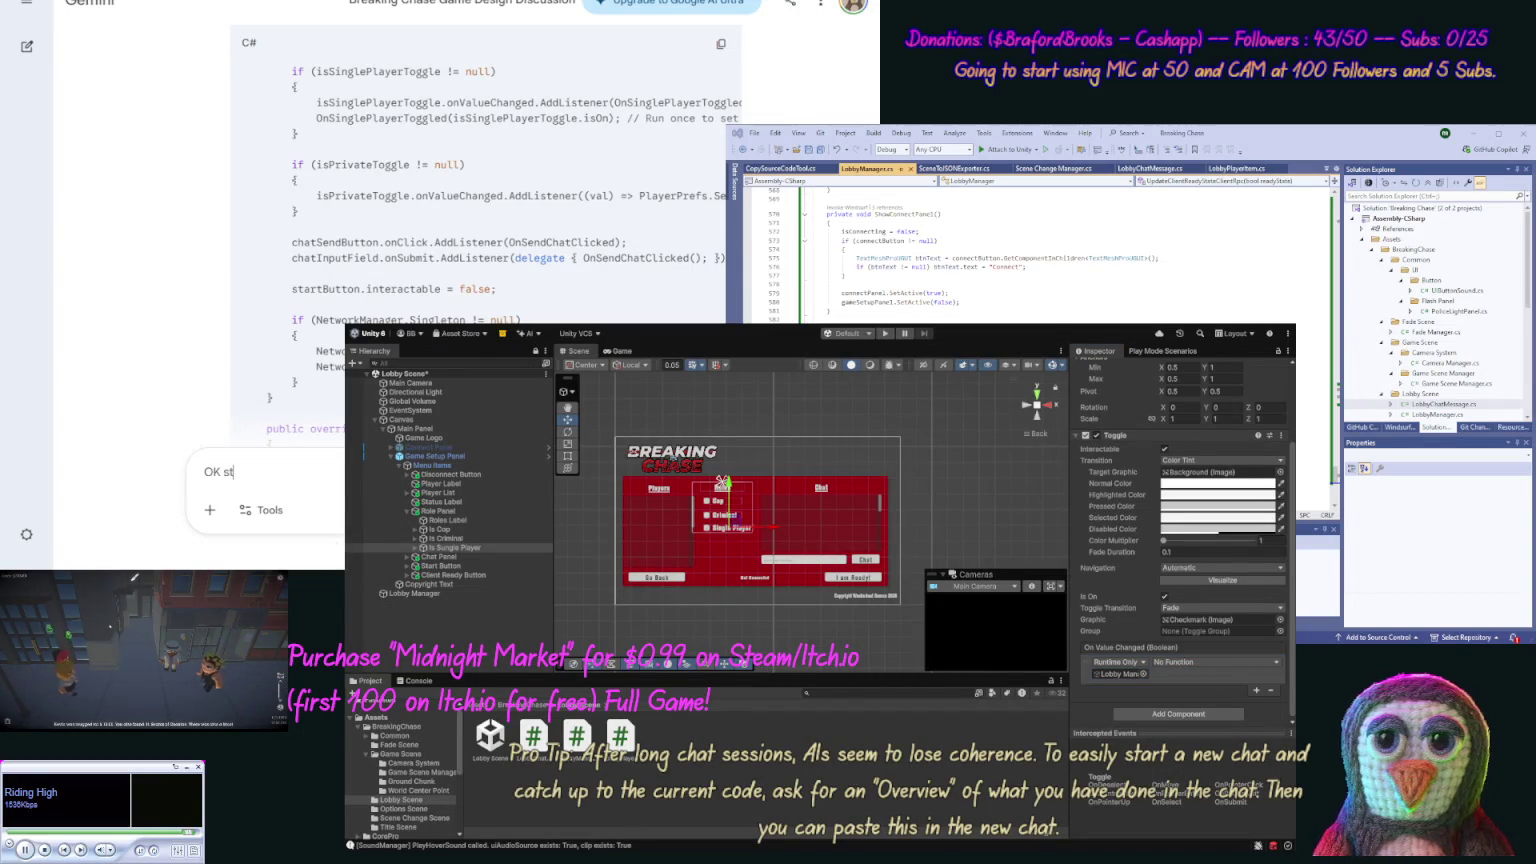
type("ill not ")
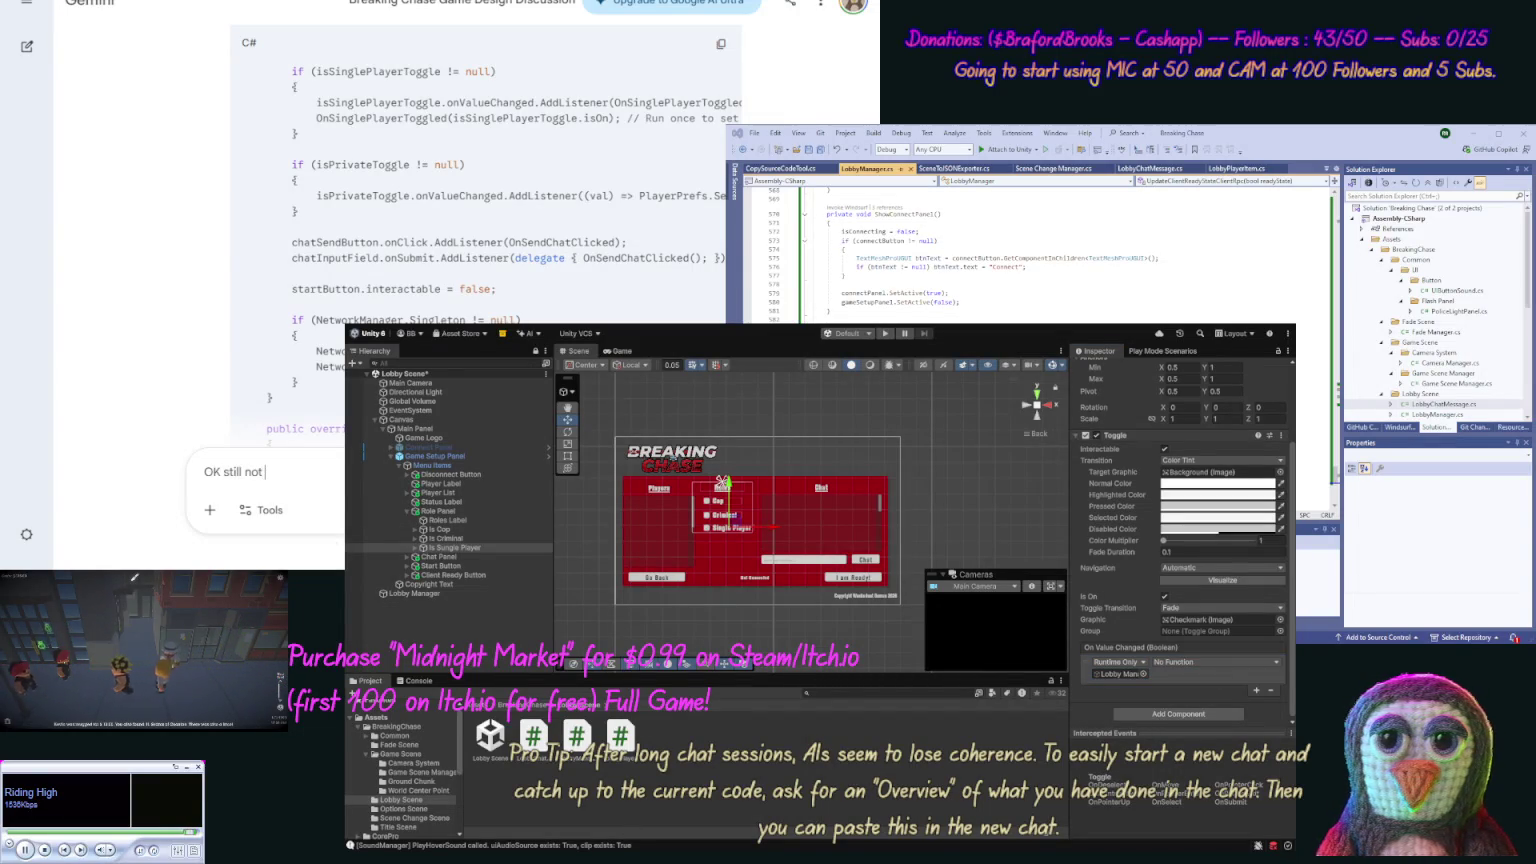
type("working ")
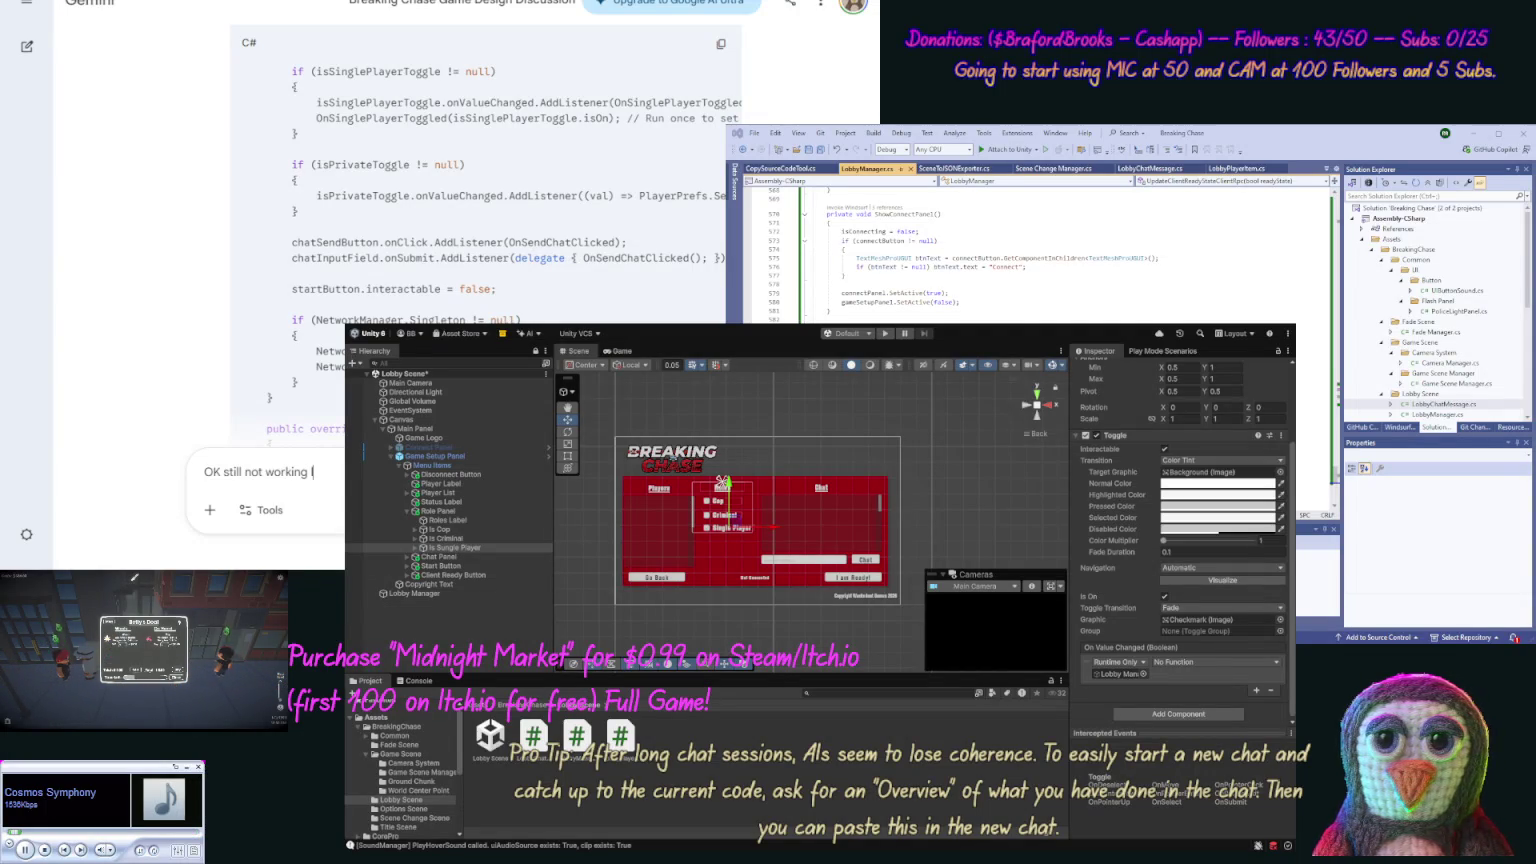
type("lets m")
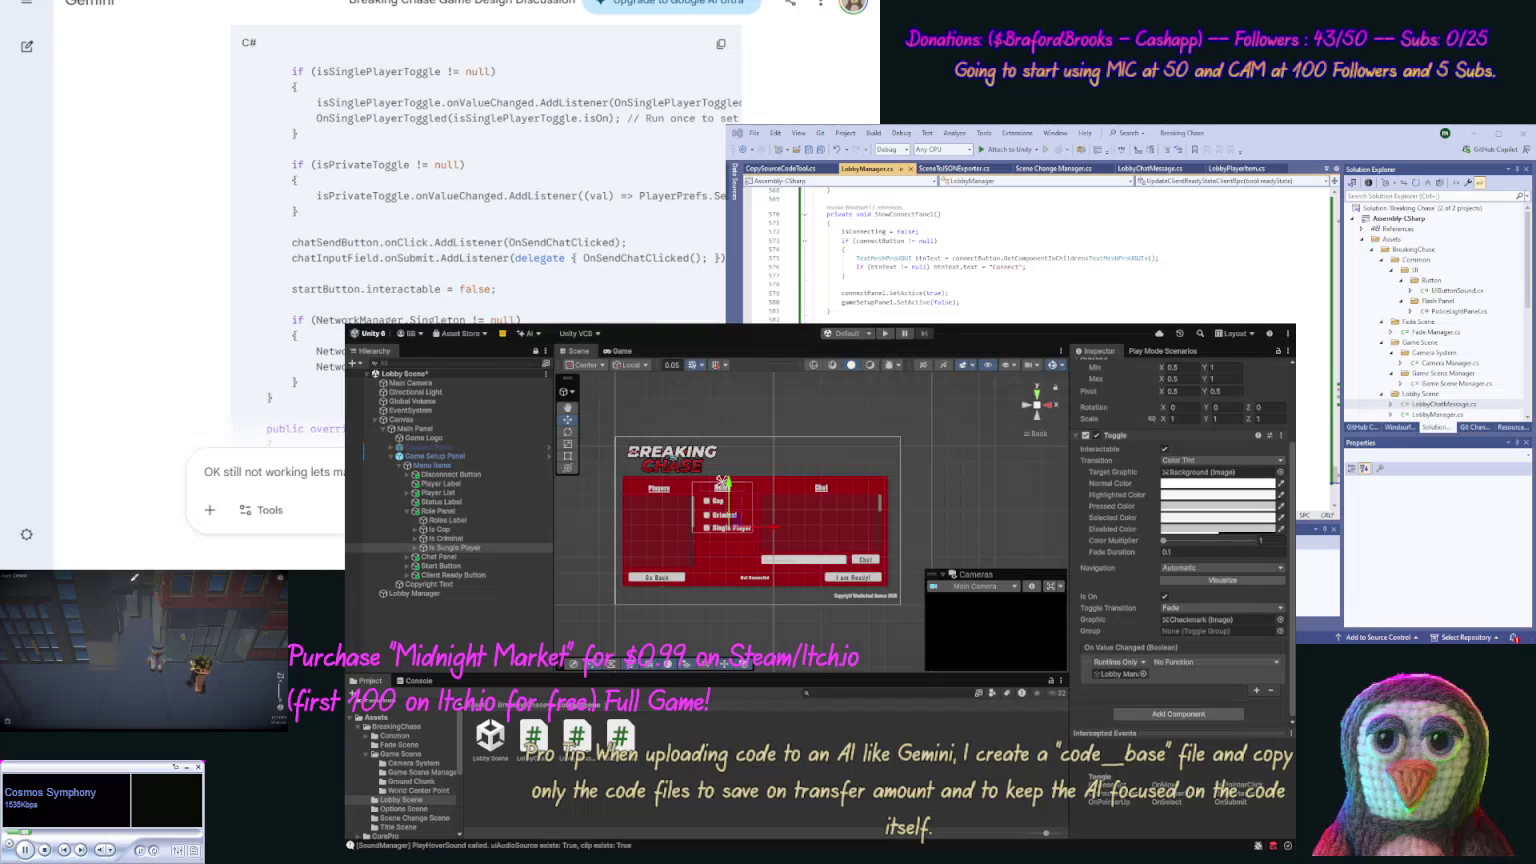
Step: Finish the prompt requesting Inspector wiring, send it, and copy Gemini's first updated file
type("inspector.")
key("Return")
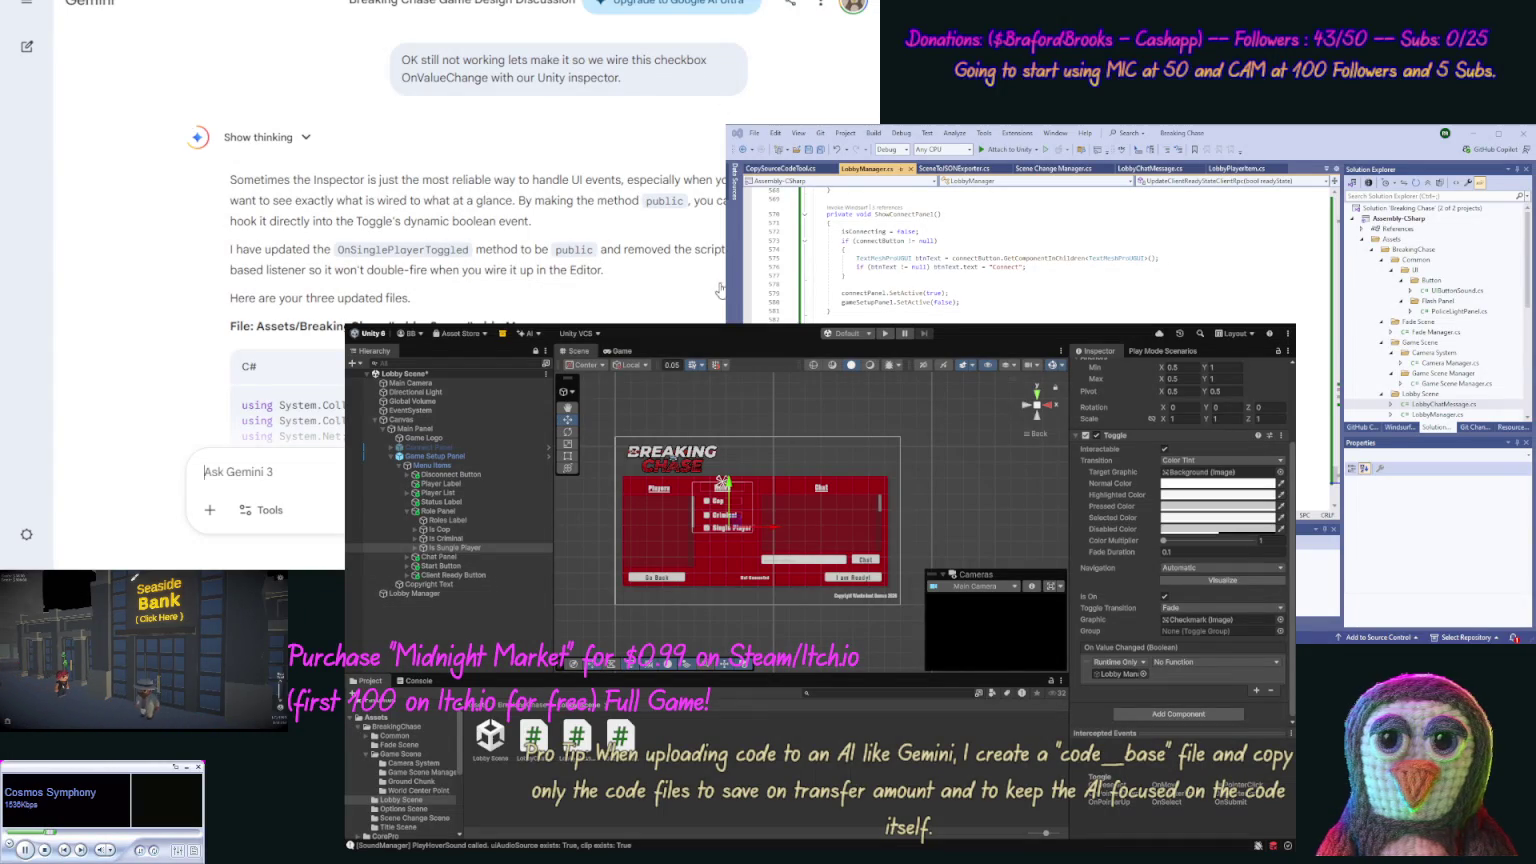
key("ctrl+c")
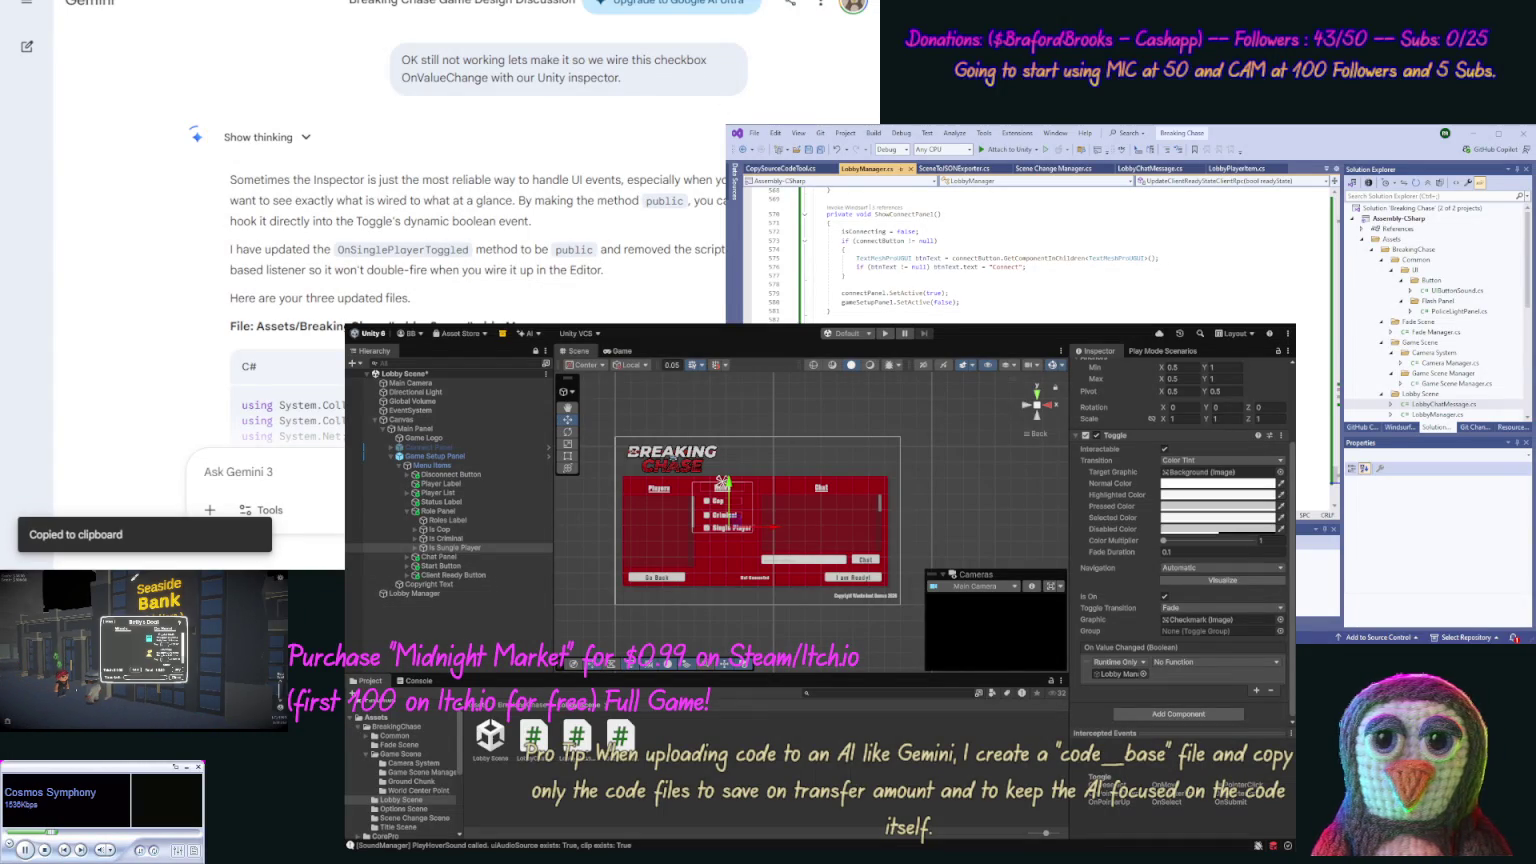
Step: Paste Gemini's updated code into LobbyManager.cs and let Unity recompile it
scroll(1030, 250, "up", 15)
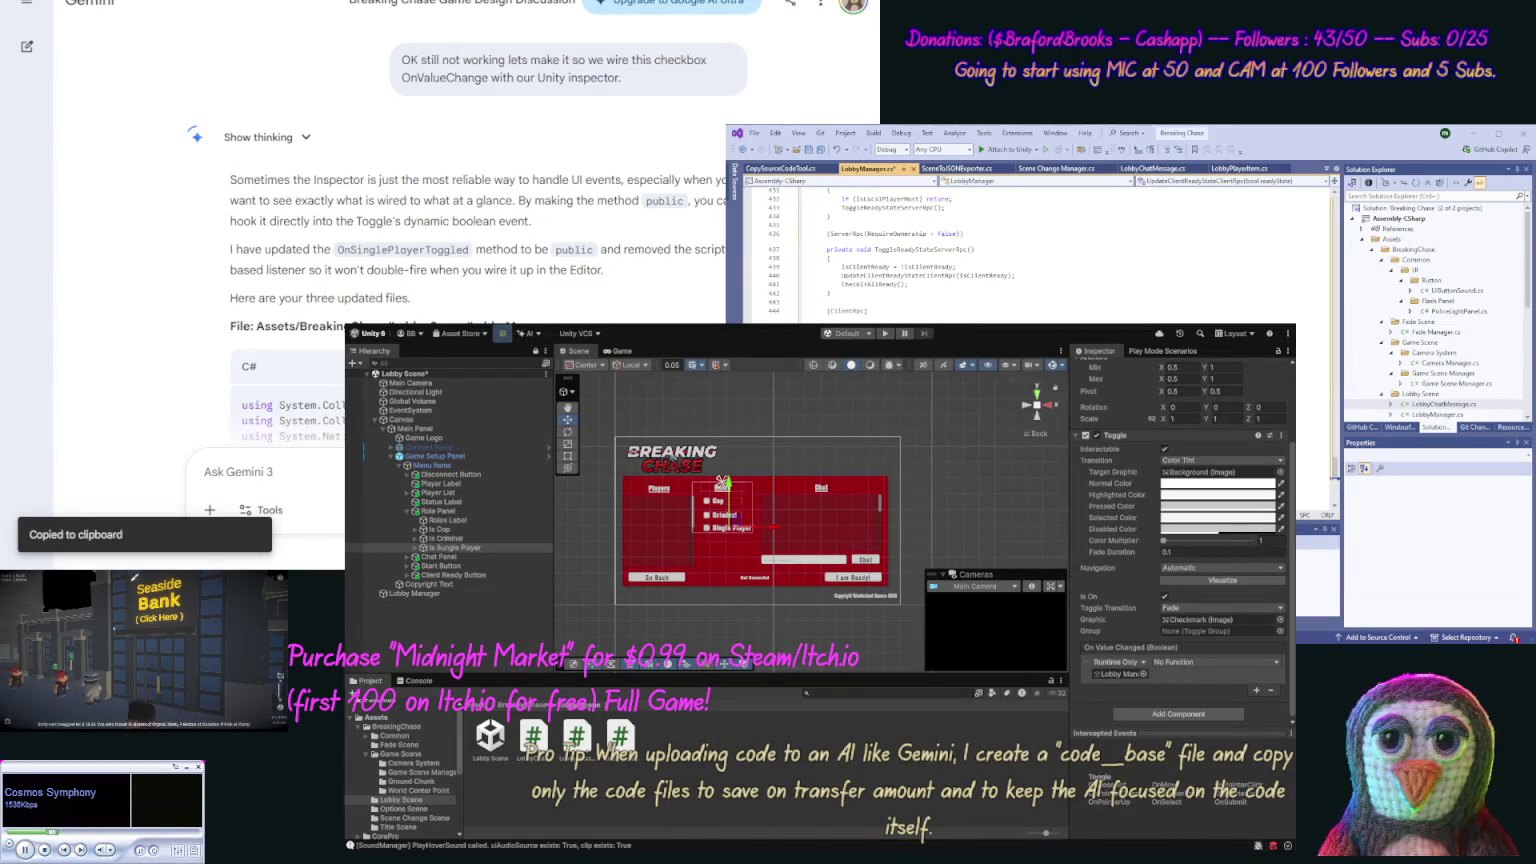
key("ctrl+v")
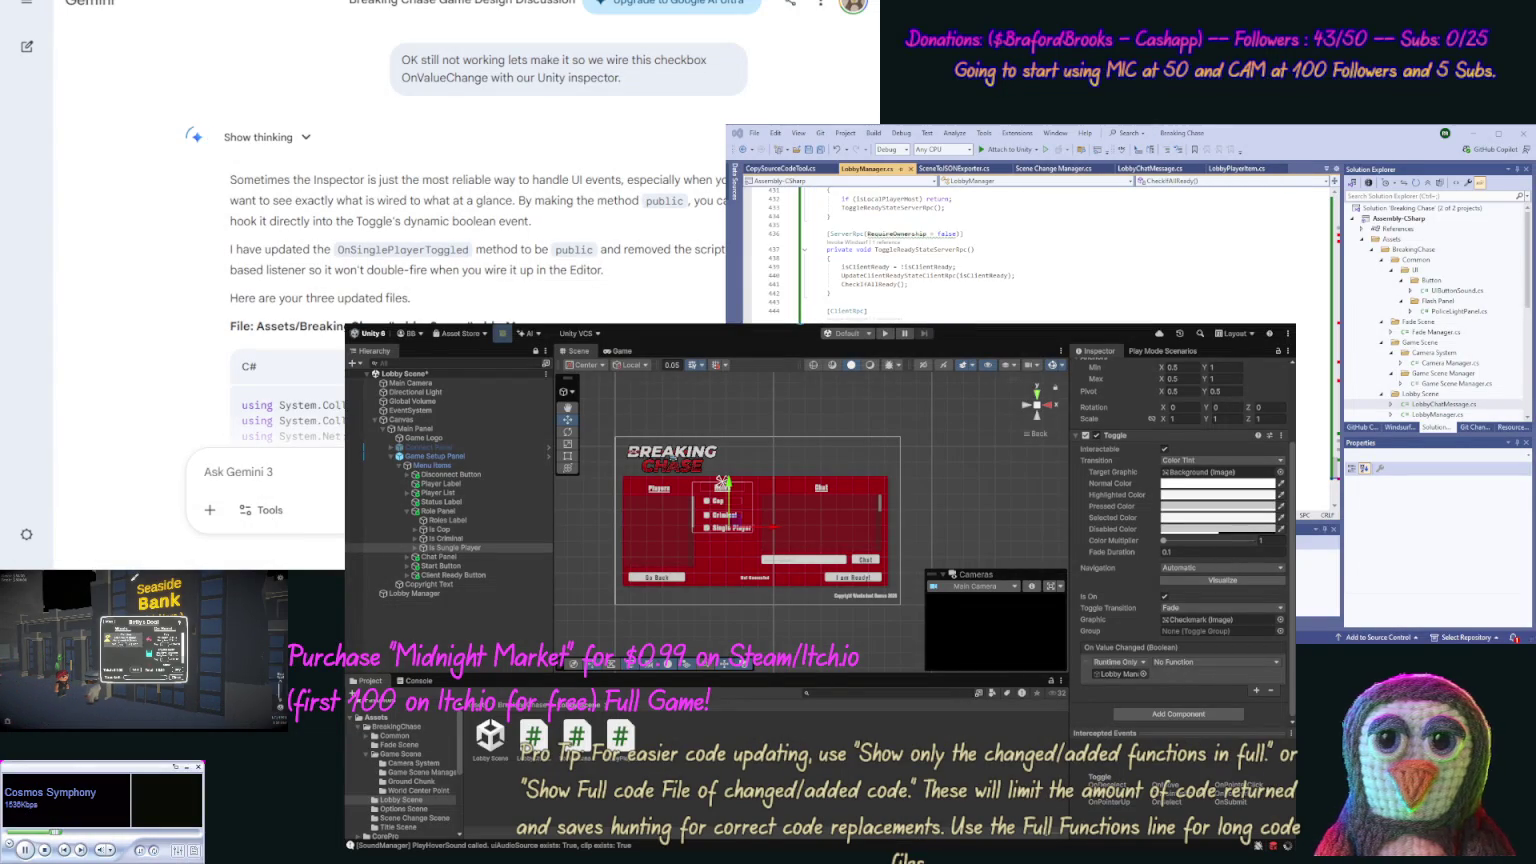
left_click(801, 326)
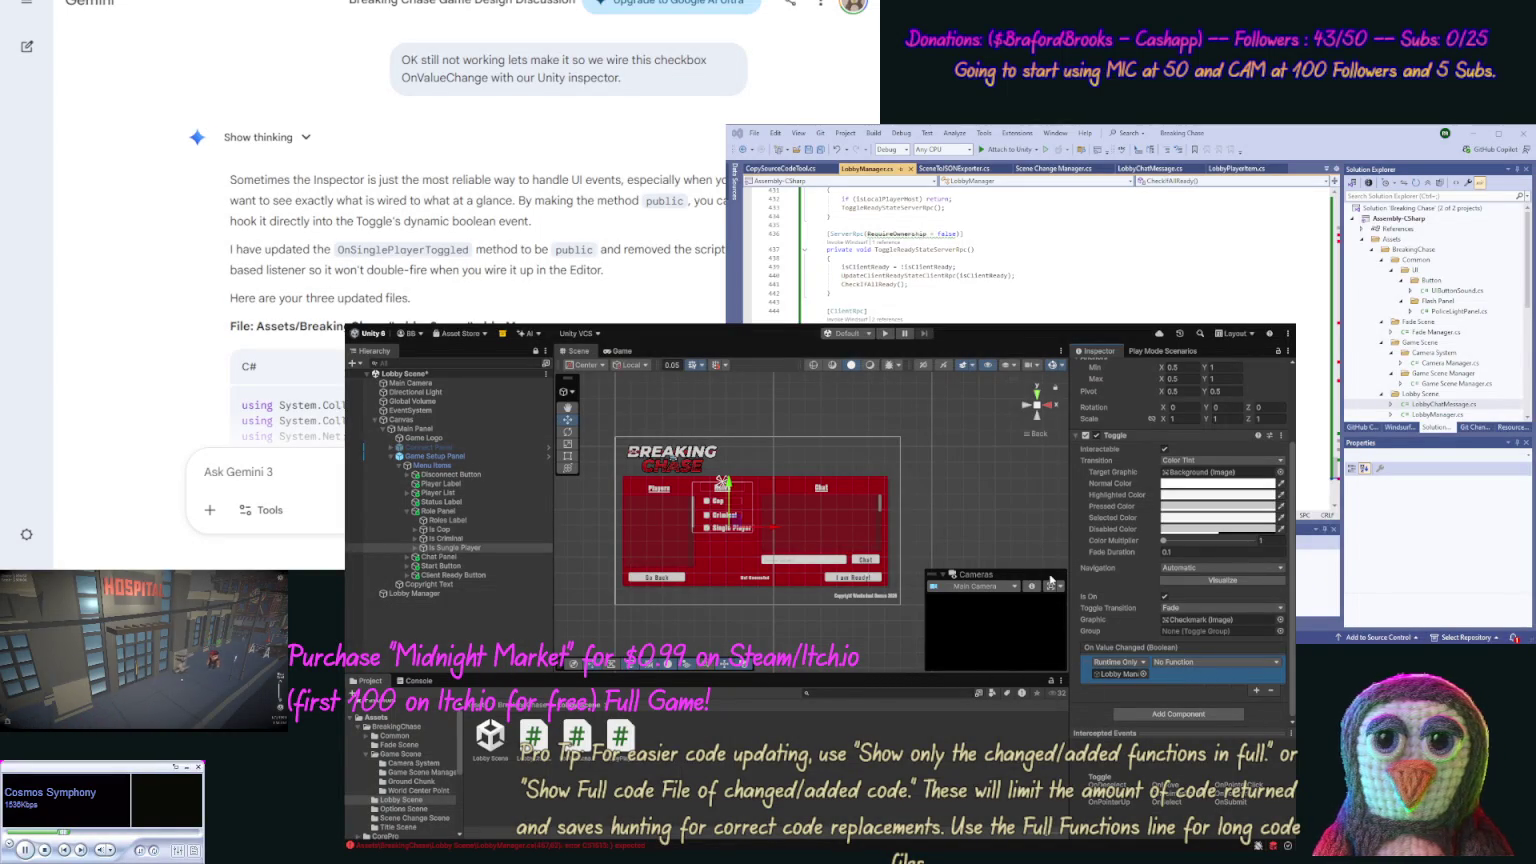
Step: Read the CS1513 closing-brace error in Unity's Console and revert the pasted code
left_click(417, 681)
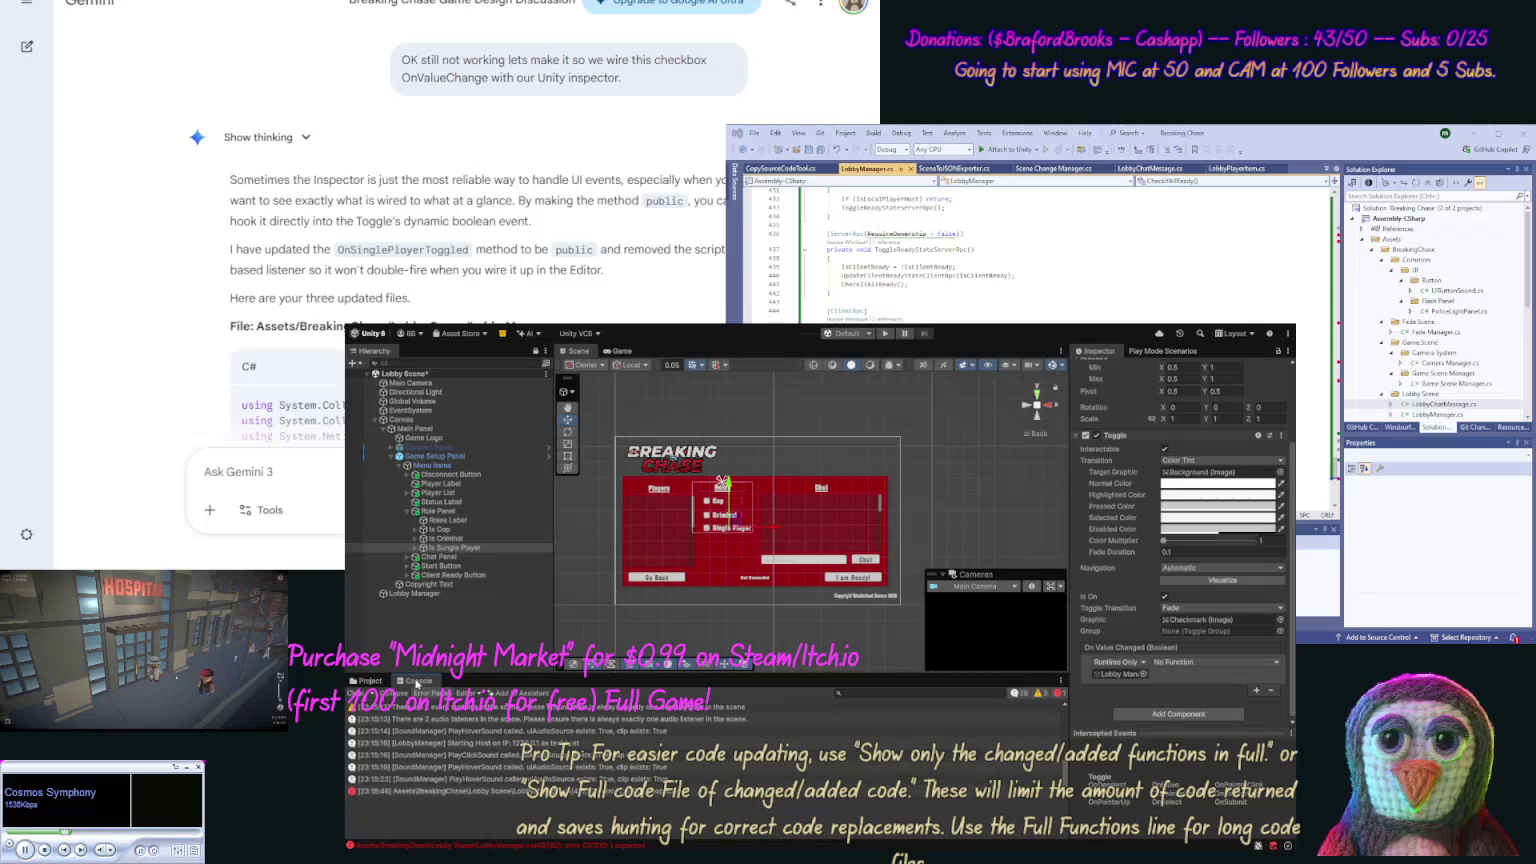
left_click(436, 792)
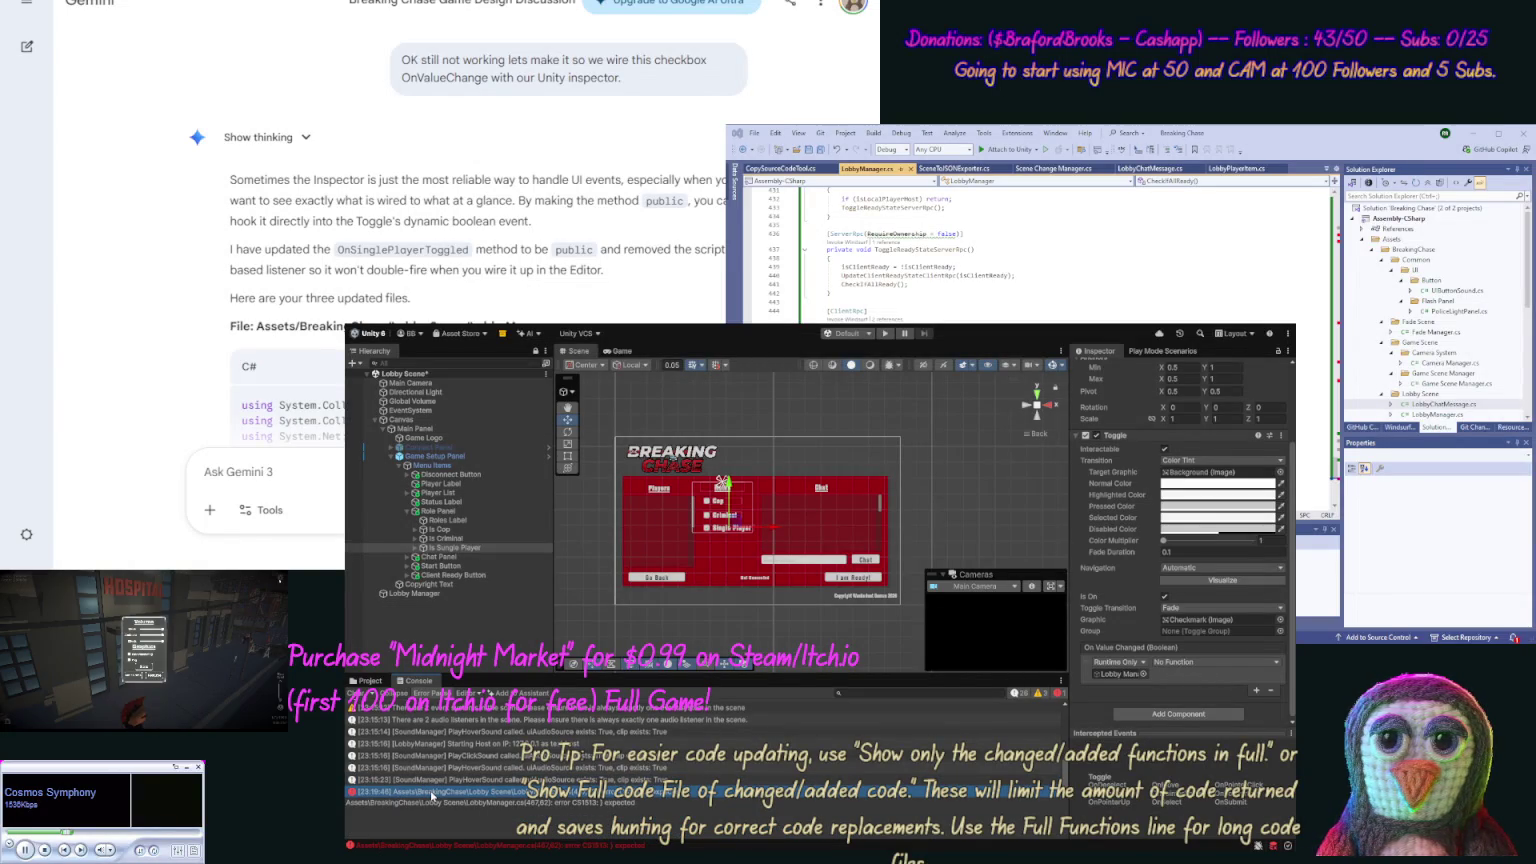
left_click(471, 825)
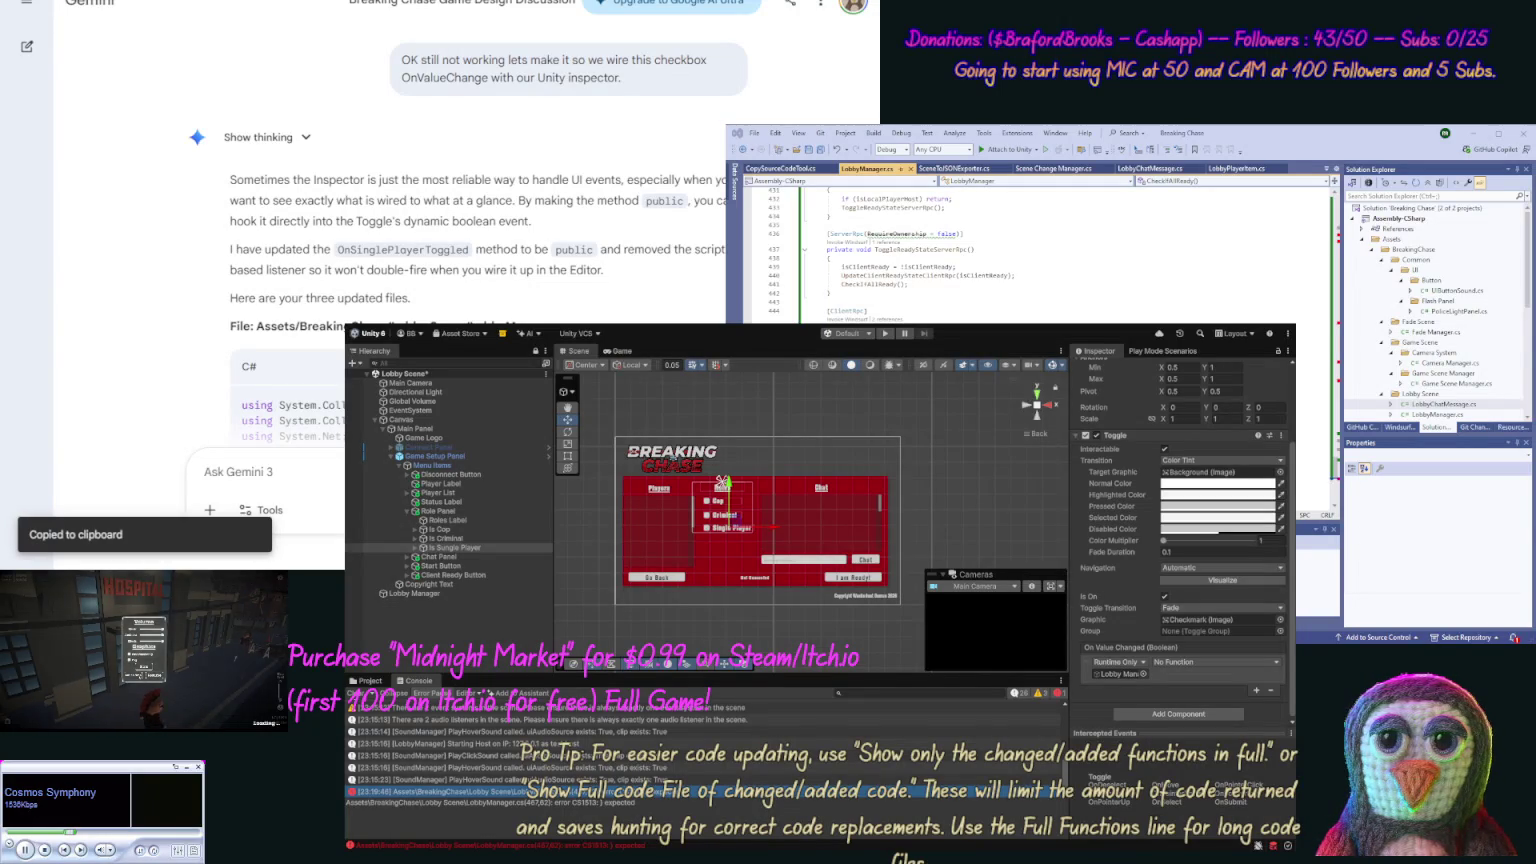
key("ctrl+a")
key("ctrl+v")
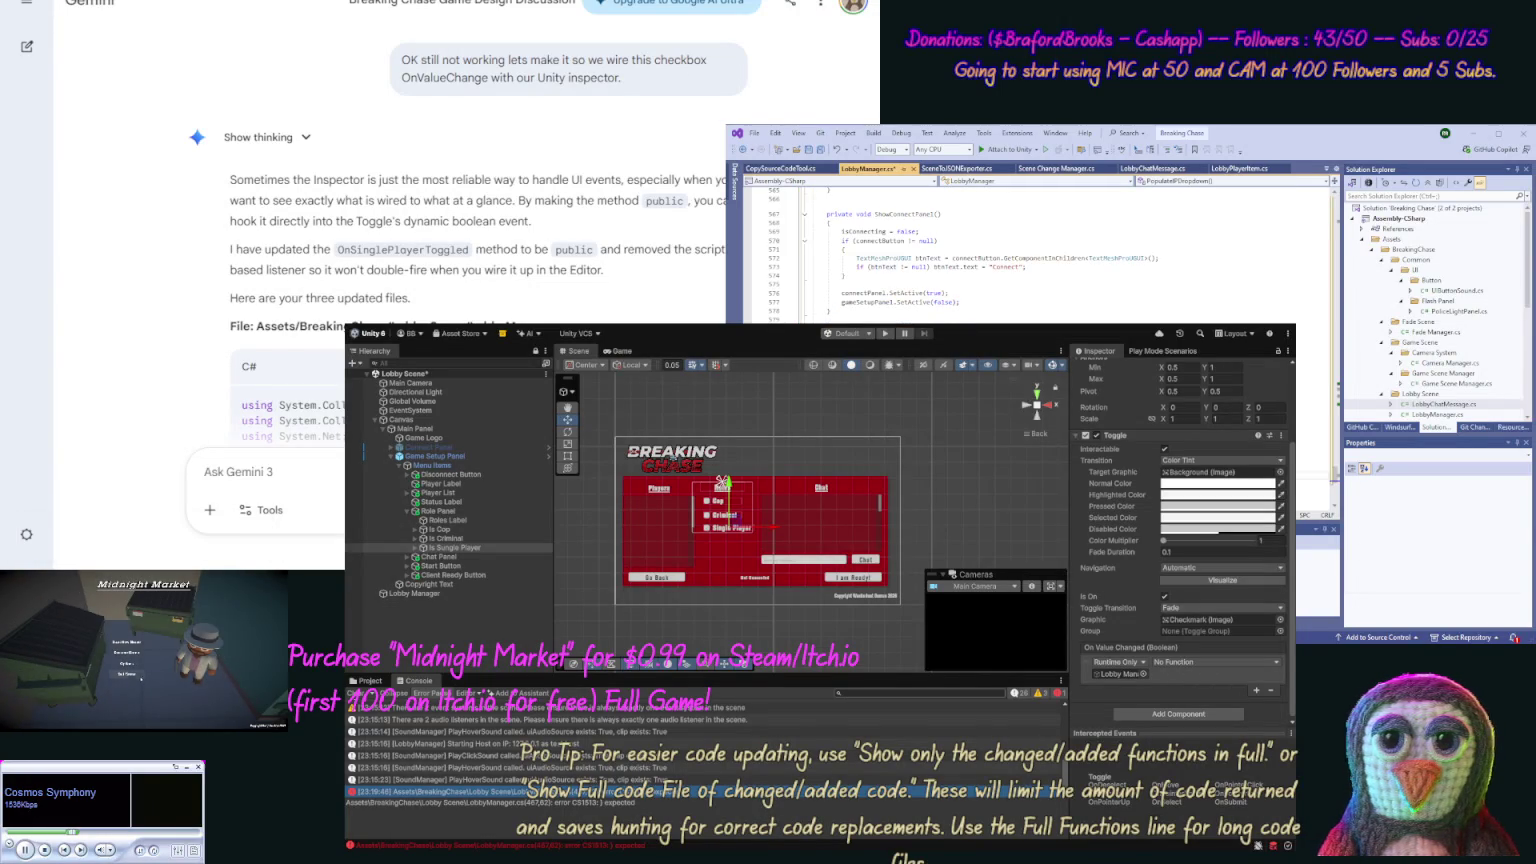
Step: Scroll through the reverted LobbyManager.cs while Unity recompiles toward warnings only
scroll(963, 255, "down", 1)
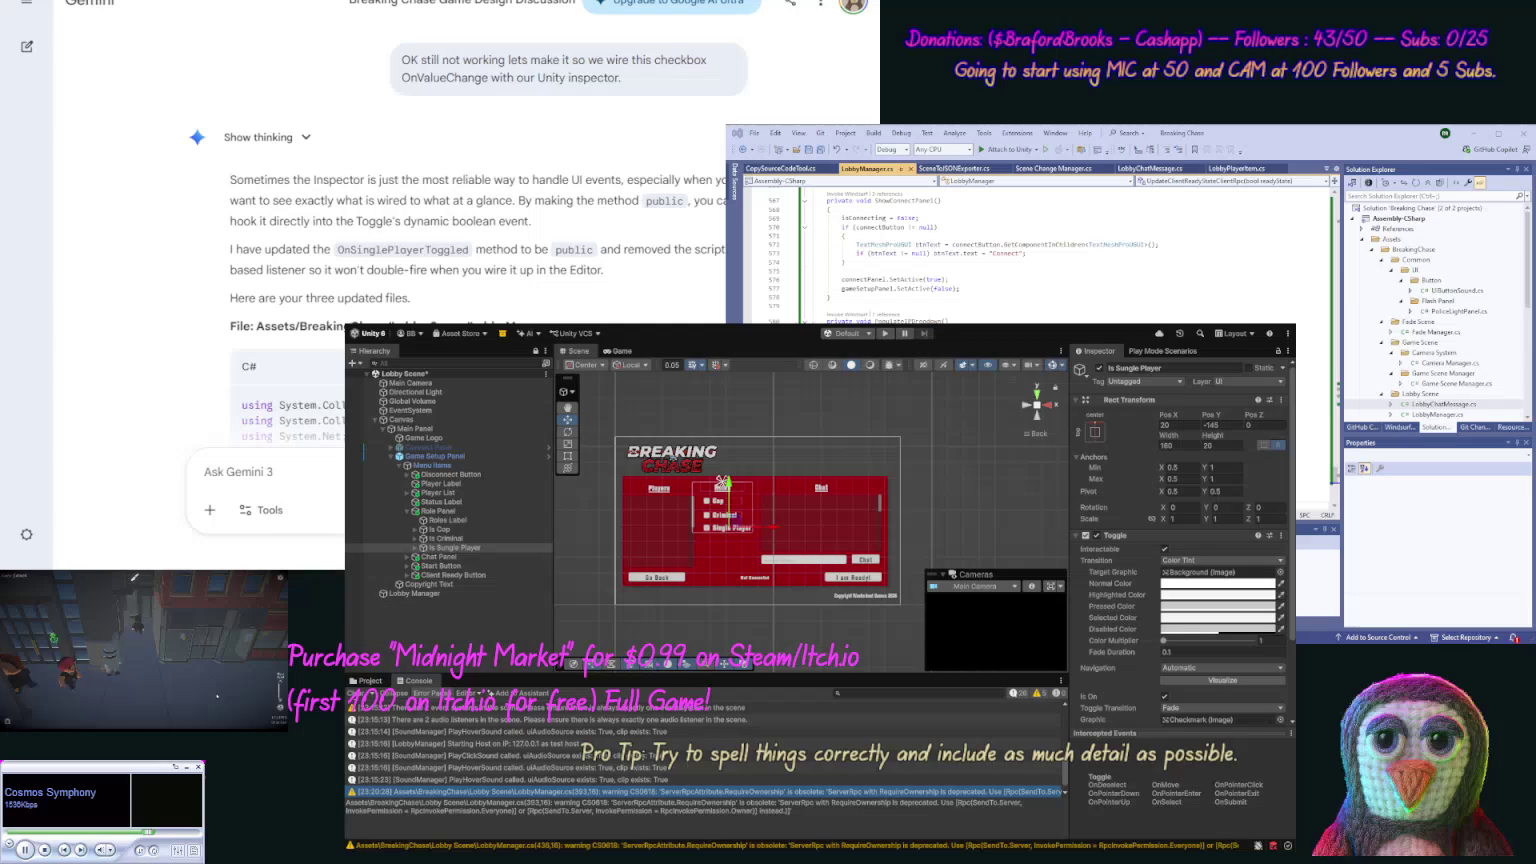
Step: Replace all of LobbyManager.cs with Gemini's full updated code and scroll to its Inspector wiring steps
left_click(1313, 411)
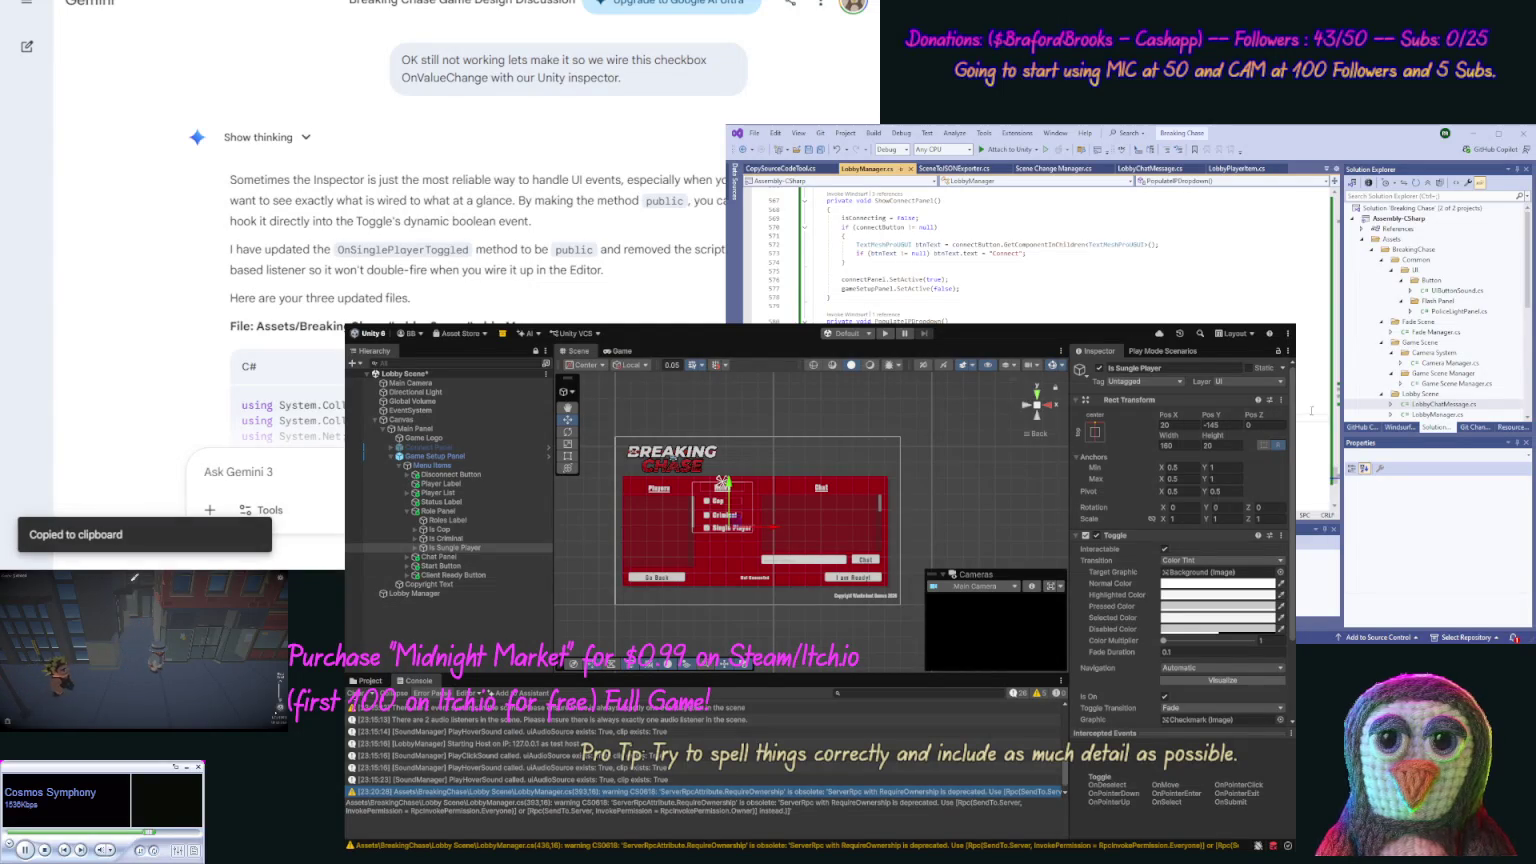
key("ctrl+a")
key("ctrl+v")
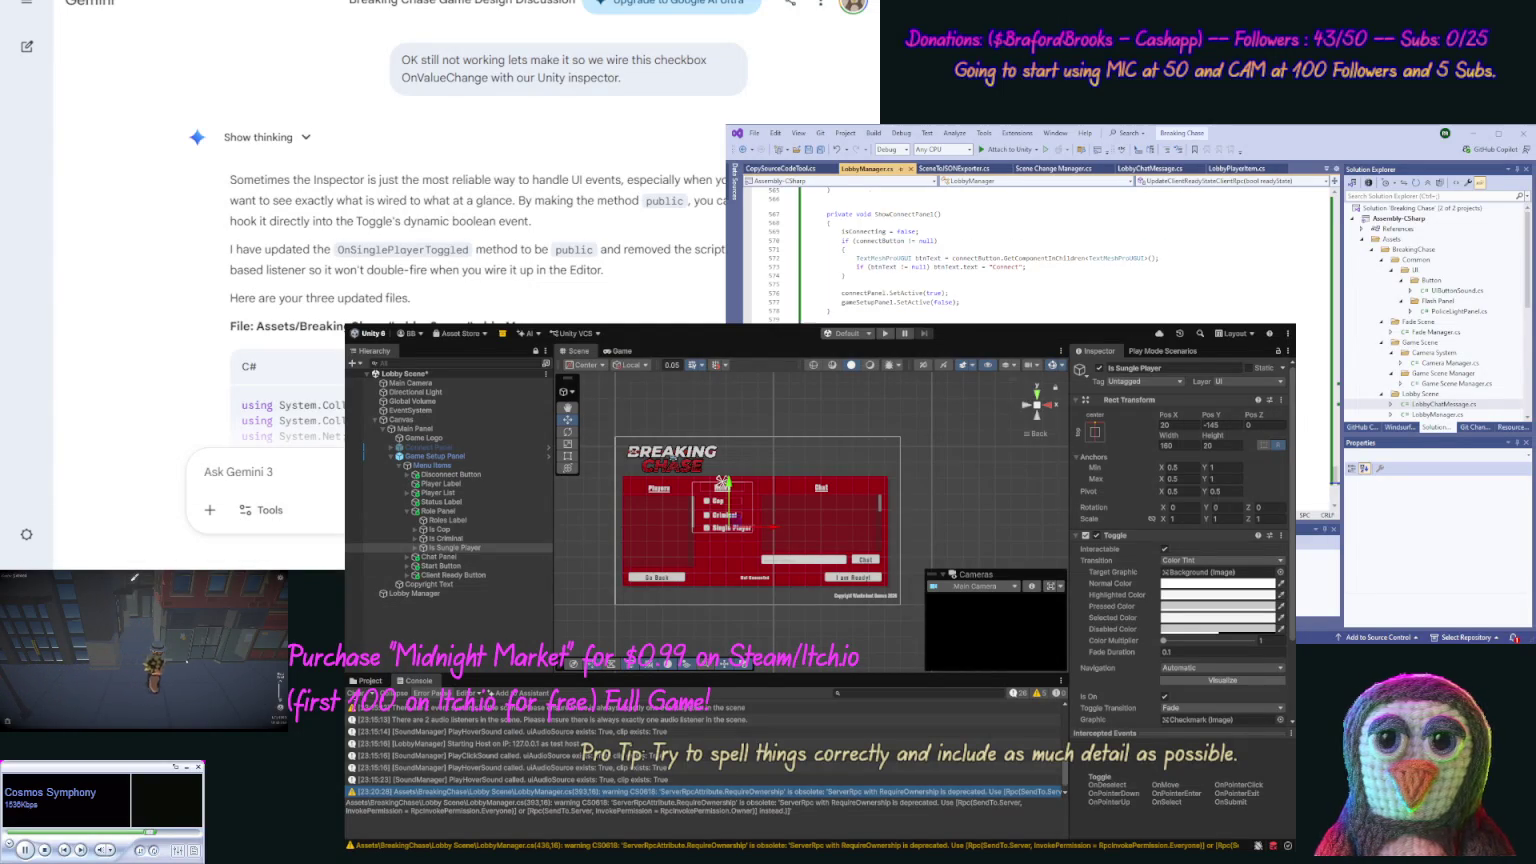
scroll(122, 250, "down", 10)
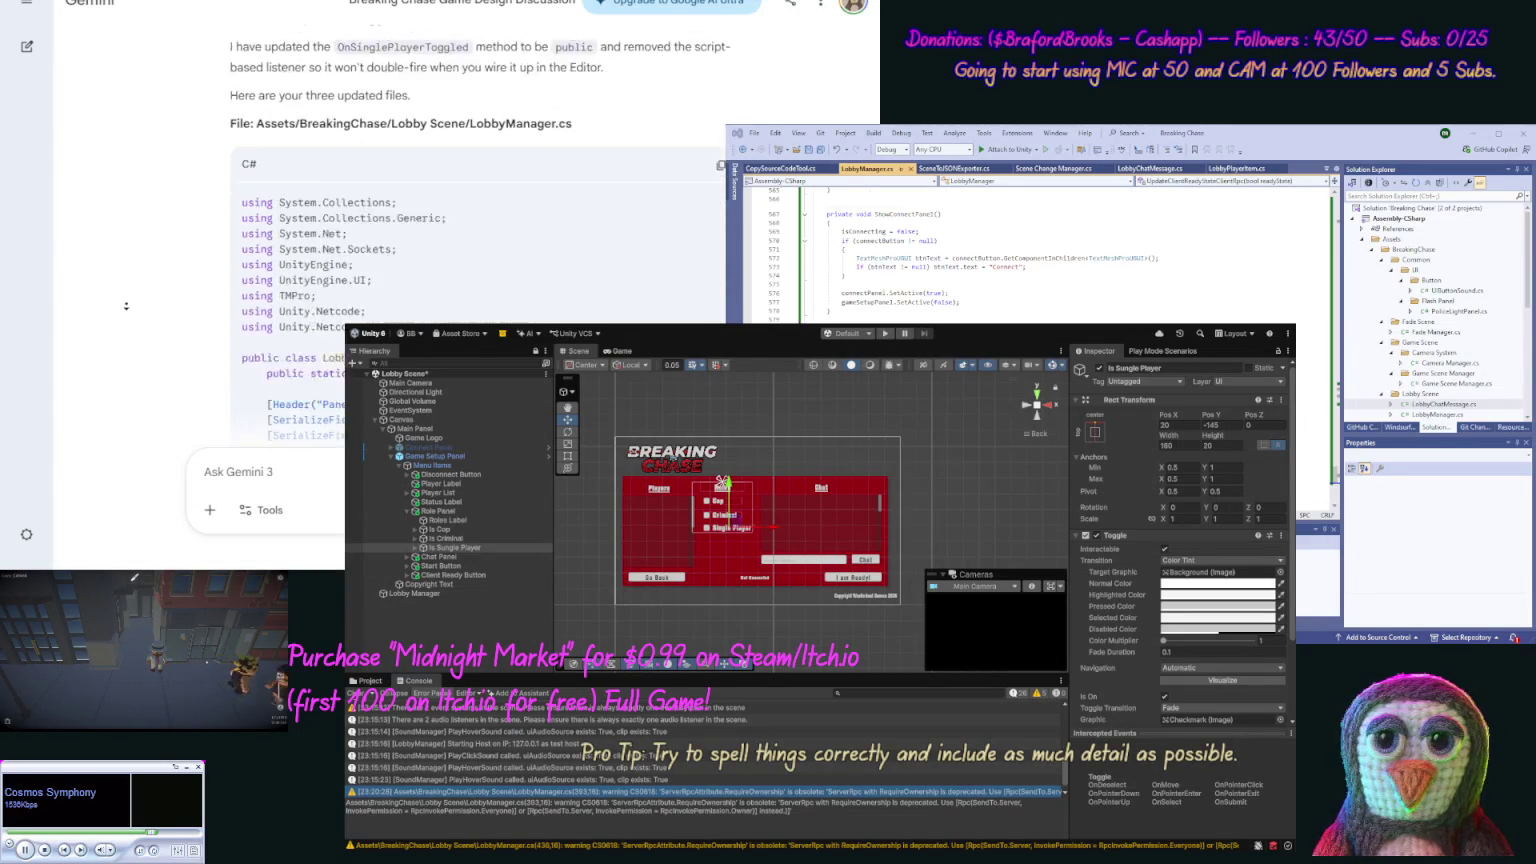
scroll(125, 527, "down", 10)
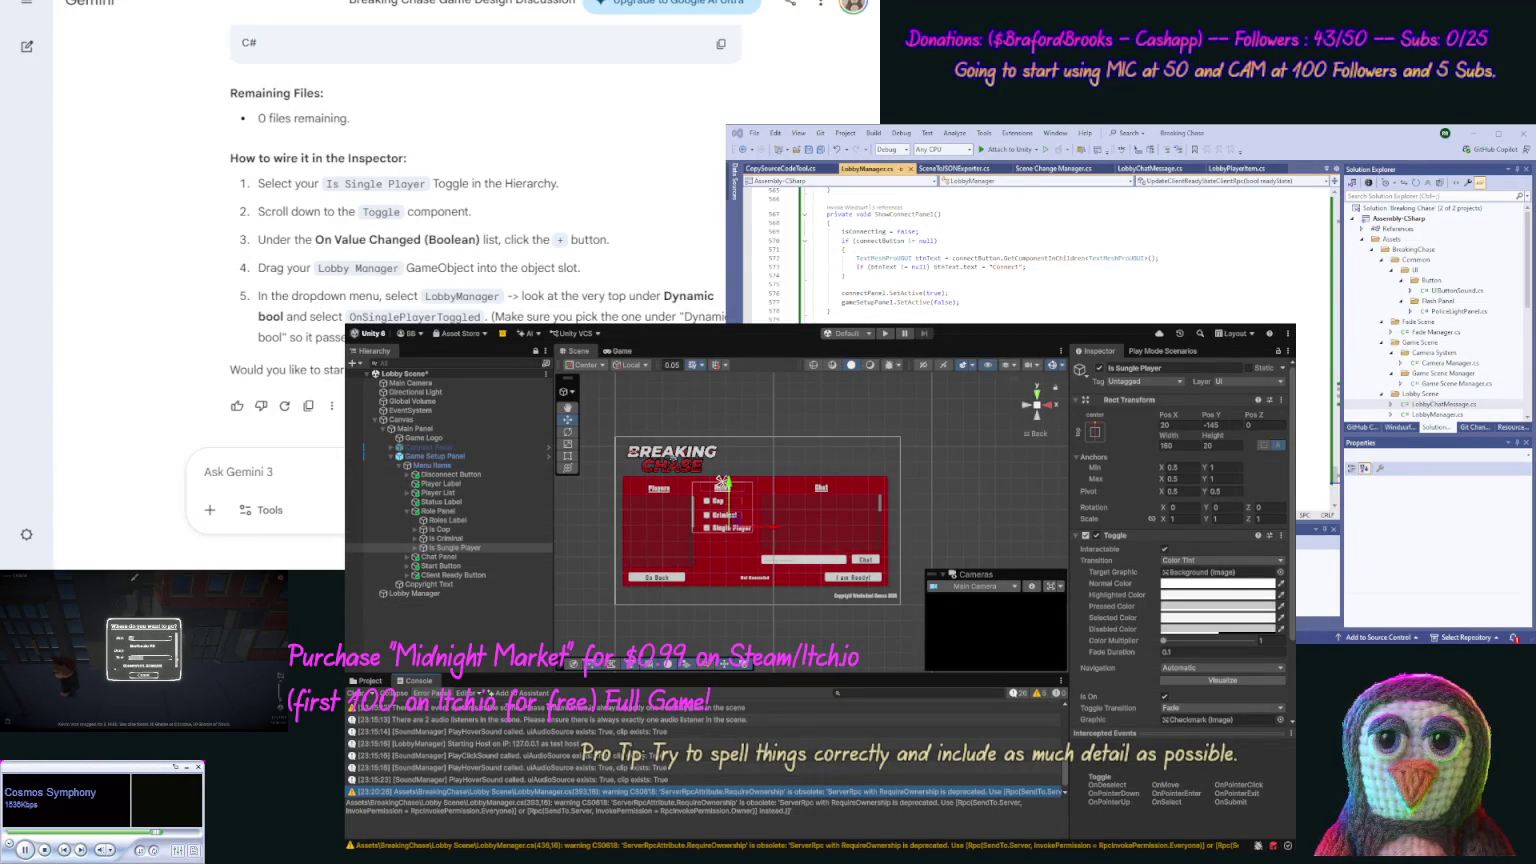
Step: Set the toggle's On Value Changed function to LobbyManager.OnSinglePlayerToggled and enter Play mode to test
scroll(1200, 600, "down", 2)
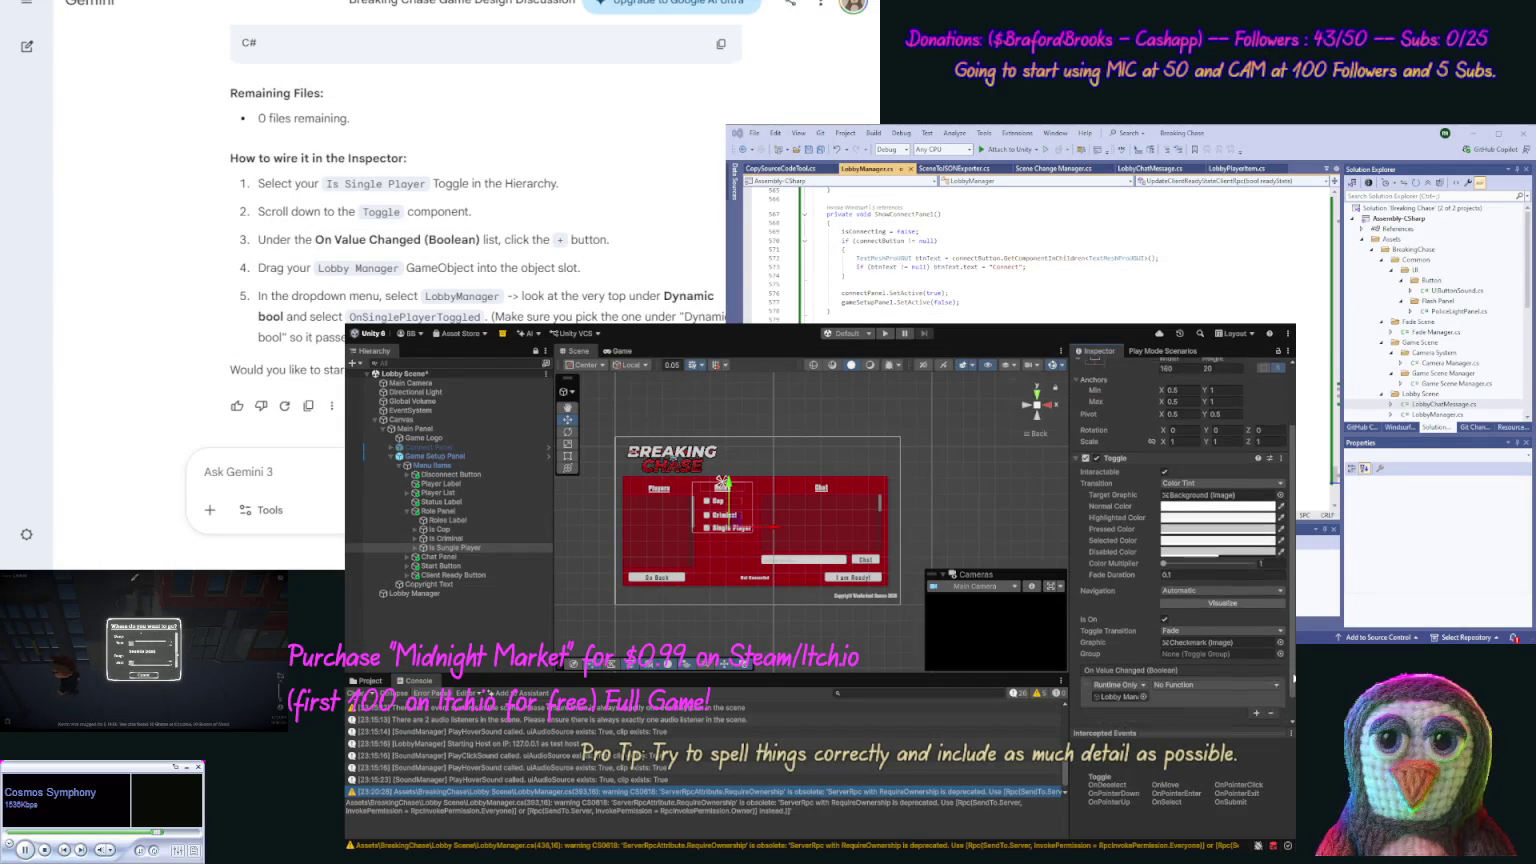
scroll(1200, 600, "down", 2)
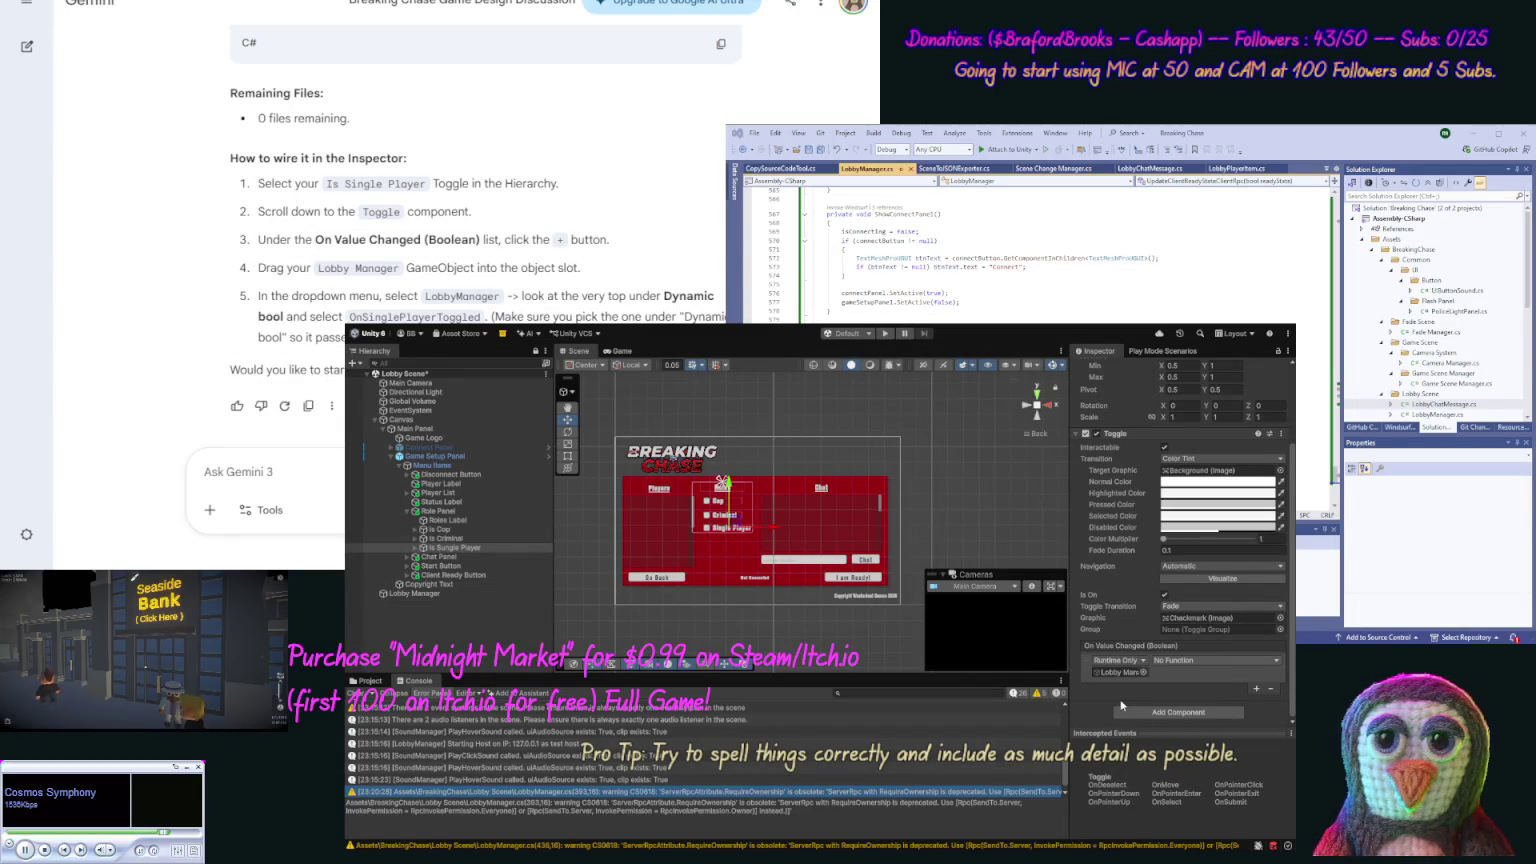
left_click(1085, 667)
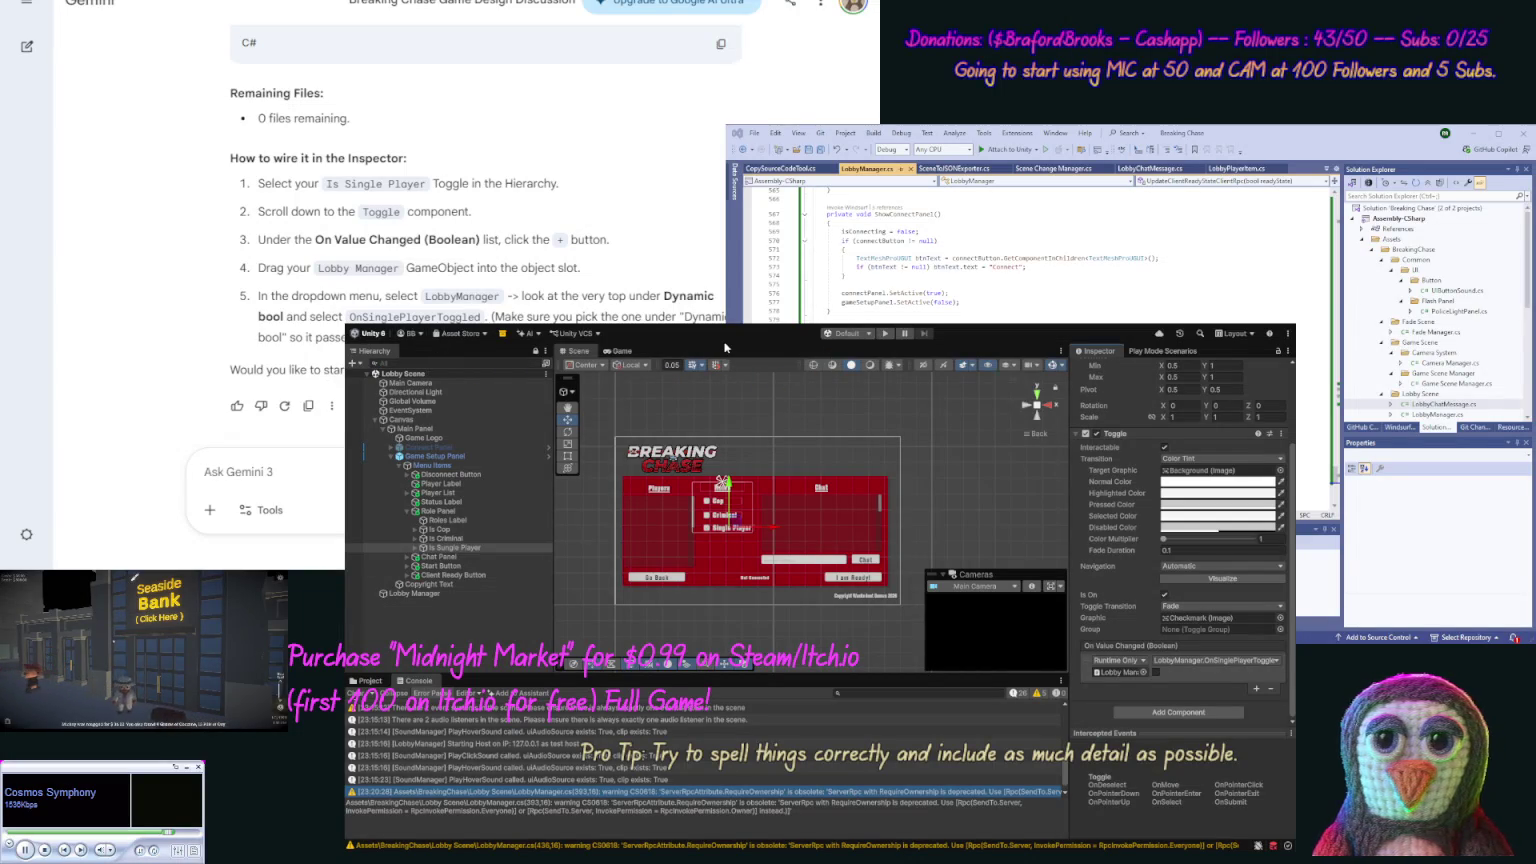
left_click(884, 333)
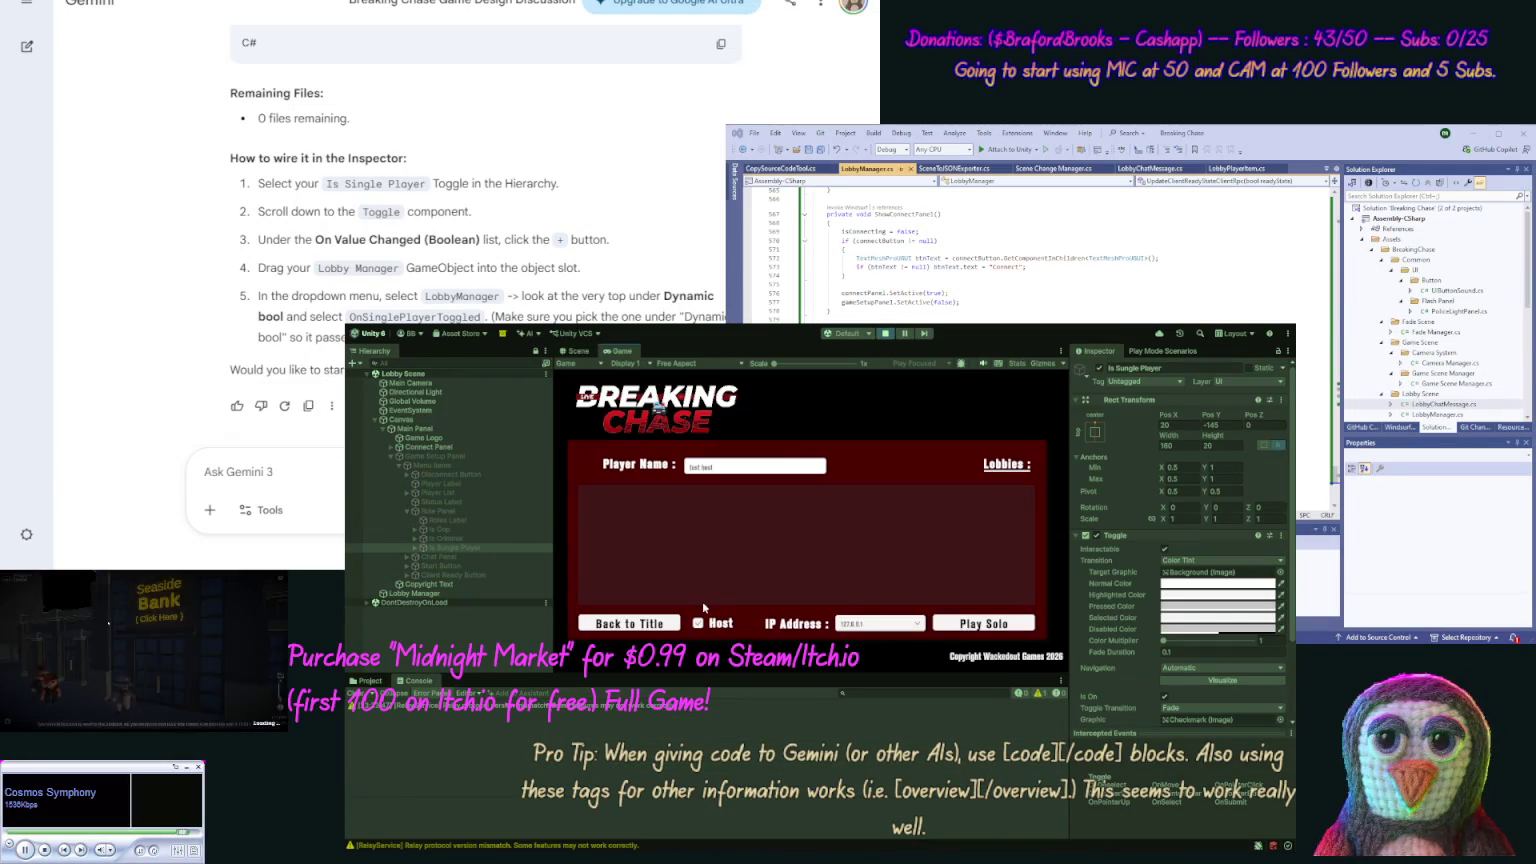
Step: Start a solo game with Play Solo in the running Lobby Scene
left_click(997, 627)
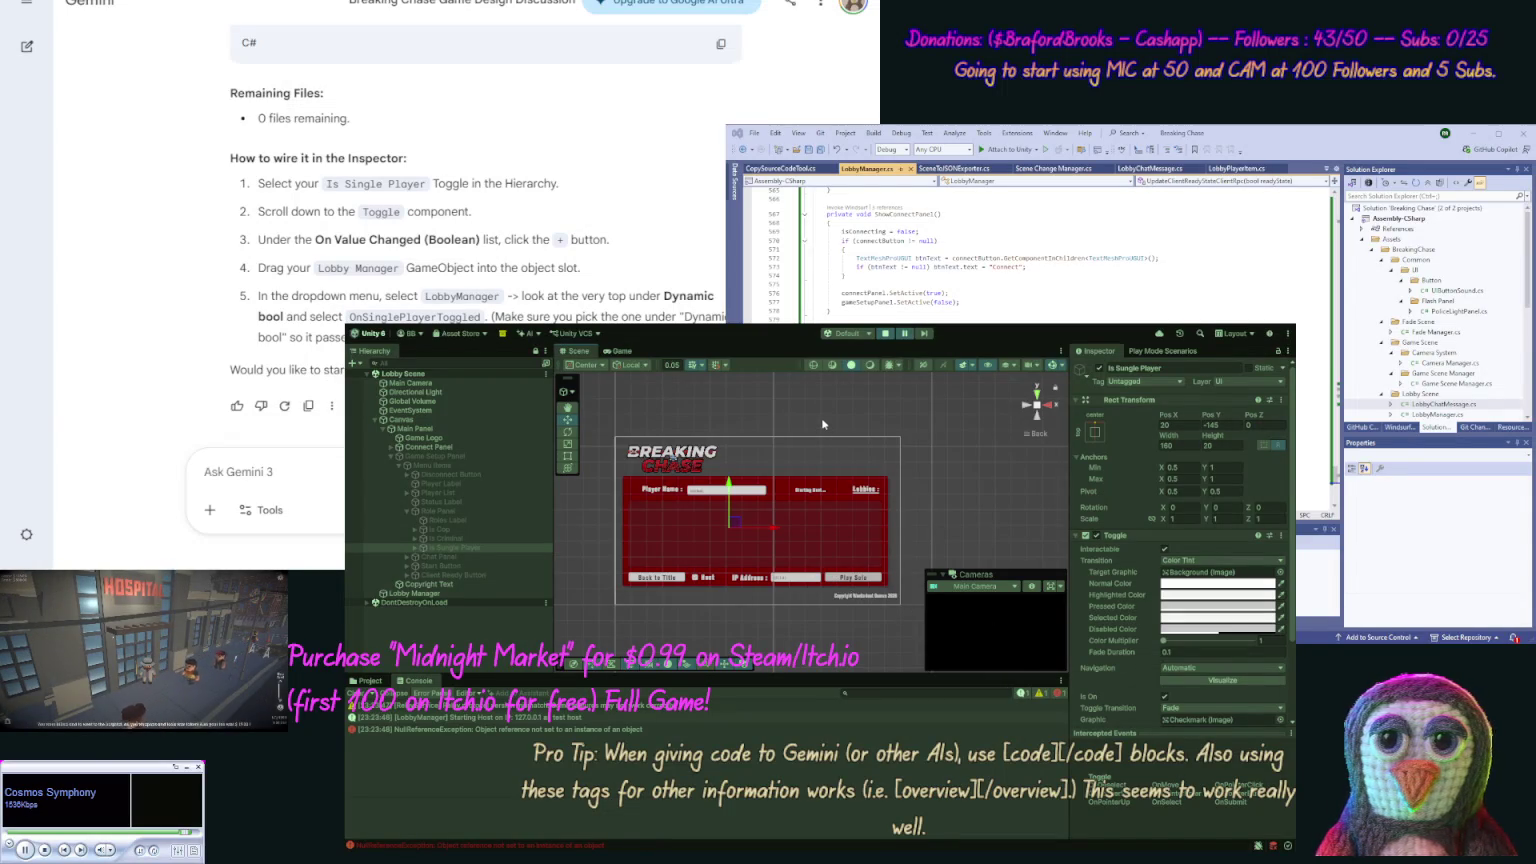
Step: Stop Play mode and open the Title Scene from the Title Scene folder
left_click(883, 338)
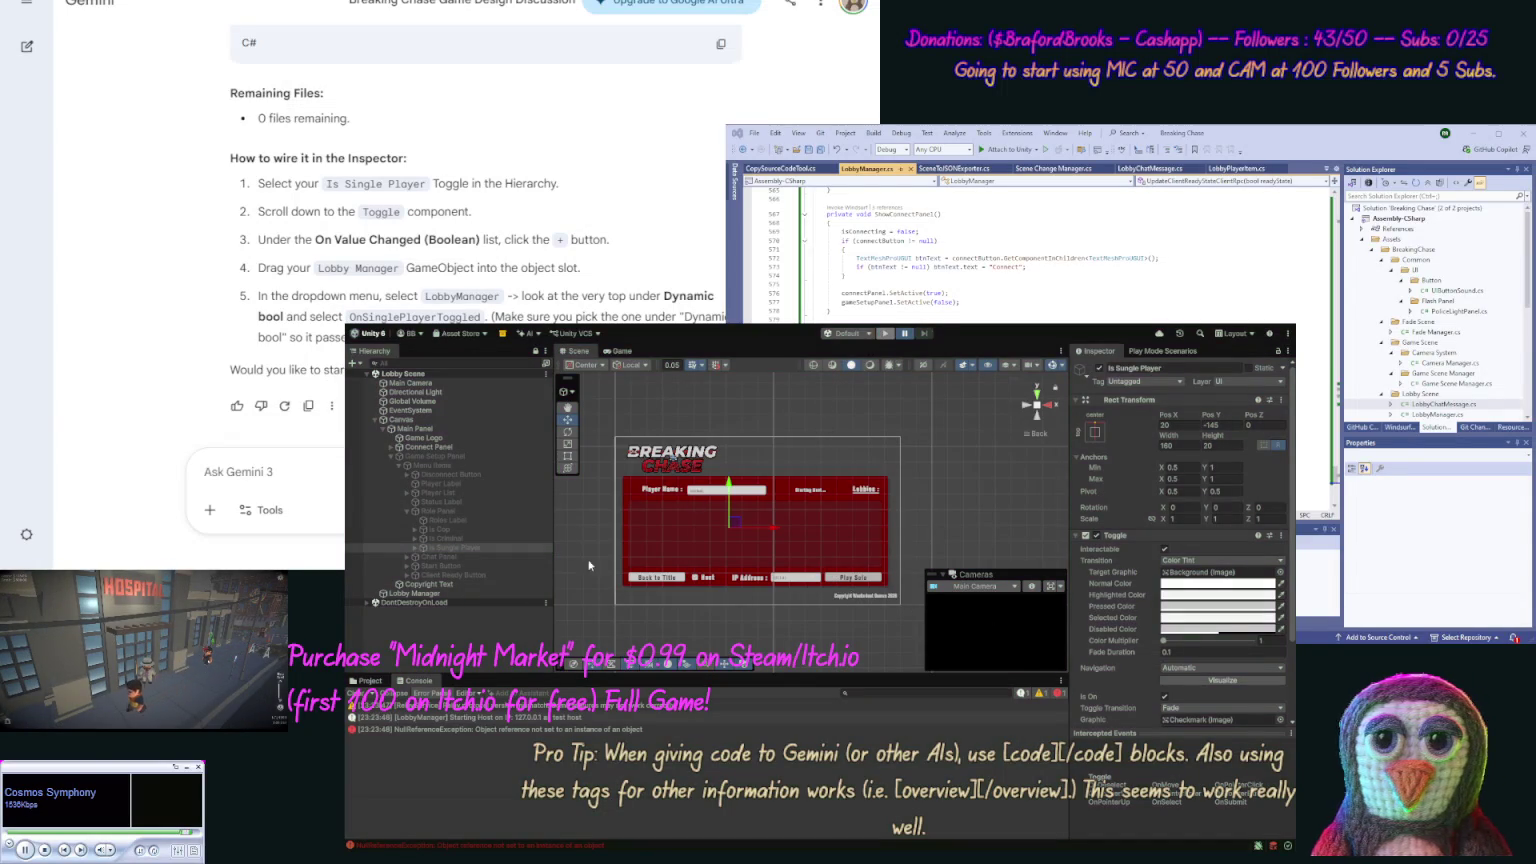
left_click(362, 682)
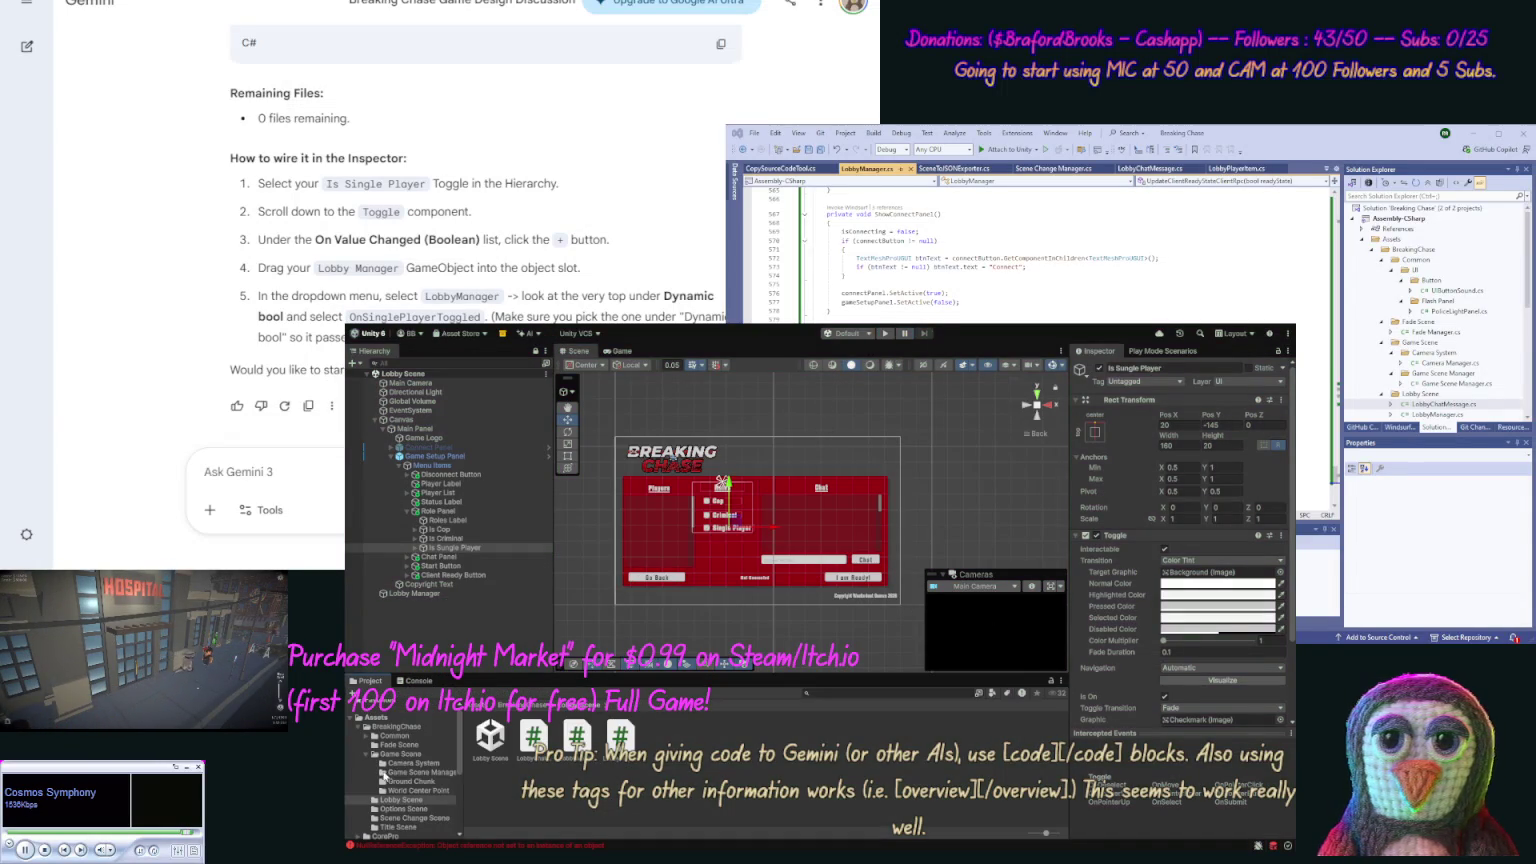
left_click(399, 827)
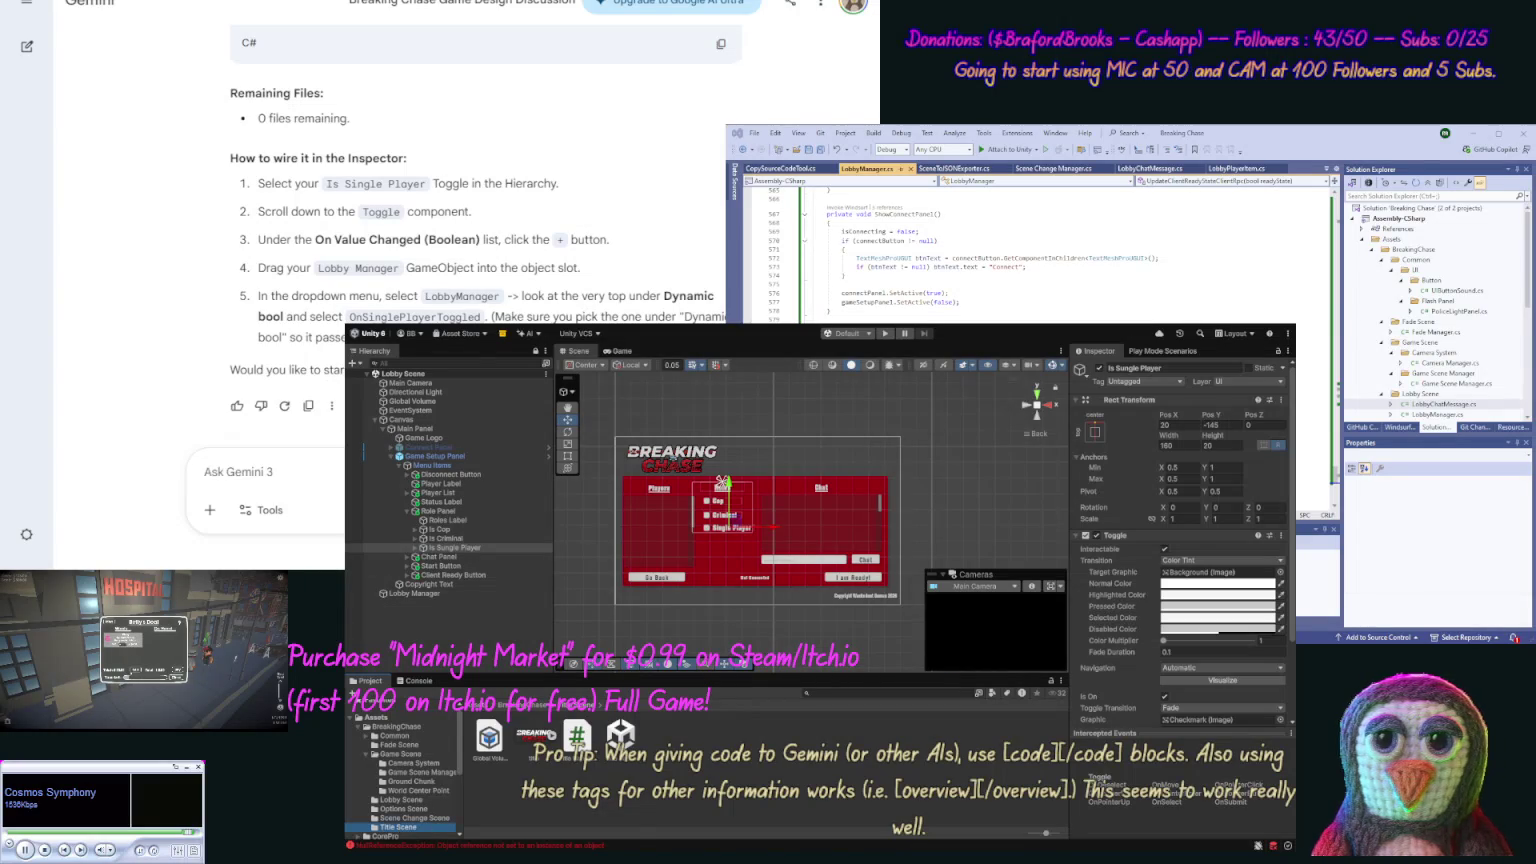
double_click(620, 737)
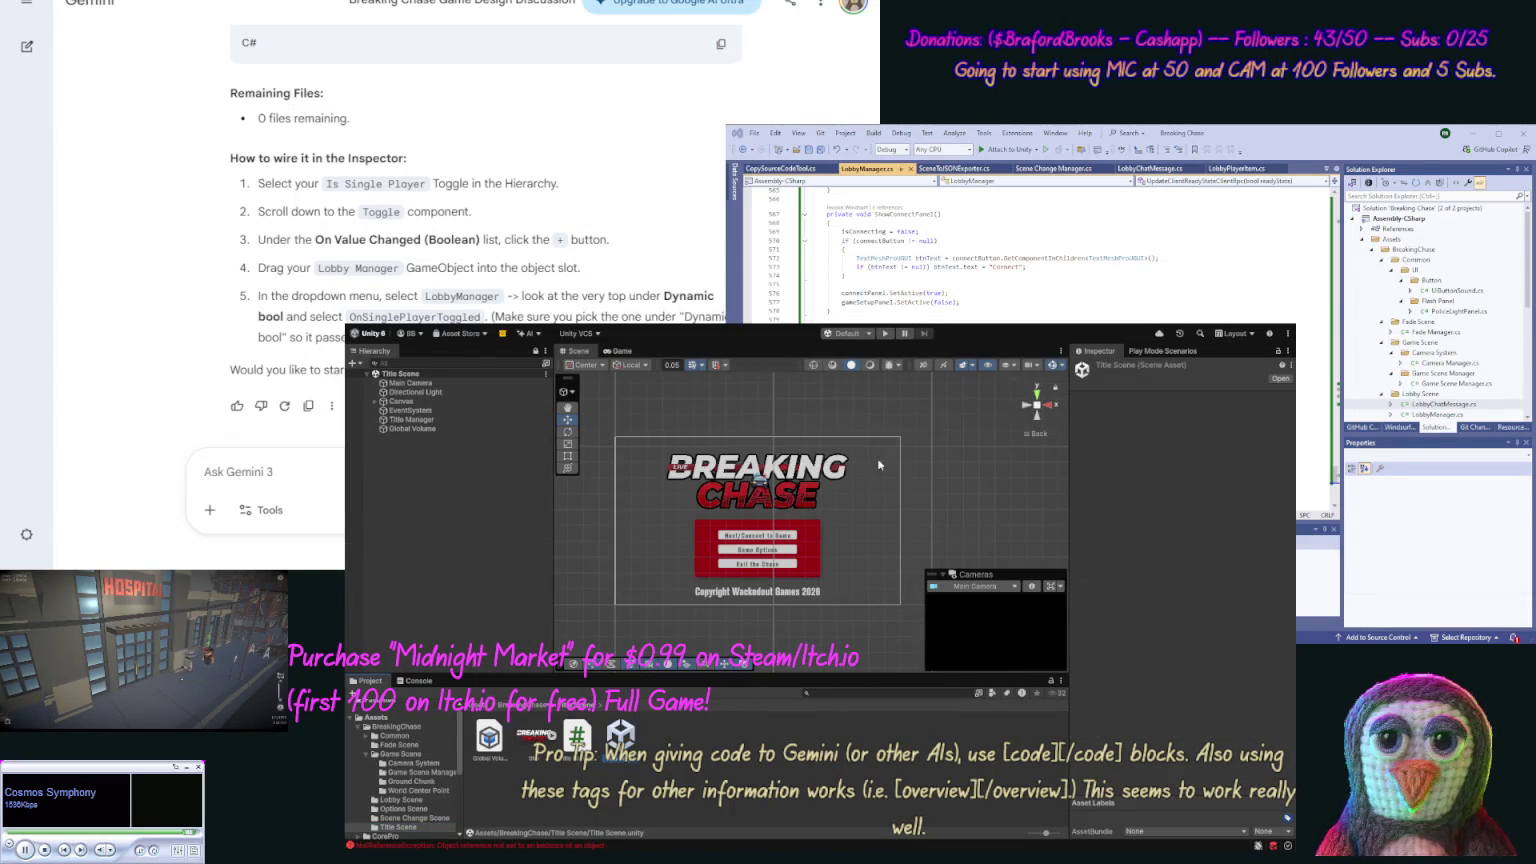
Step: Play from the title menu into a solo lobby with the Console visible
left_click(884, 333)
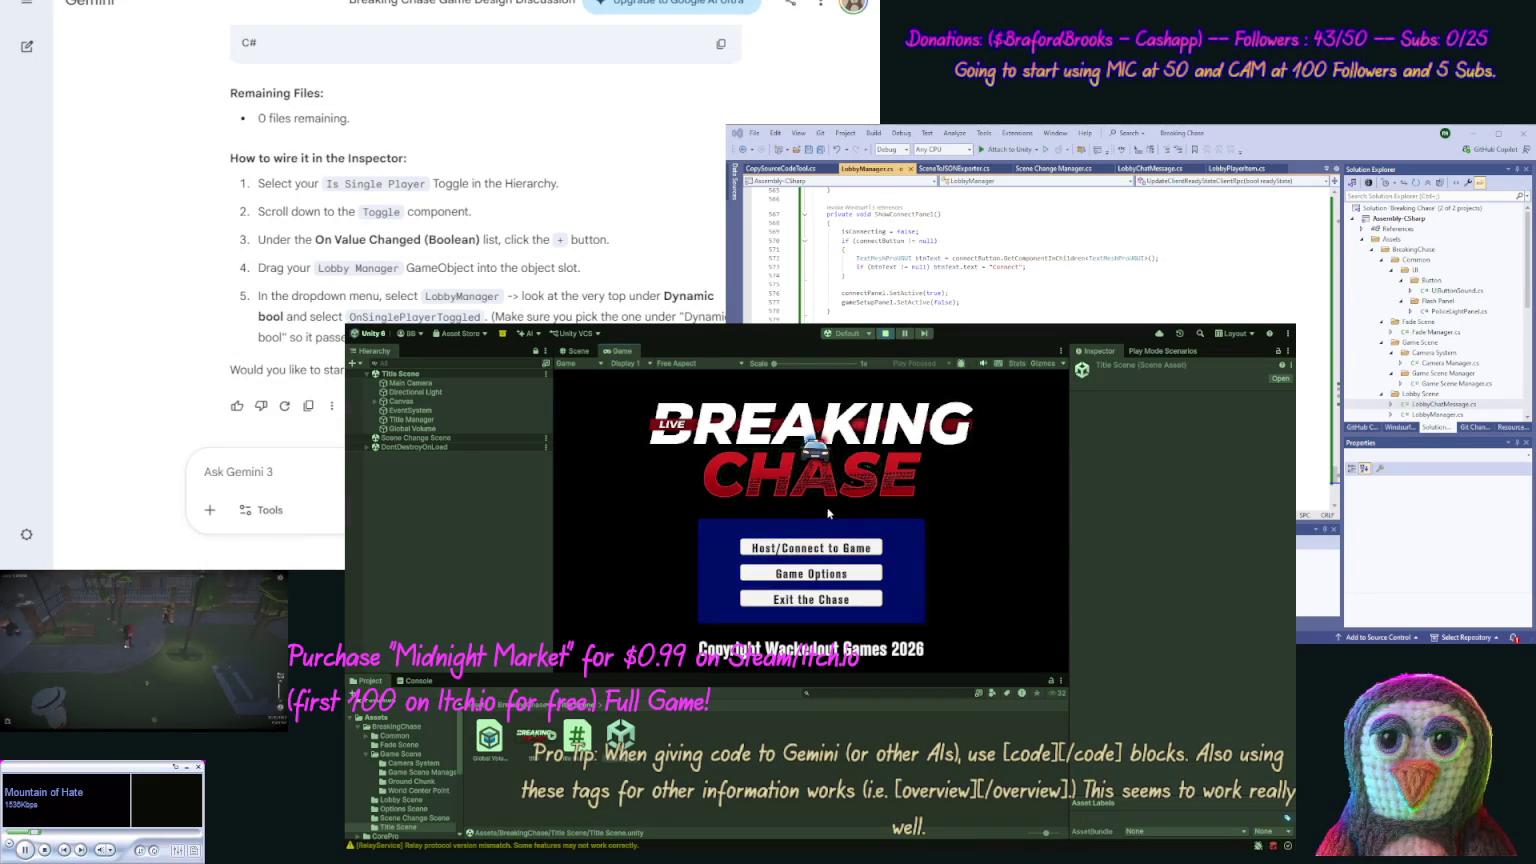
left_click(811, 550)
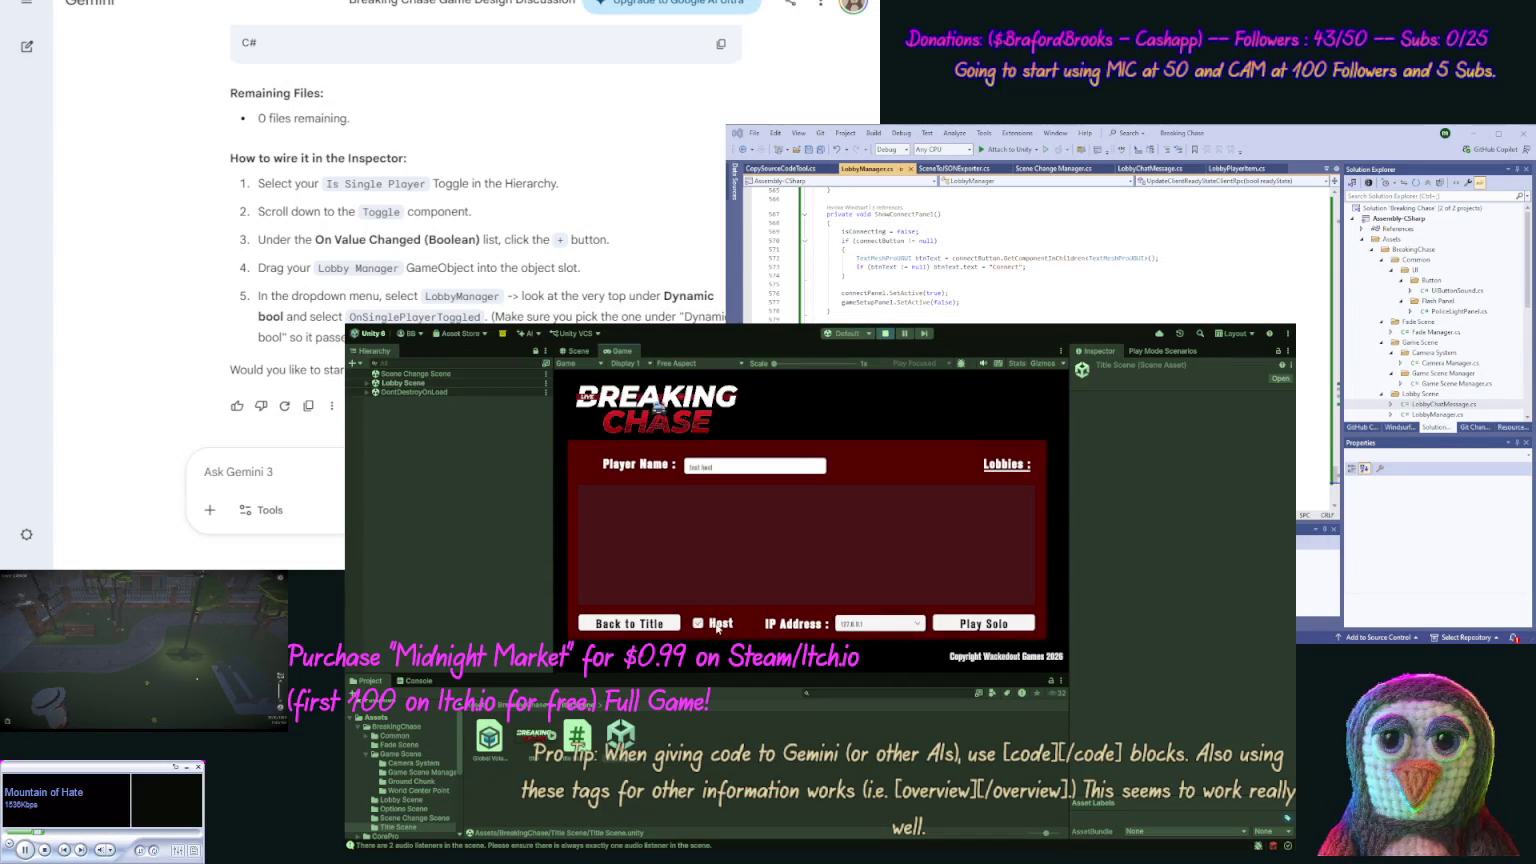
left_click(966, 634)
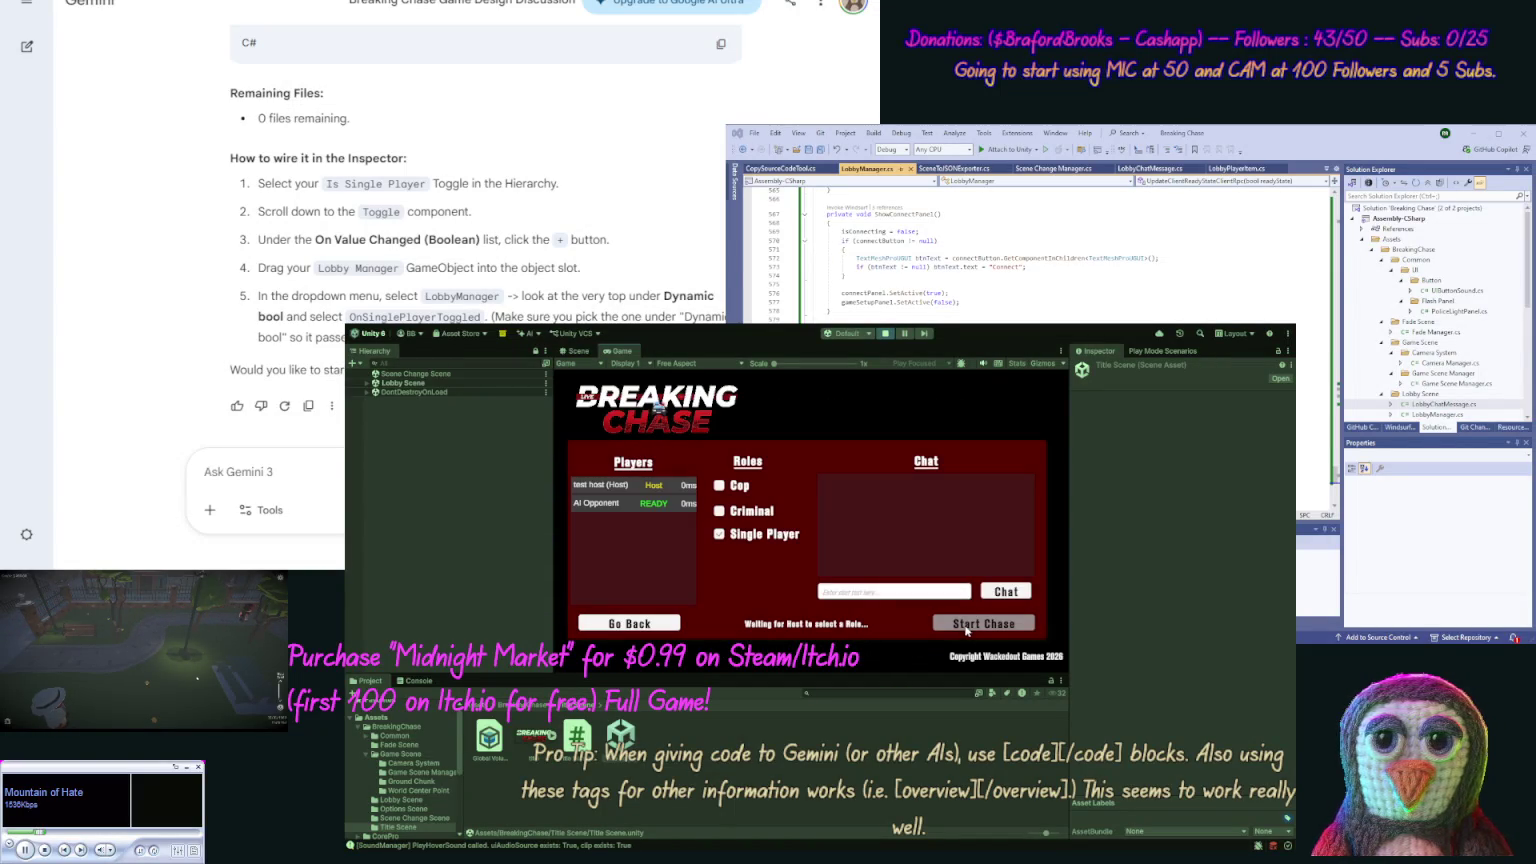
left_click(417, 683)
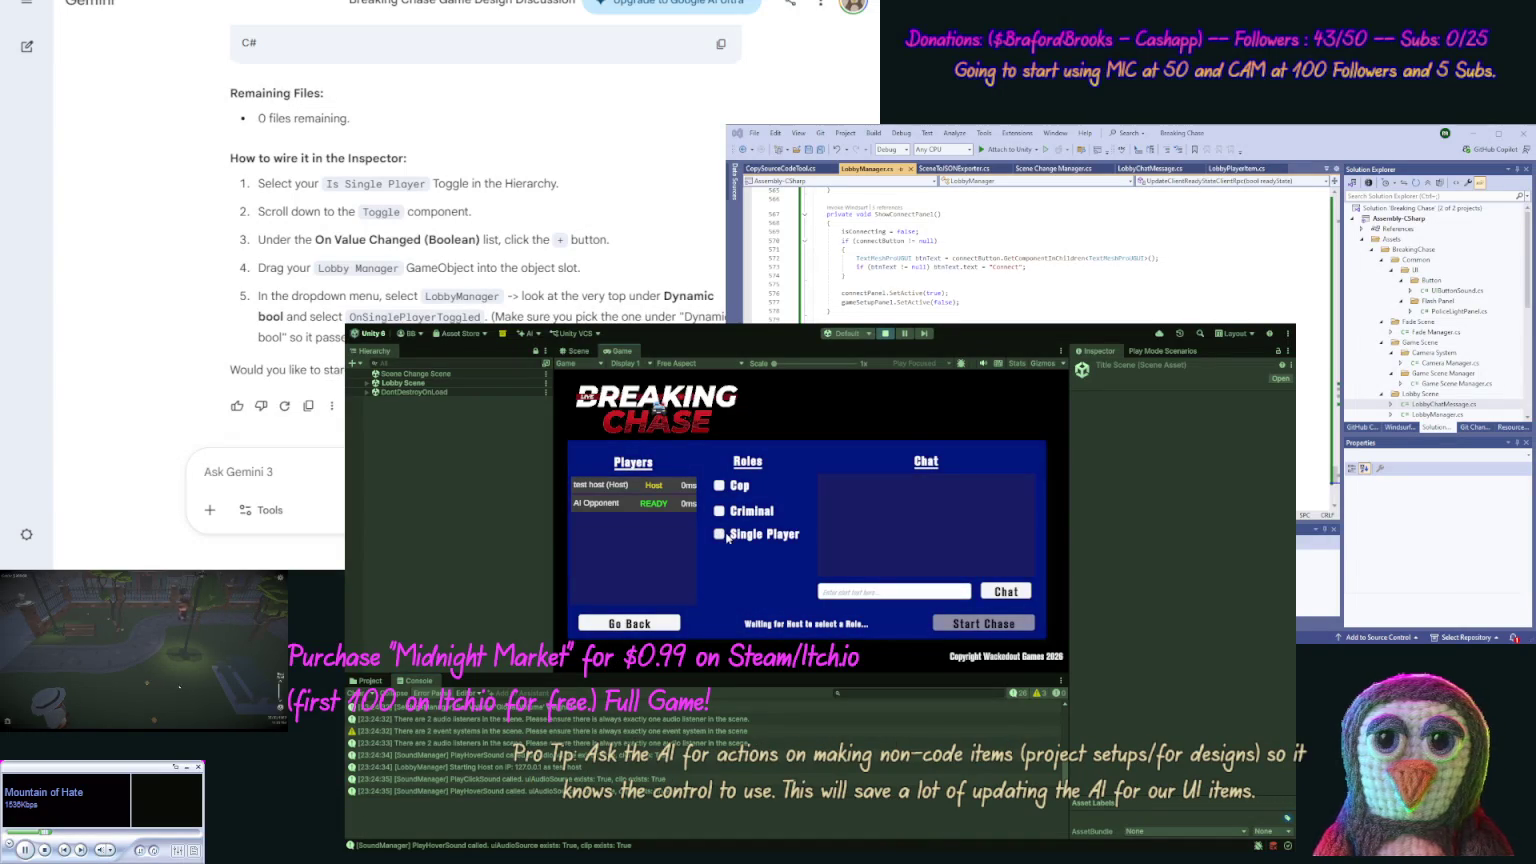
Step: Take the Cop role, start the chase against the AI Opponent, stop, and begin a Gemini message
left_click(957, 623)
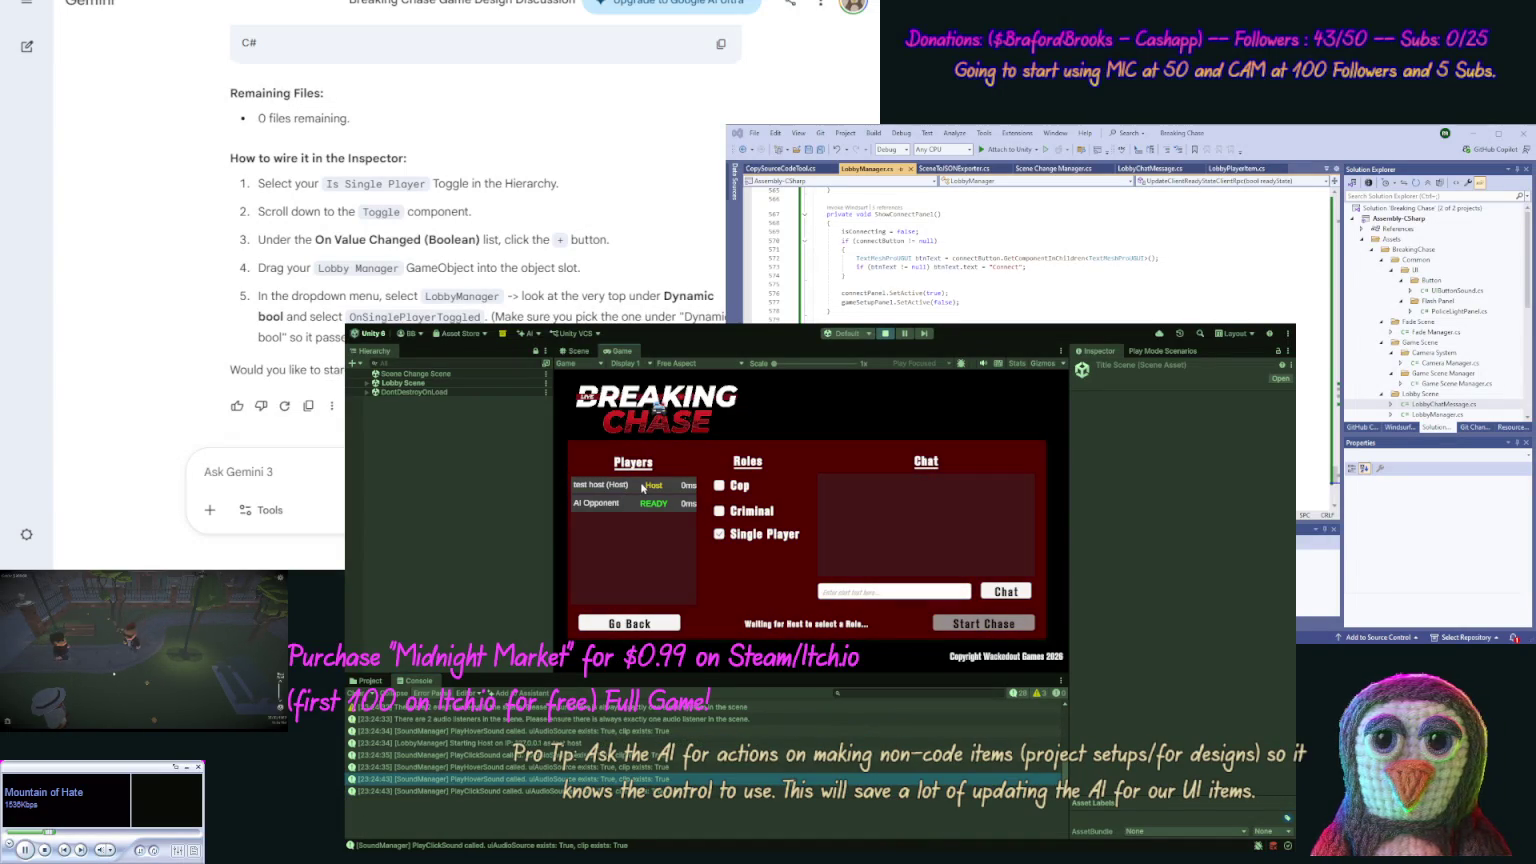
left_click(720, 486)
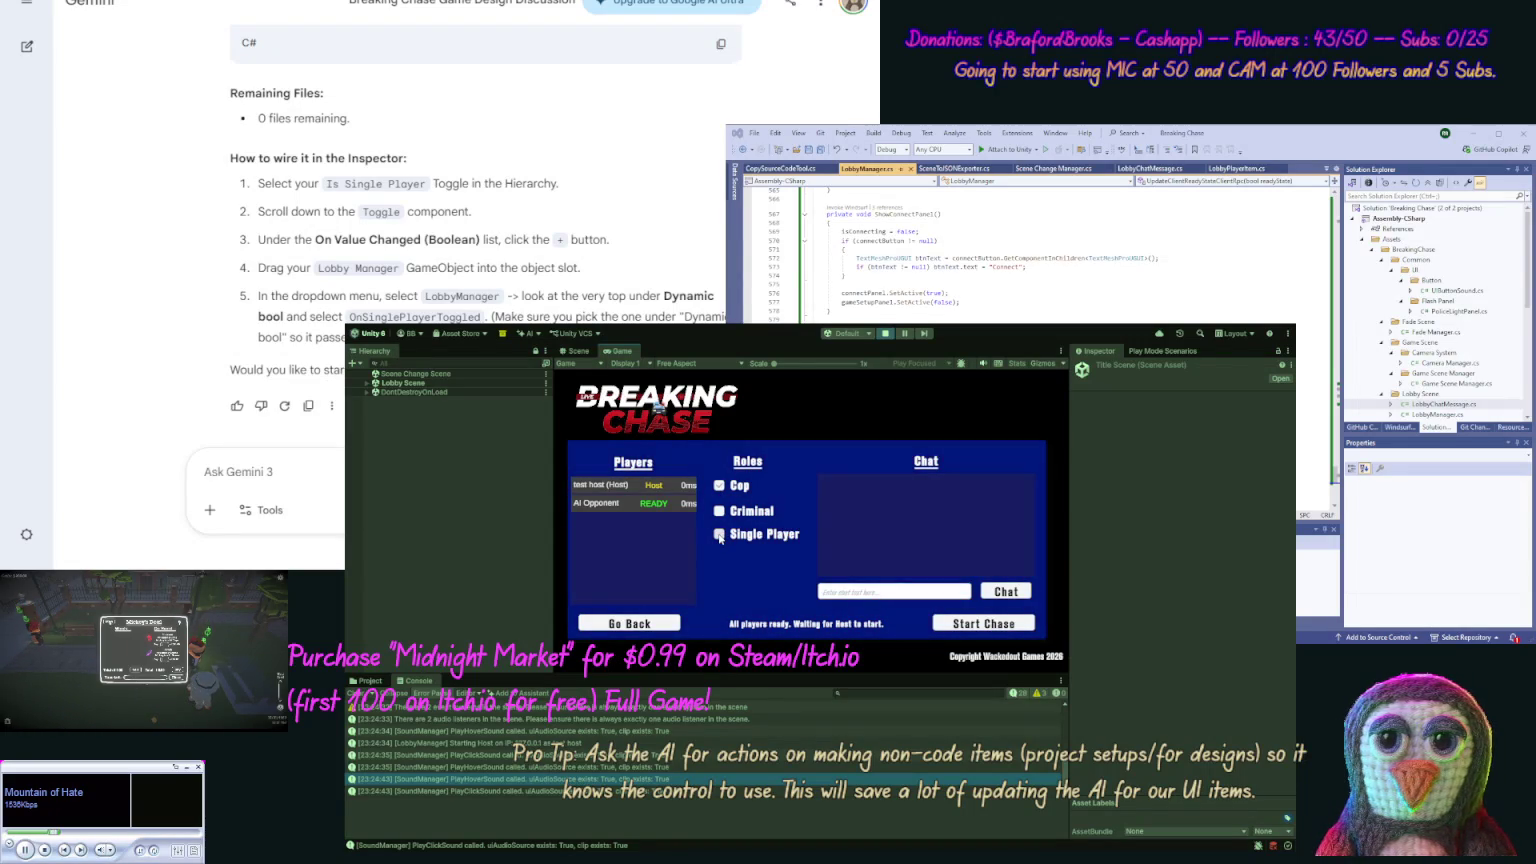
left_click(993, 624)
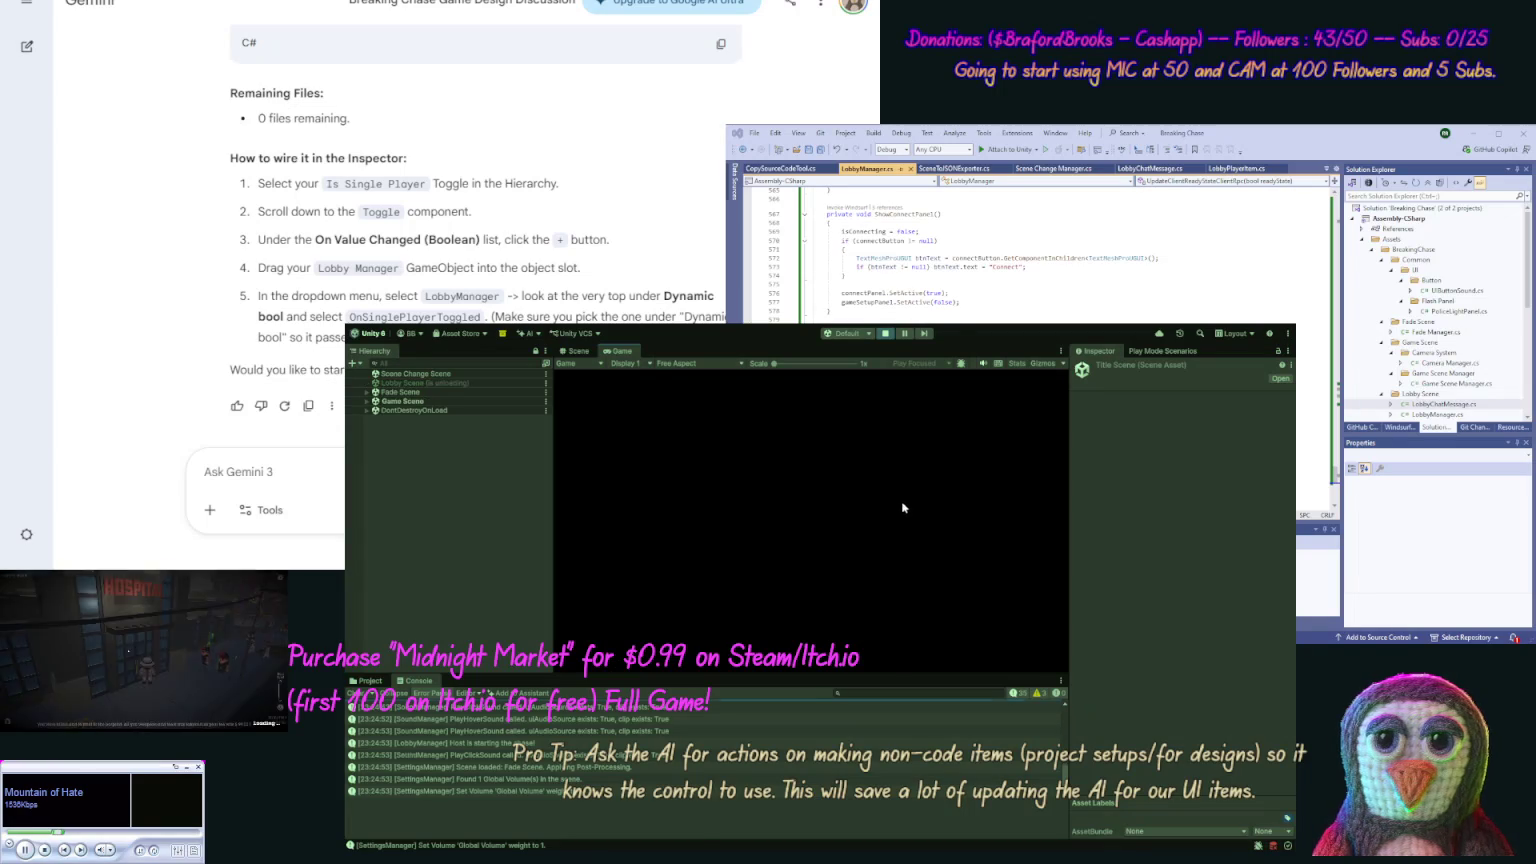
left_click(880, 335)
type("When we t")
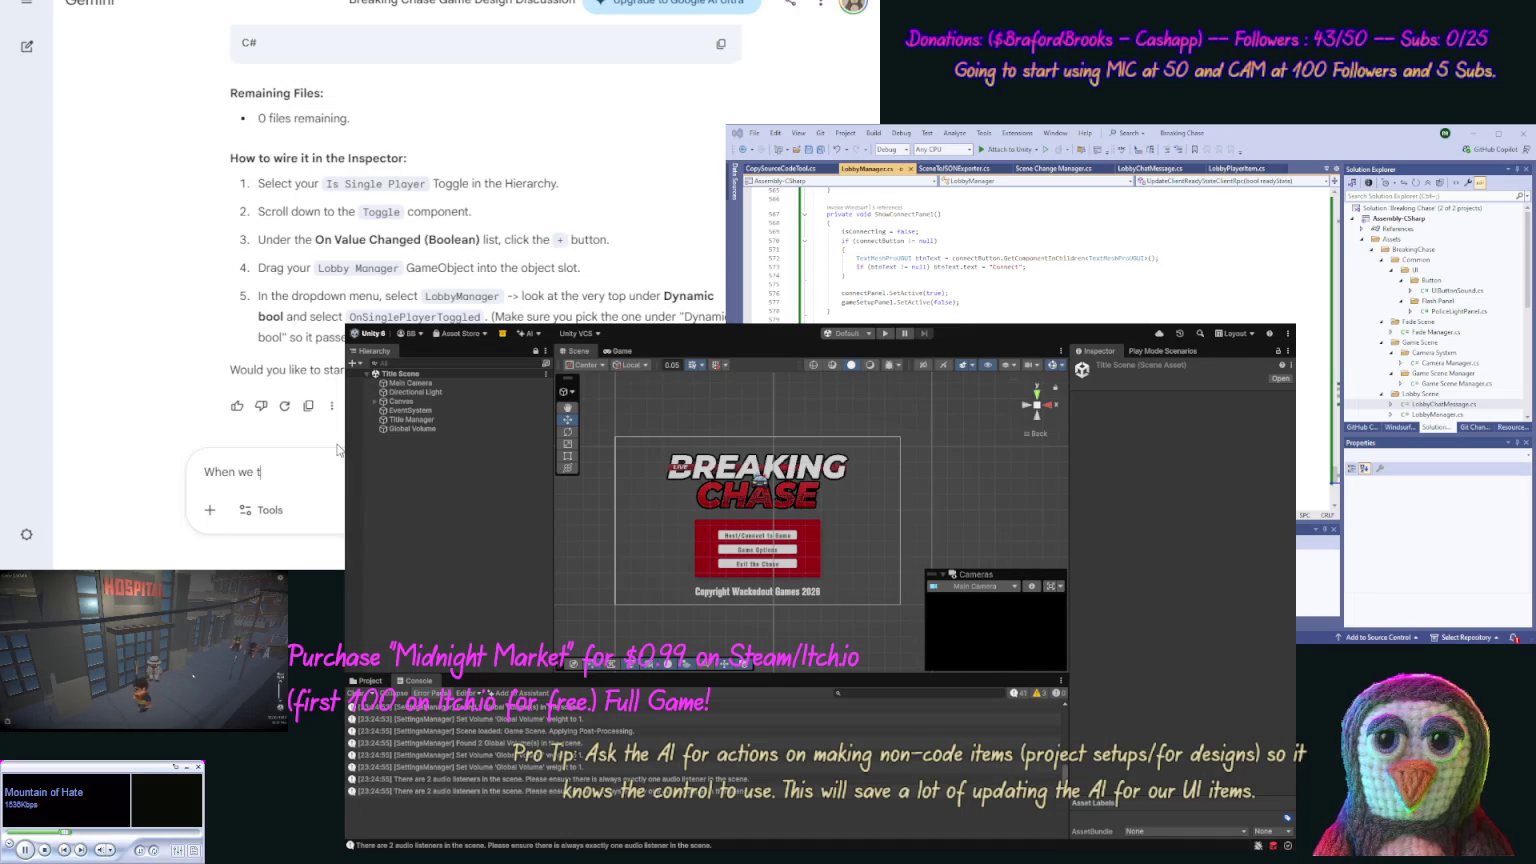
type("urn off the S")
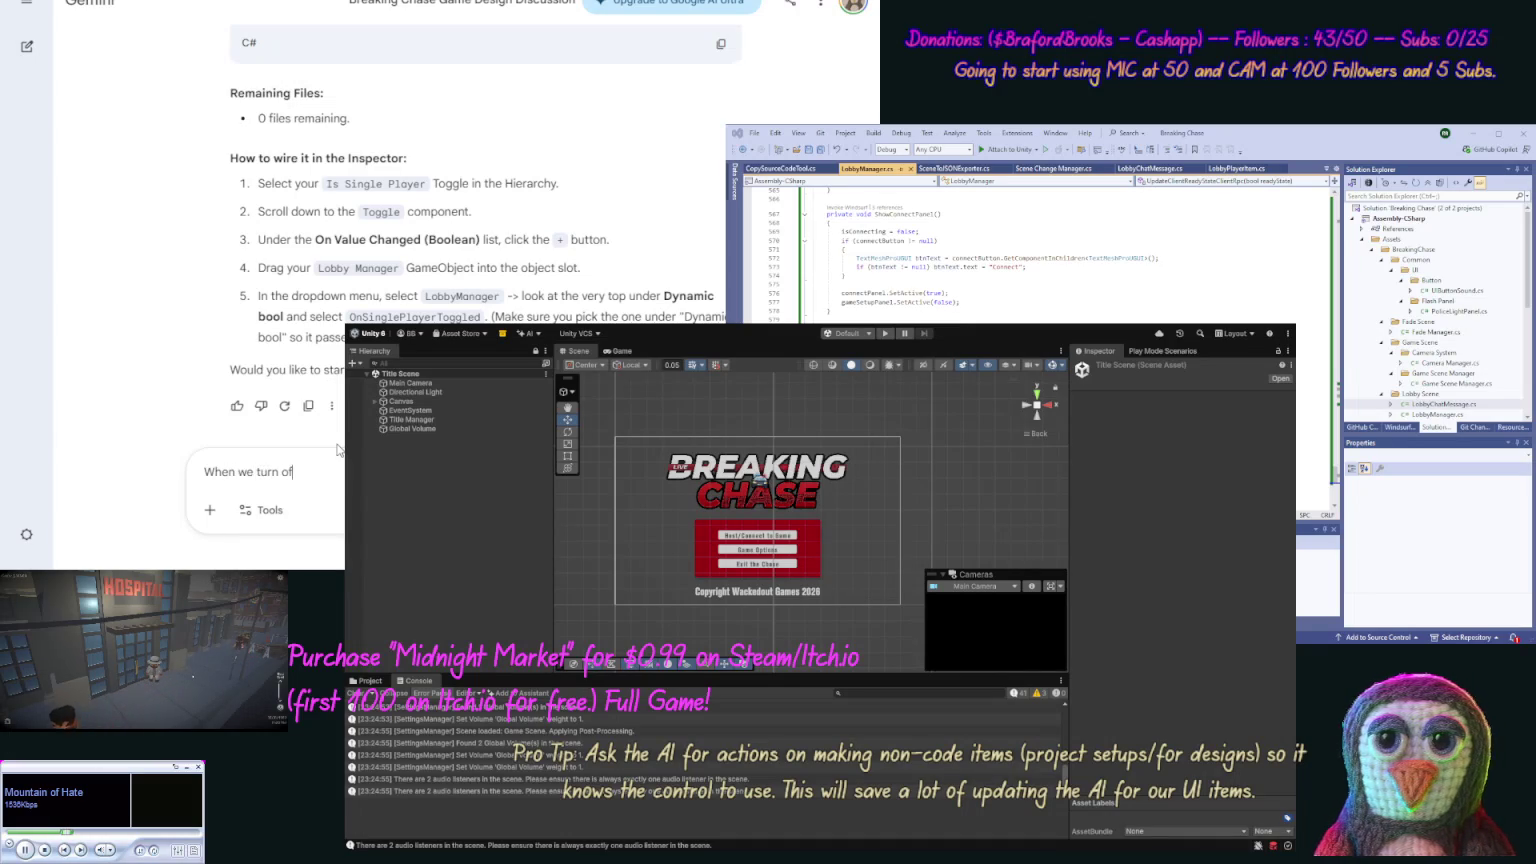
type("ing")
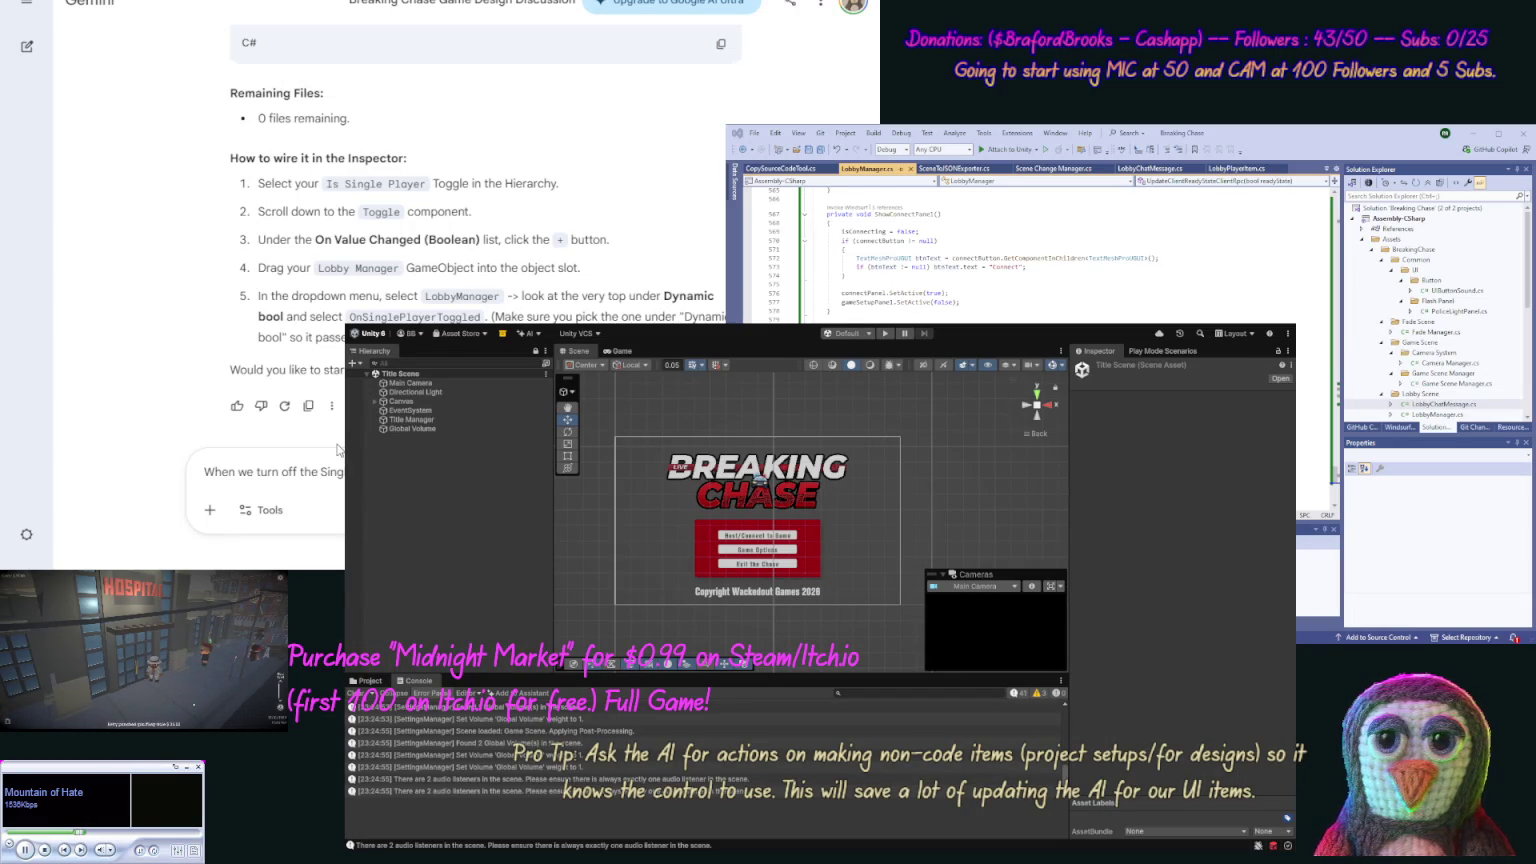
Step: Send Gemini the request to remove the AI Player when Single Player is unchecked
key("Return")
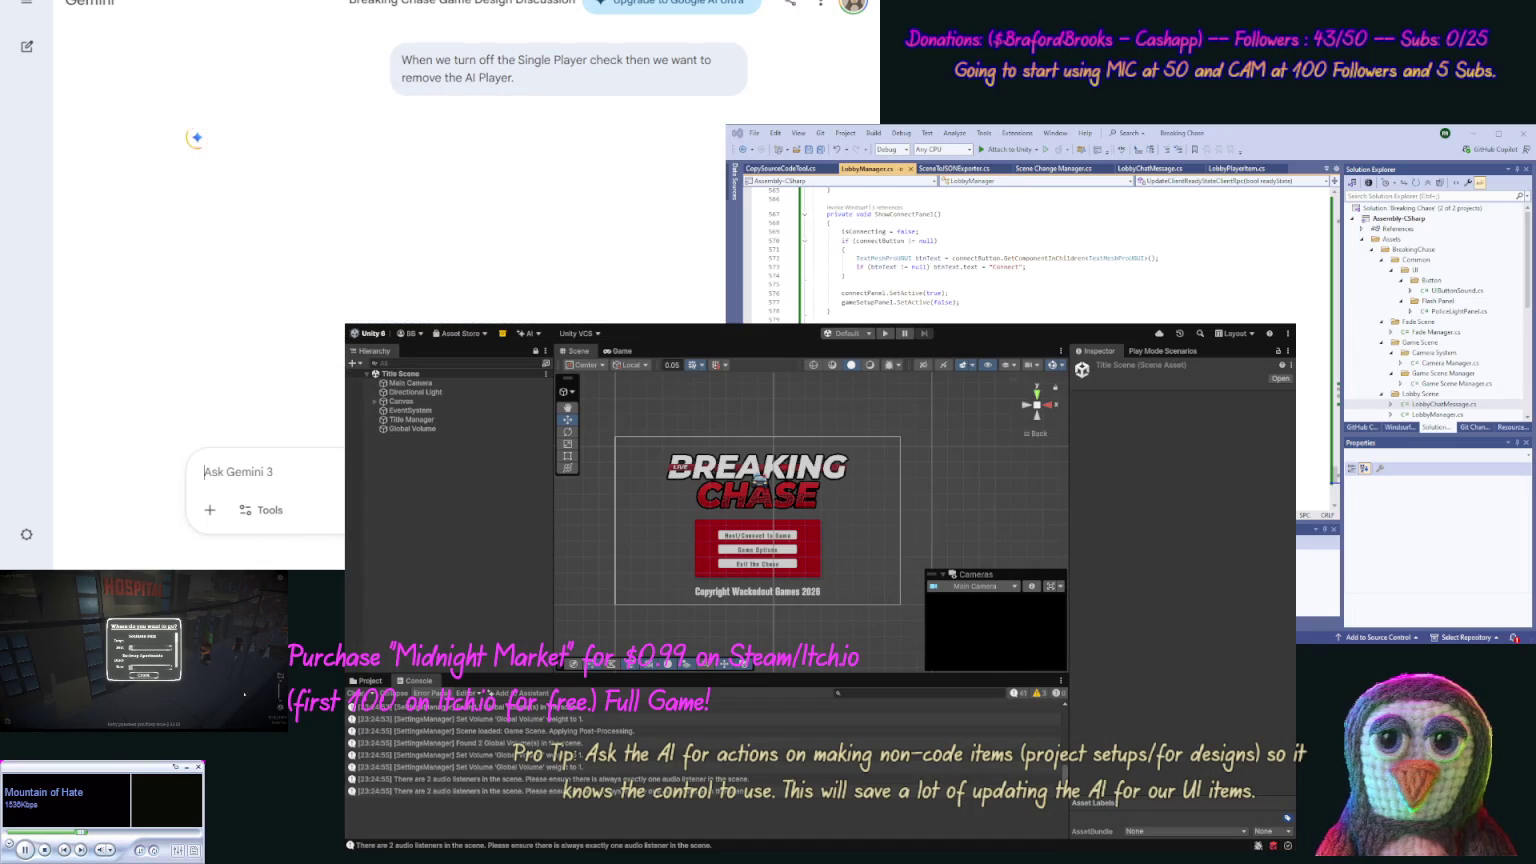
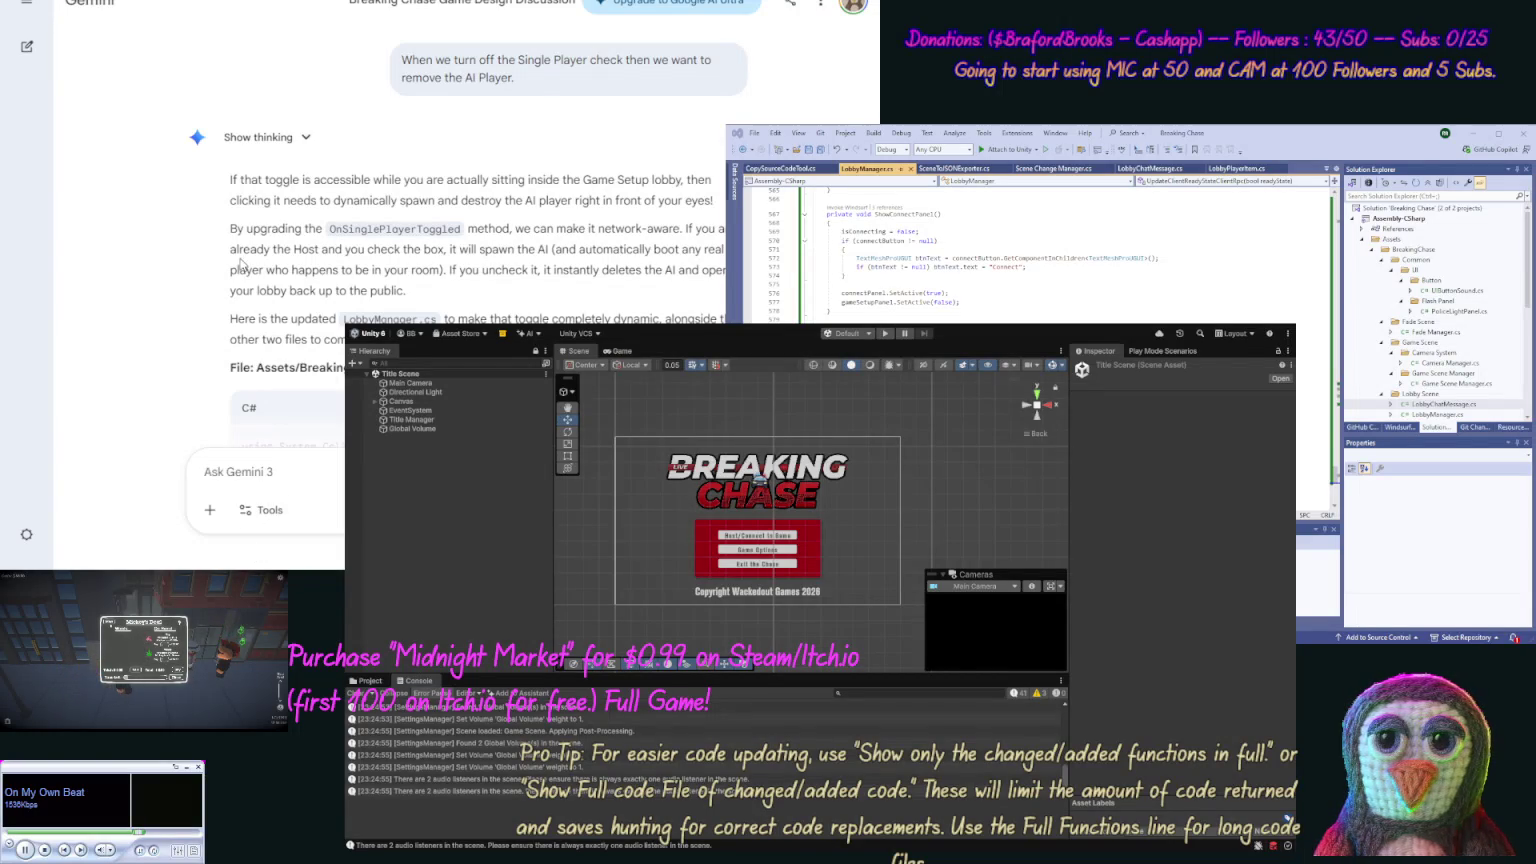
Step: Paste Gemini's updated LobbyManager code into LobbyManager.cs and scroll through the result
key("ctrl+c")
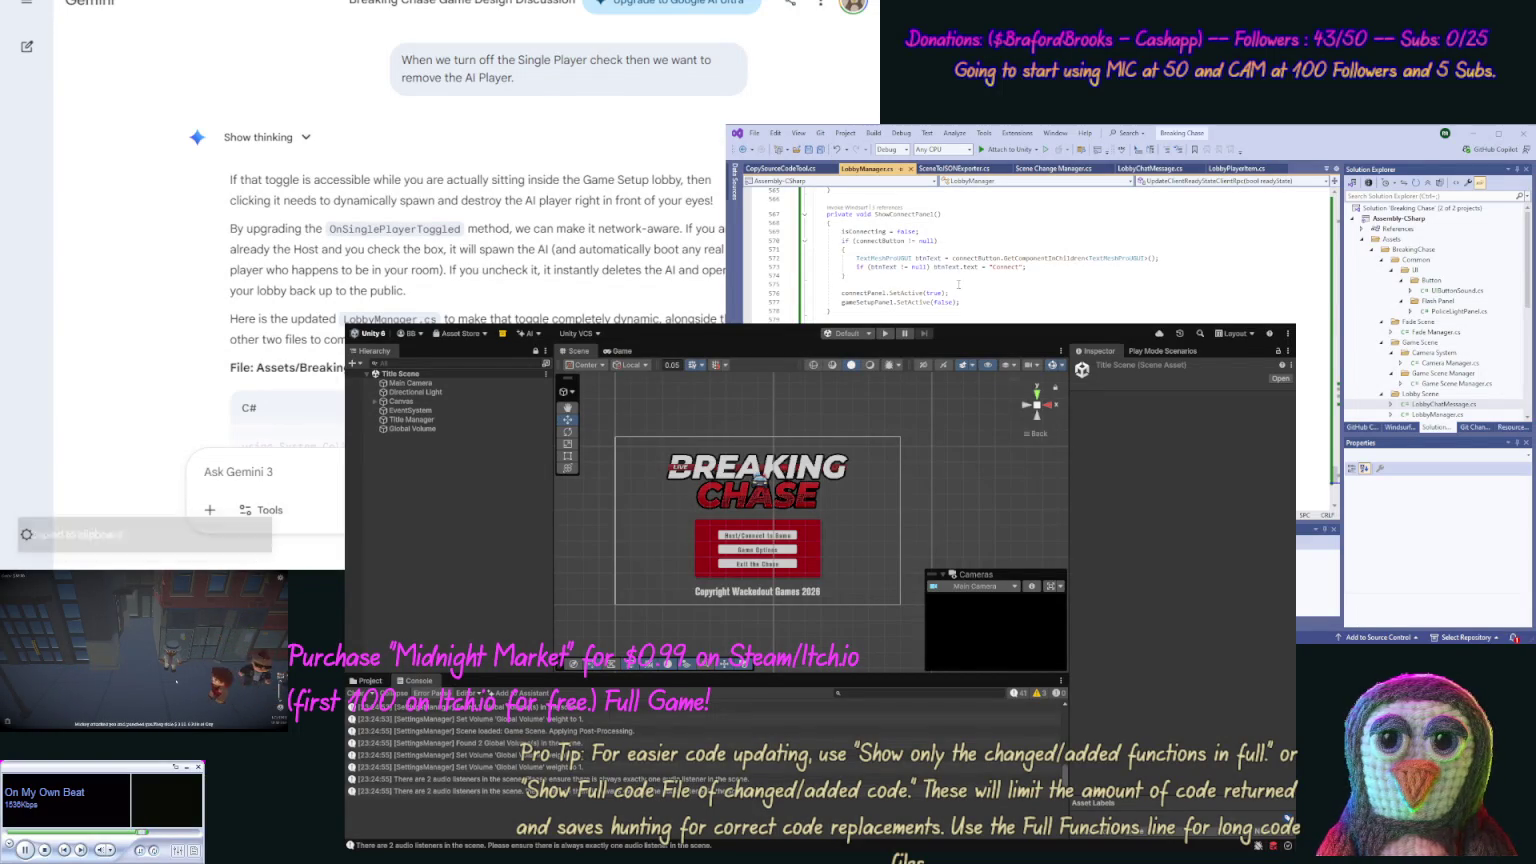
key("ctrl+v")
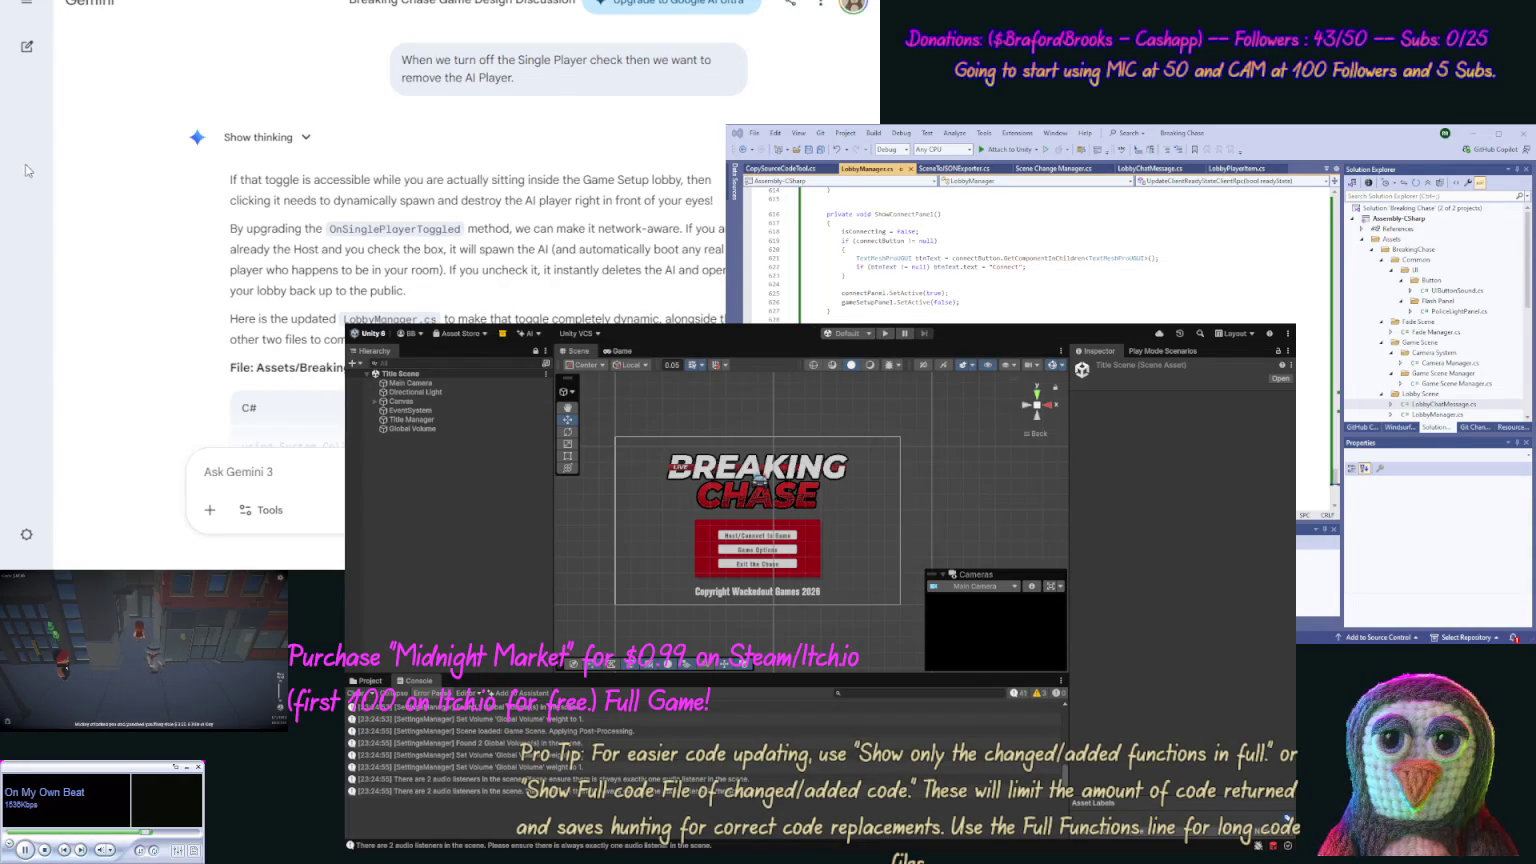
scroll(151, 316, "down", 10)
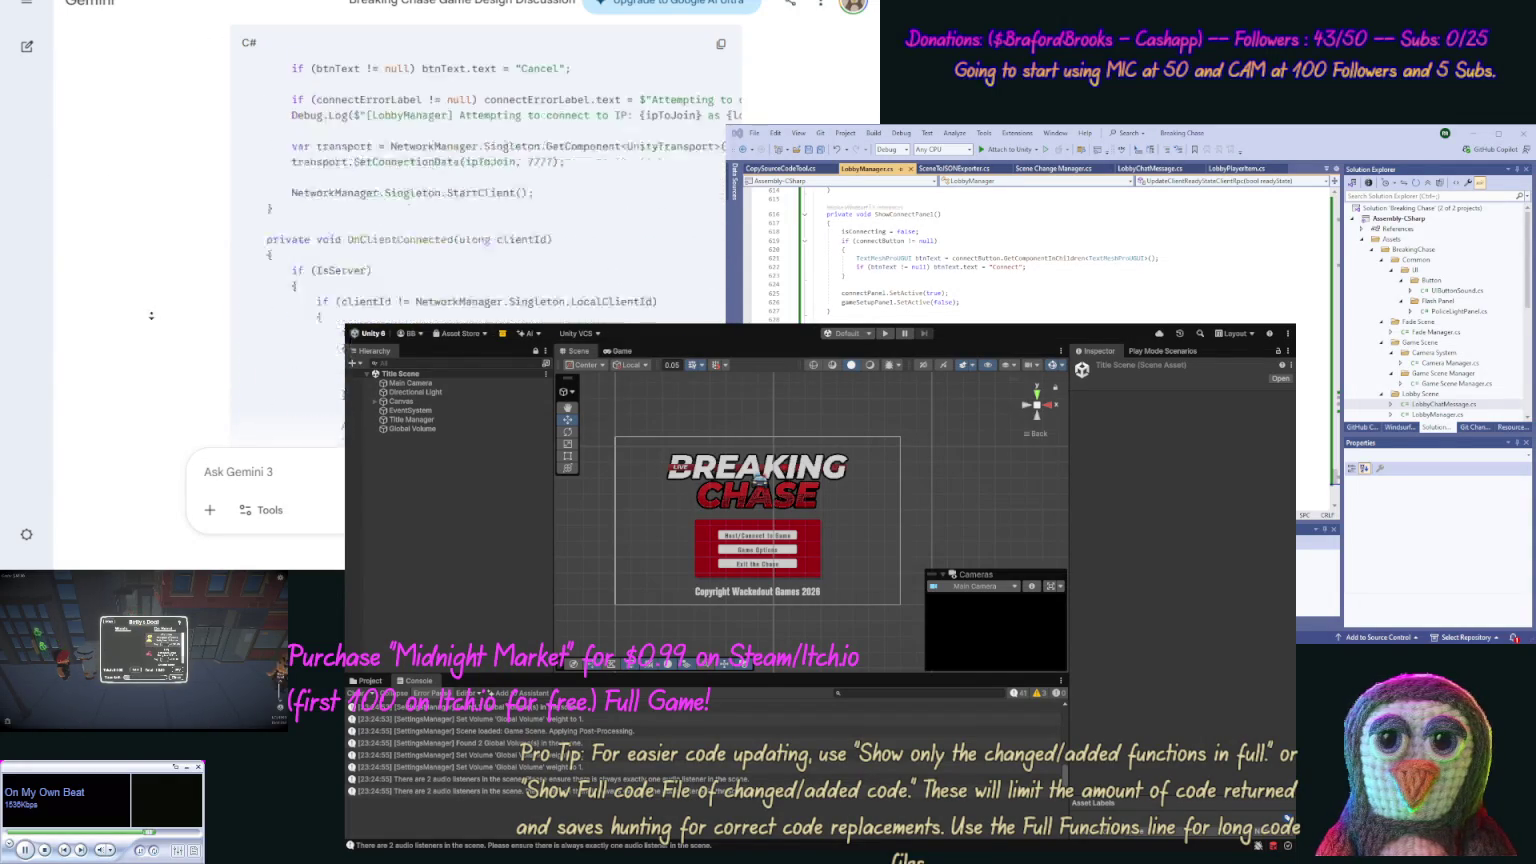
scroll(151, 316, "down", 5)
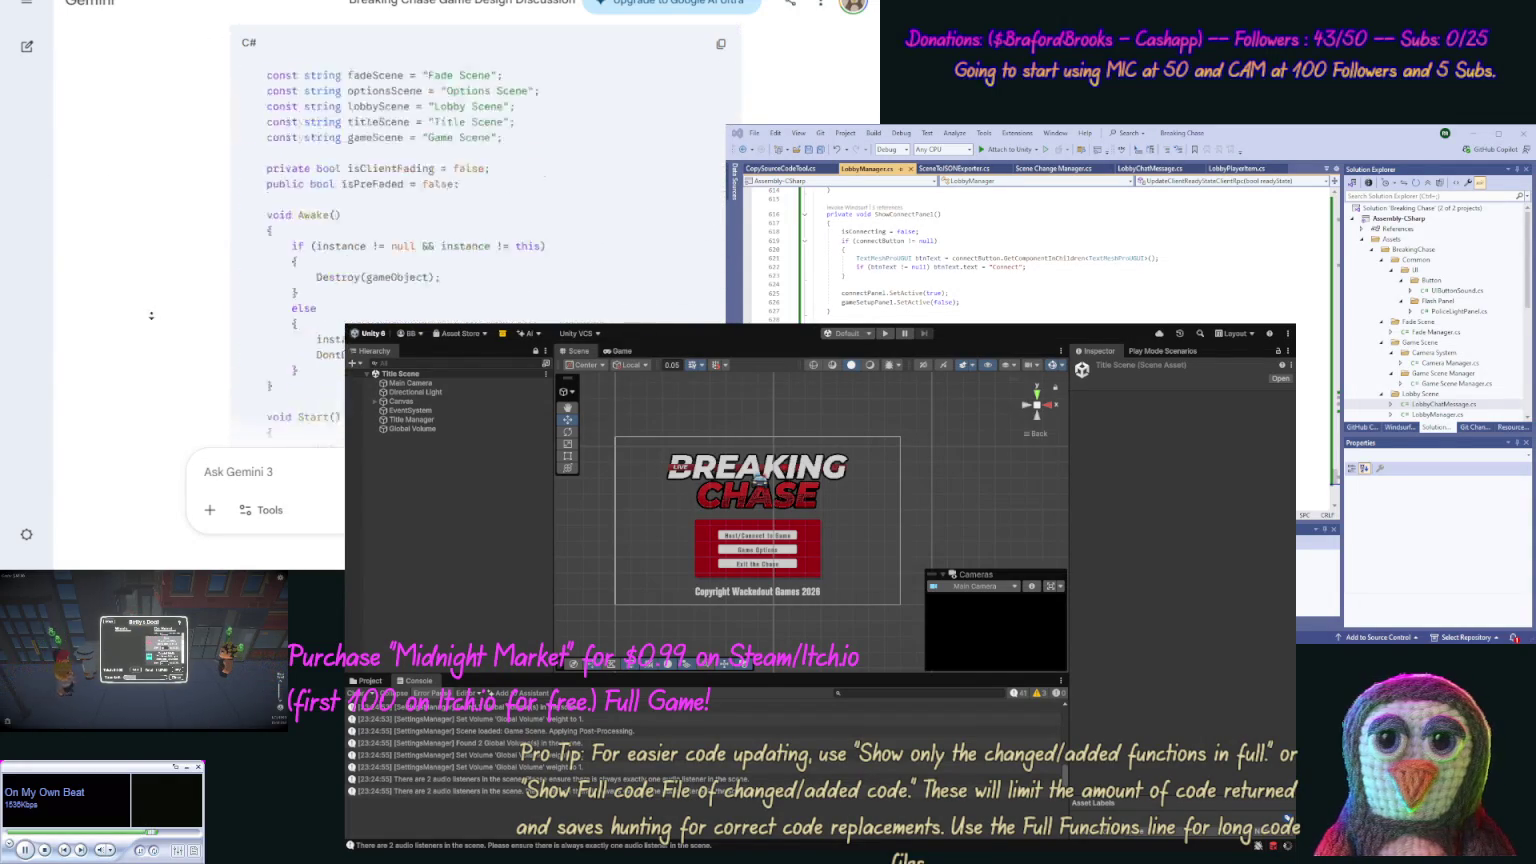
scroll(157, 234, "down", 5)
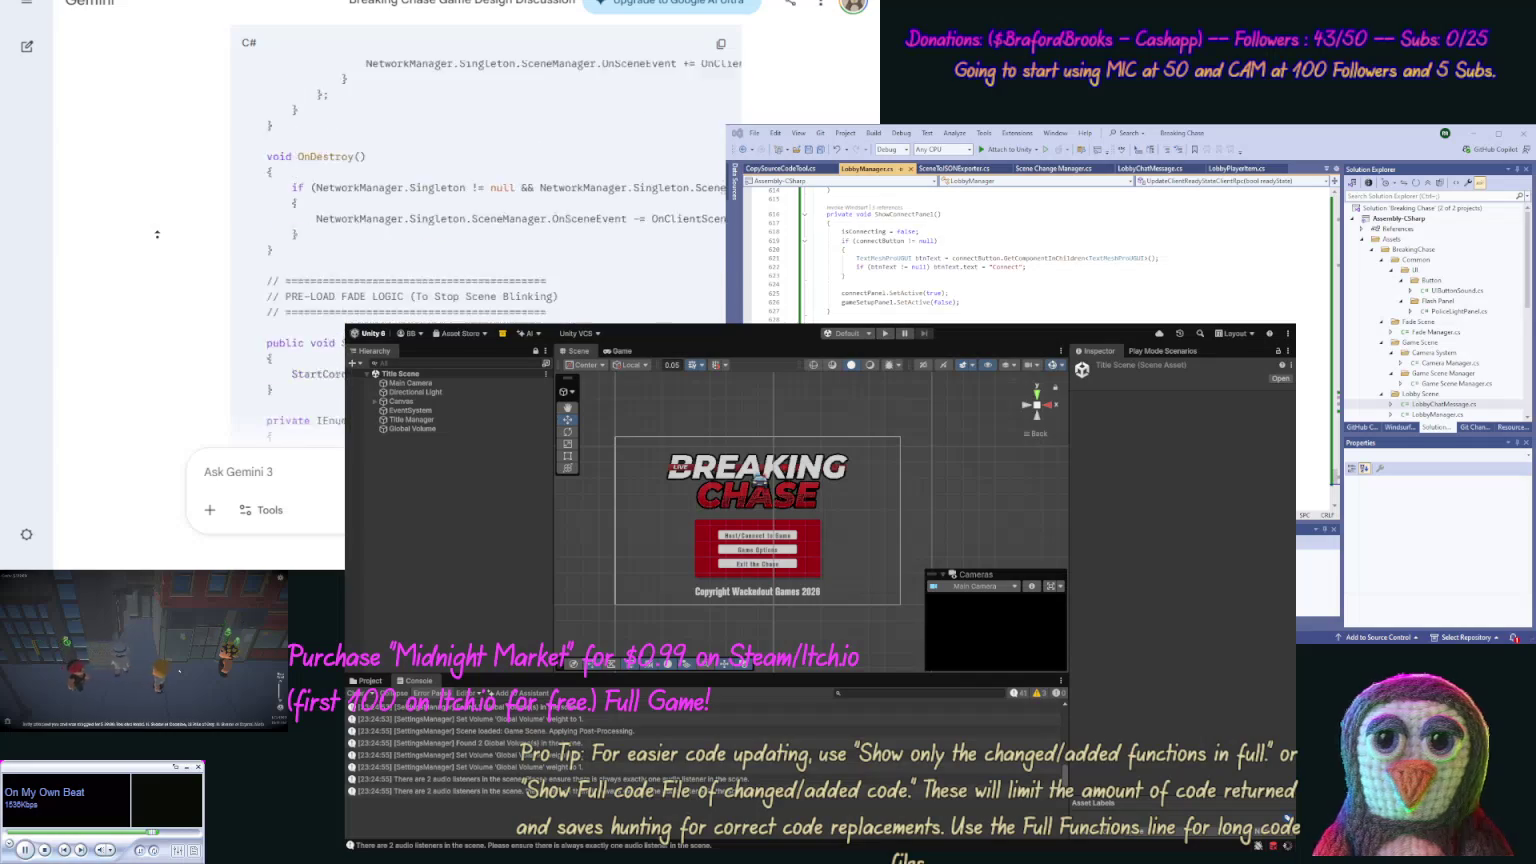
Step: Replace all of SceneChangeManager.cs with Gemini's updated SceneChangeManager code
left_click(381, 250)
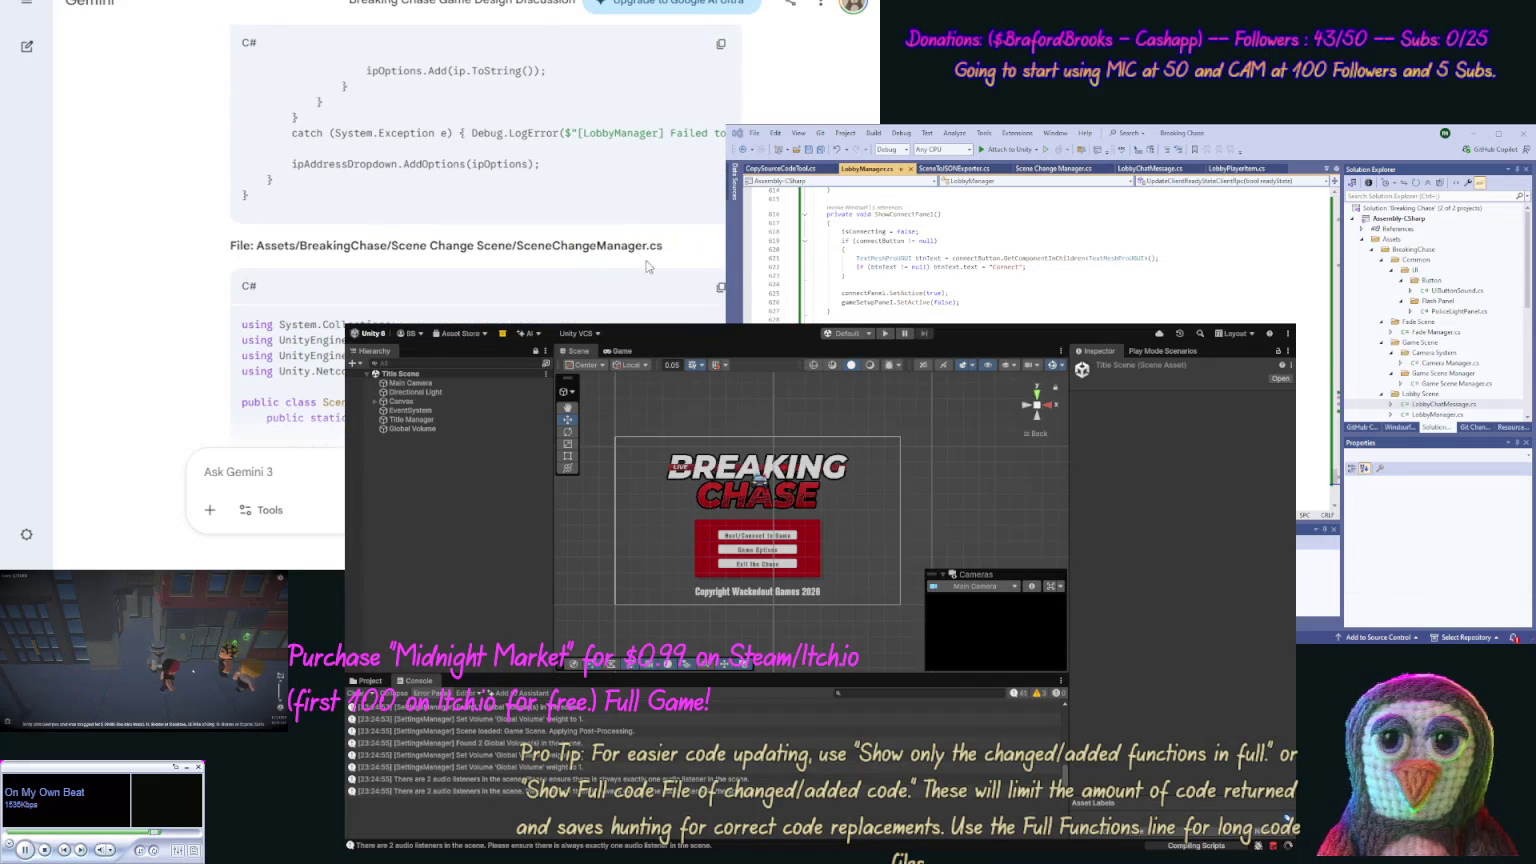
left_click(720, 287)
left_click(1055, 168)
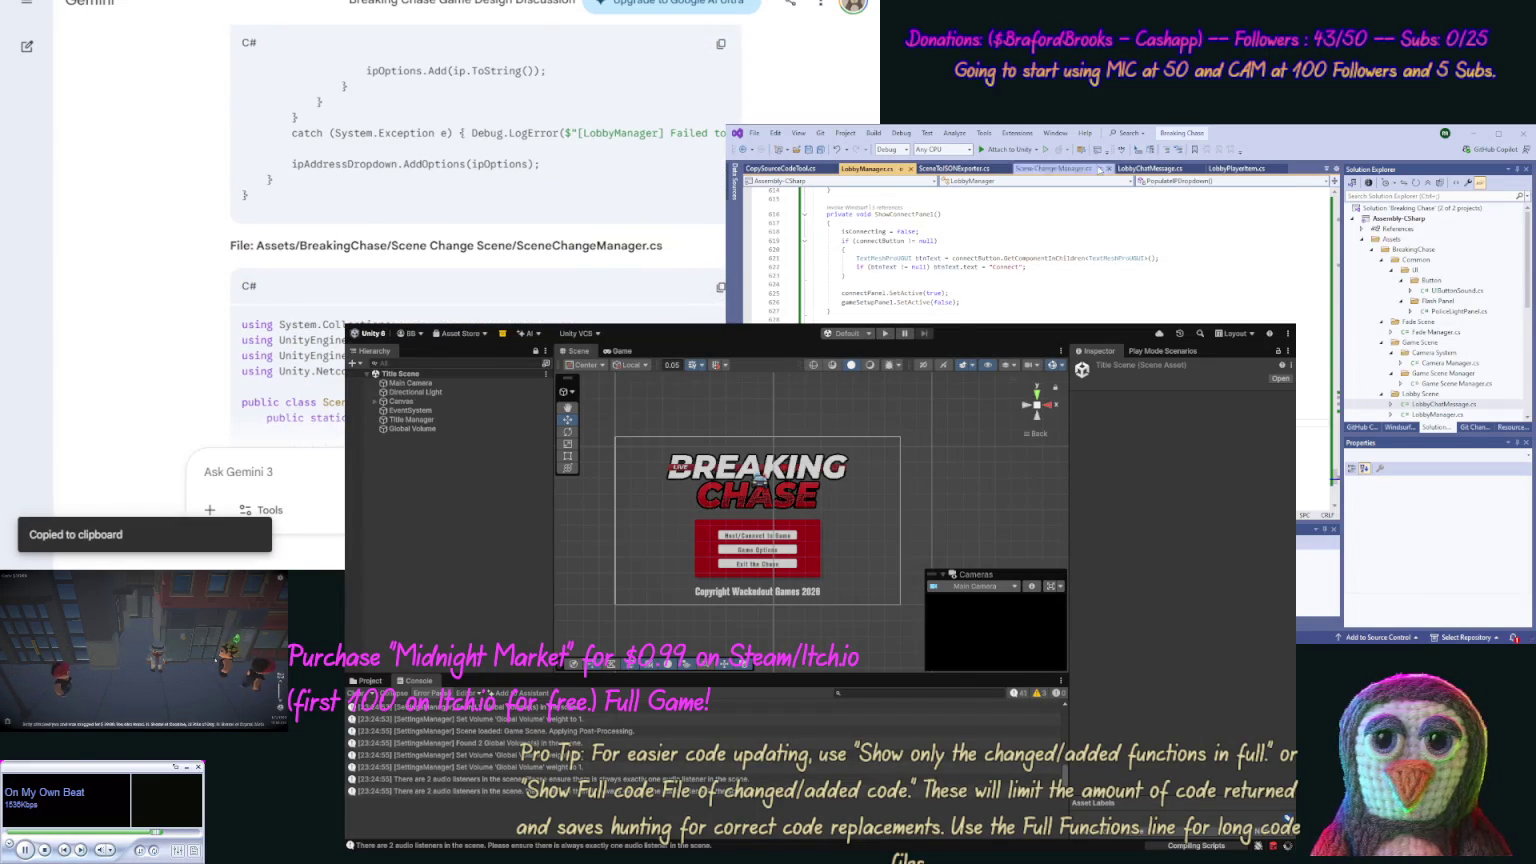
left_click(1052, 297)
key("ctrl+a")
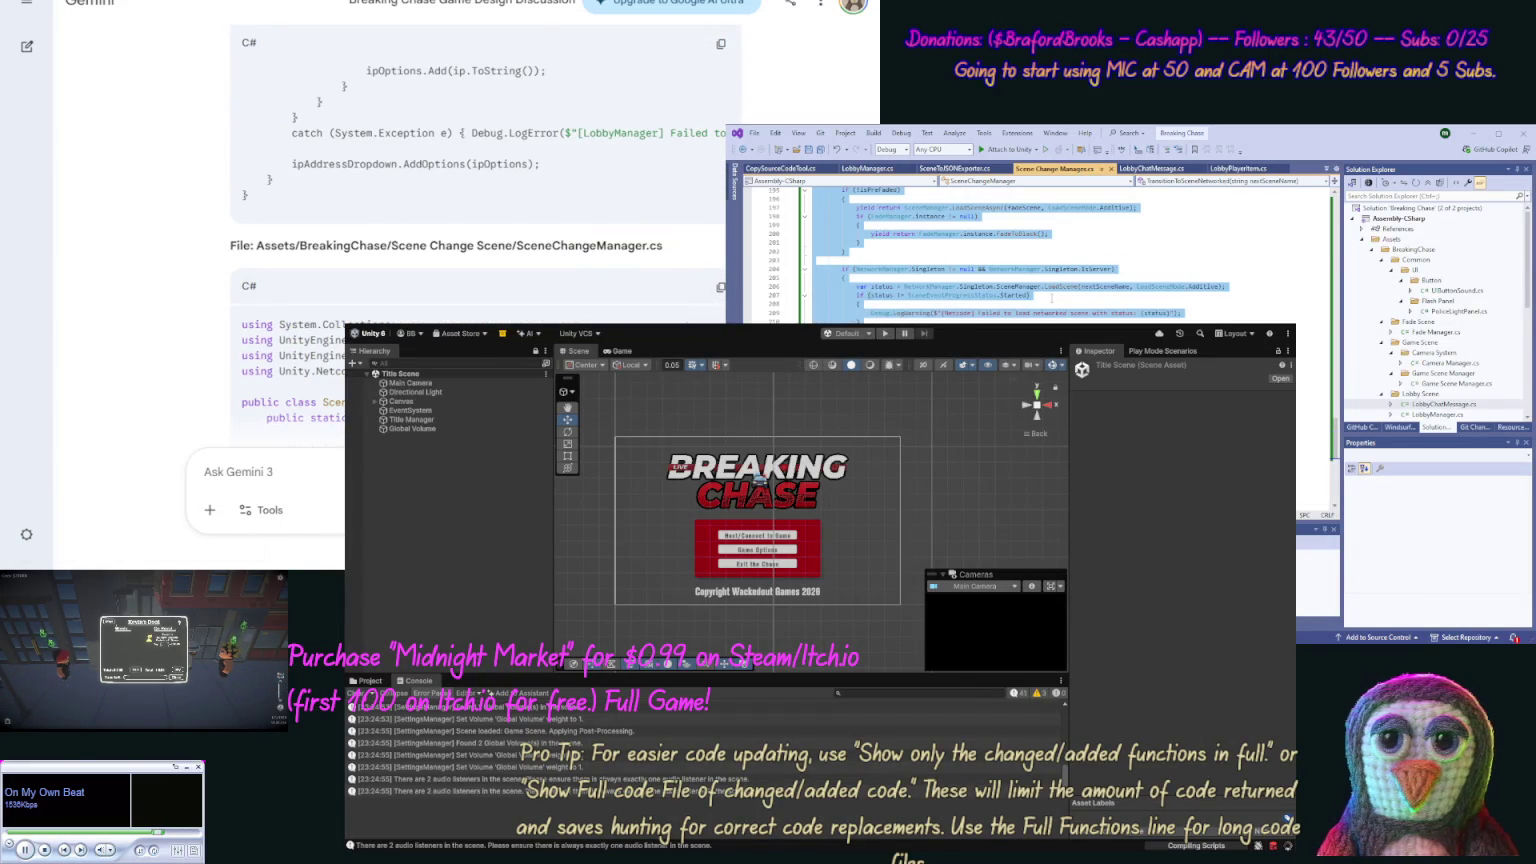
key("ctrl+v")
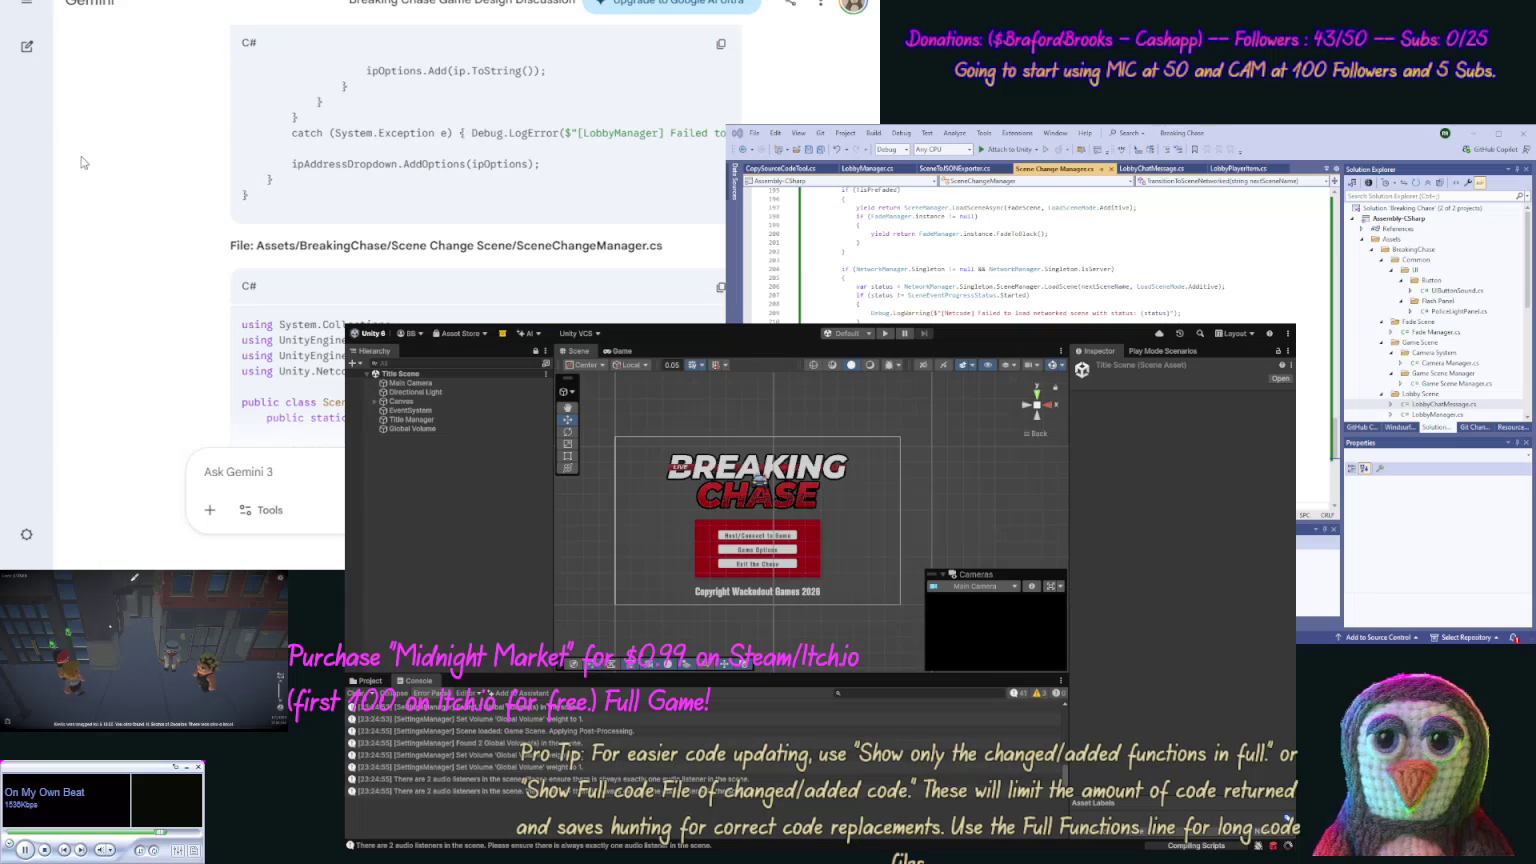
scroll(160, 183, "down", 10)
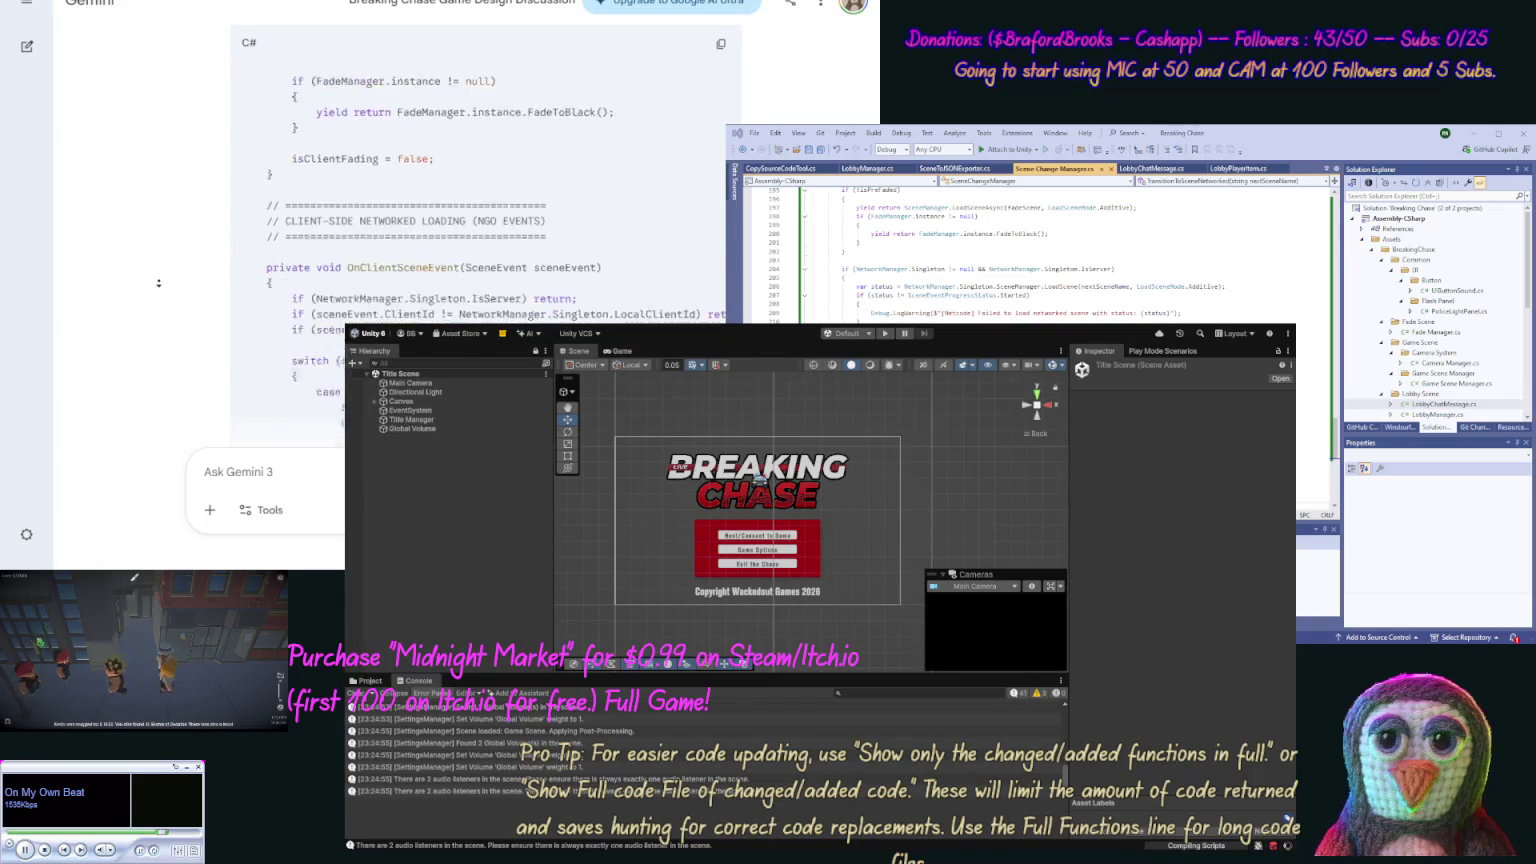
scroll(163, 297, "down", 10)
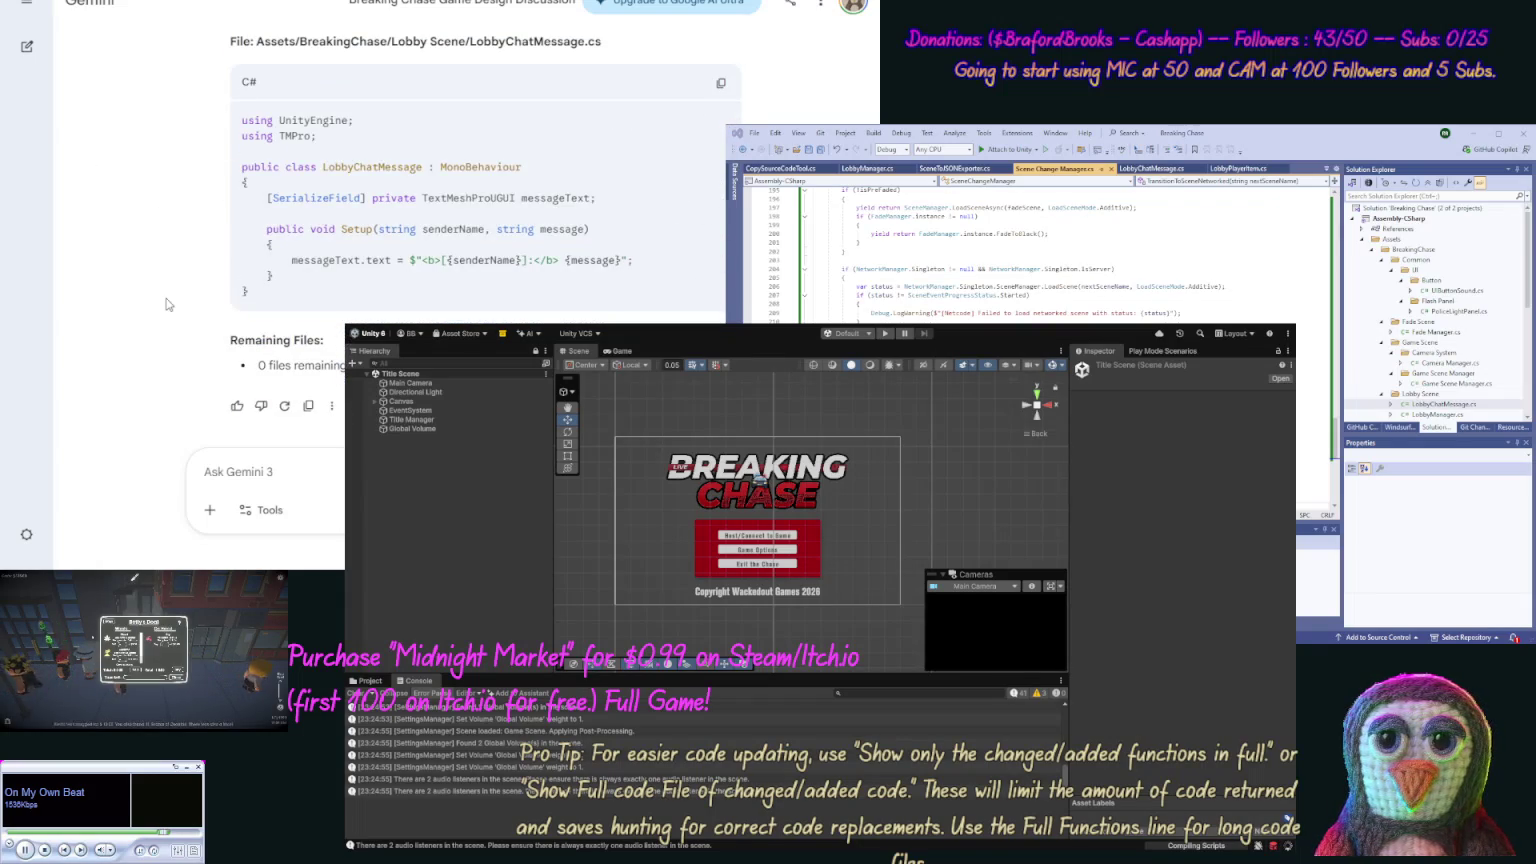
scroll(169, 248, "up", 2)
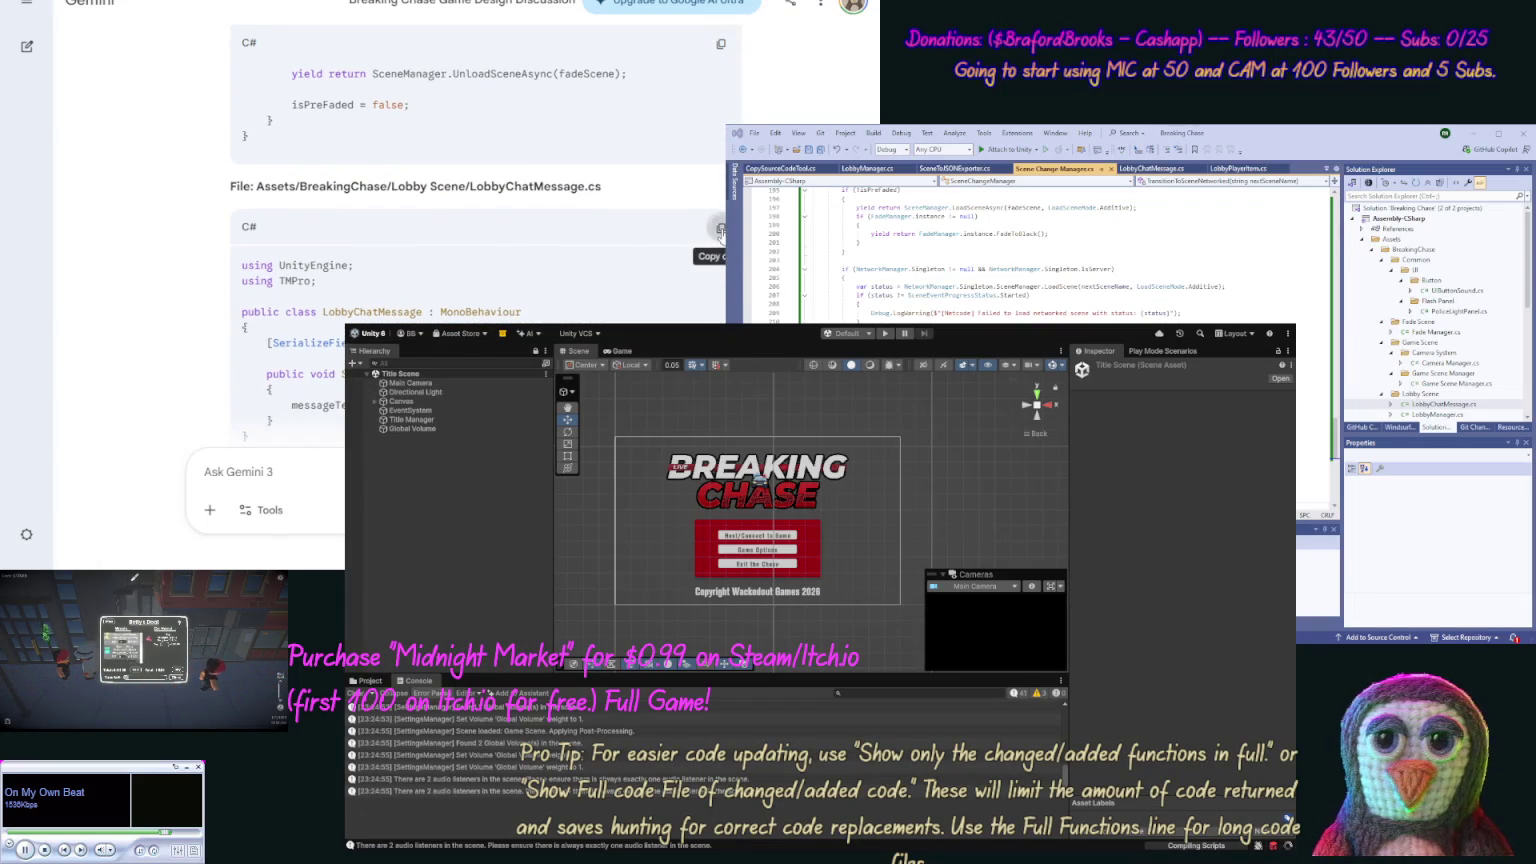
Step: Replace all of LobbyChatMessage.cs with Gemini's updated code containing the Setup method
left_click(720, 228)
left_click(1309, 397)
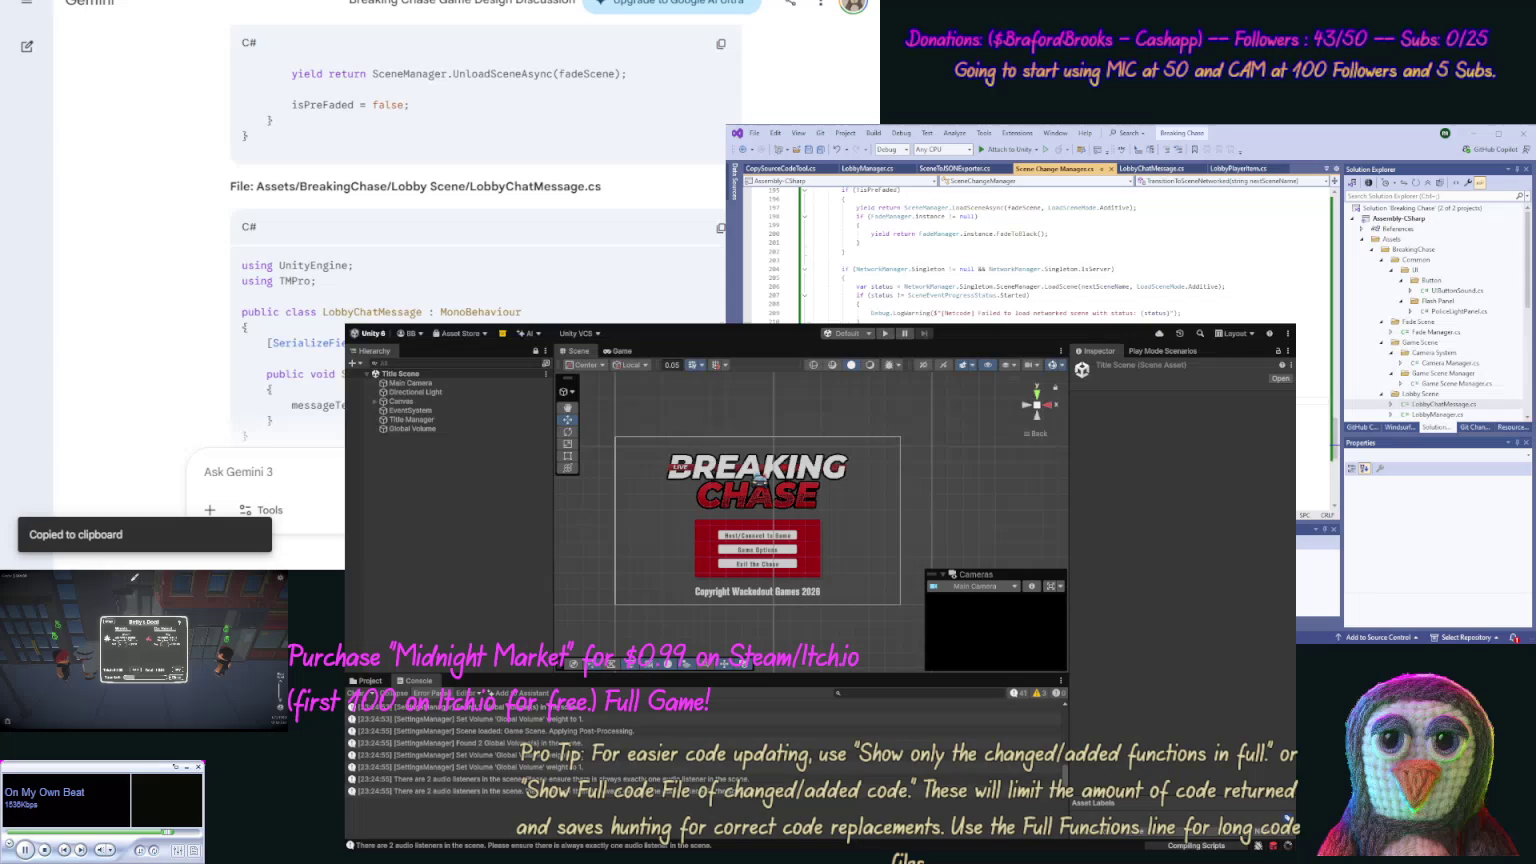
double_click(1474, 404)
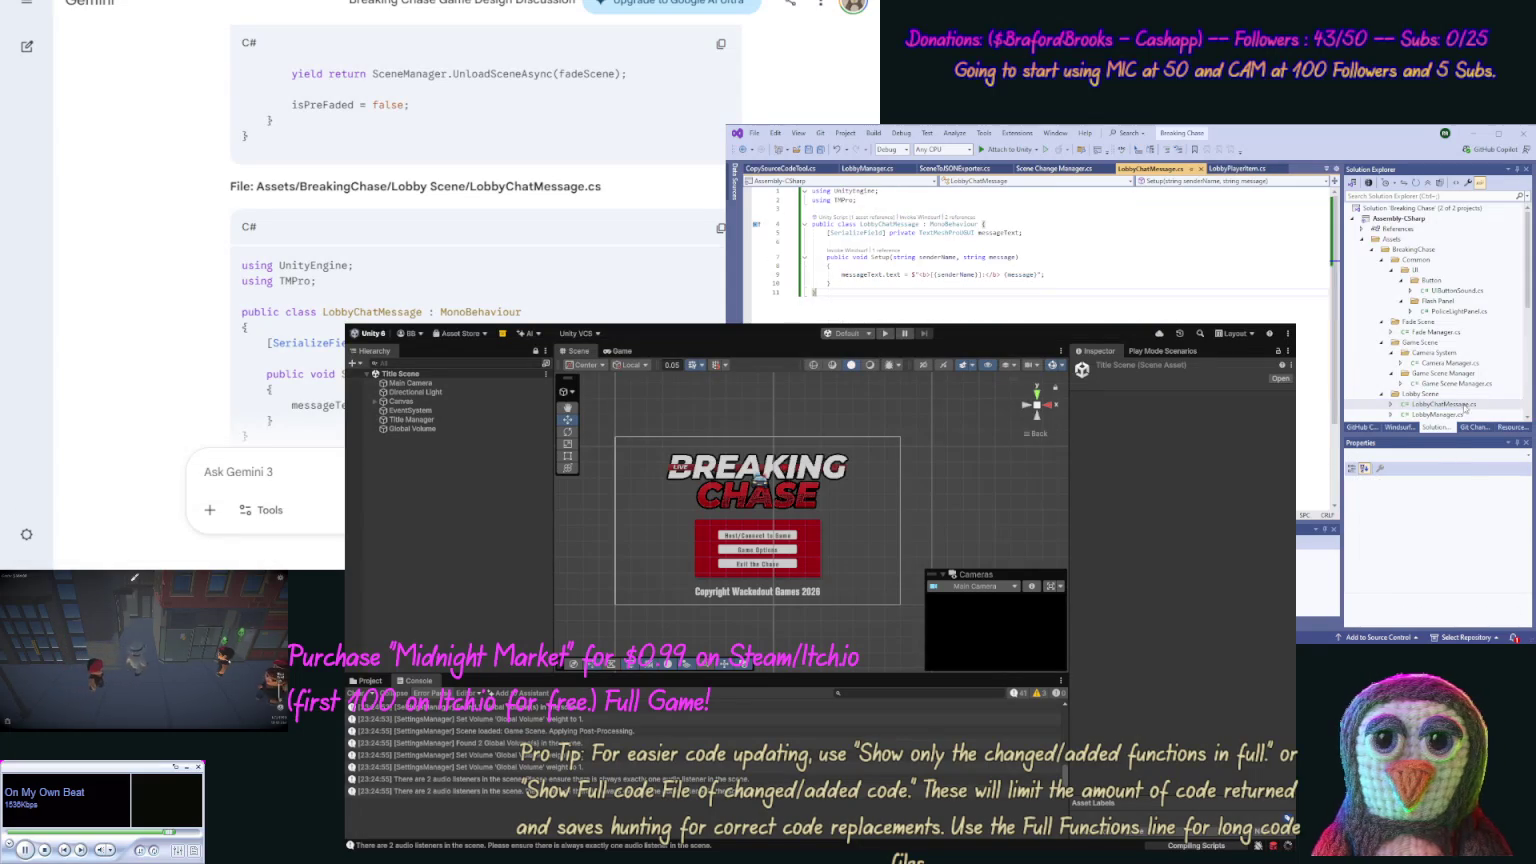
key("ctrl+a")
key("ctrl+v")
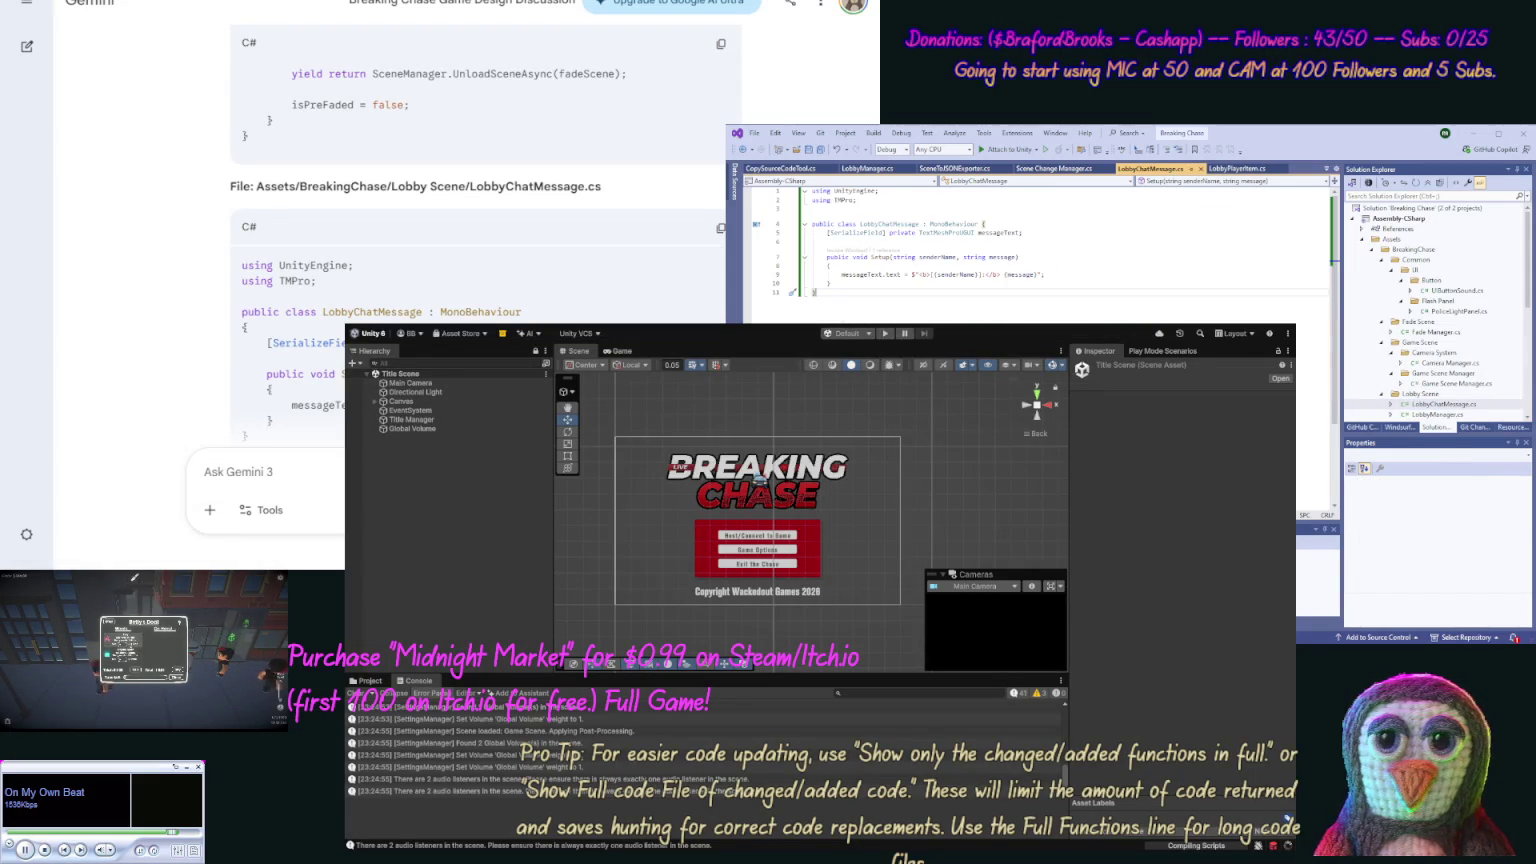
scroll(183, 215, "down", 2)
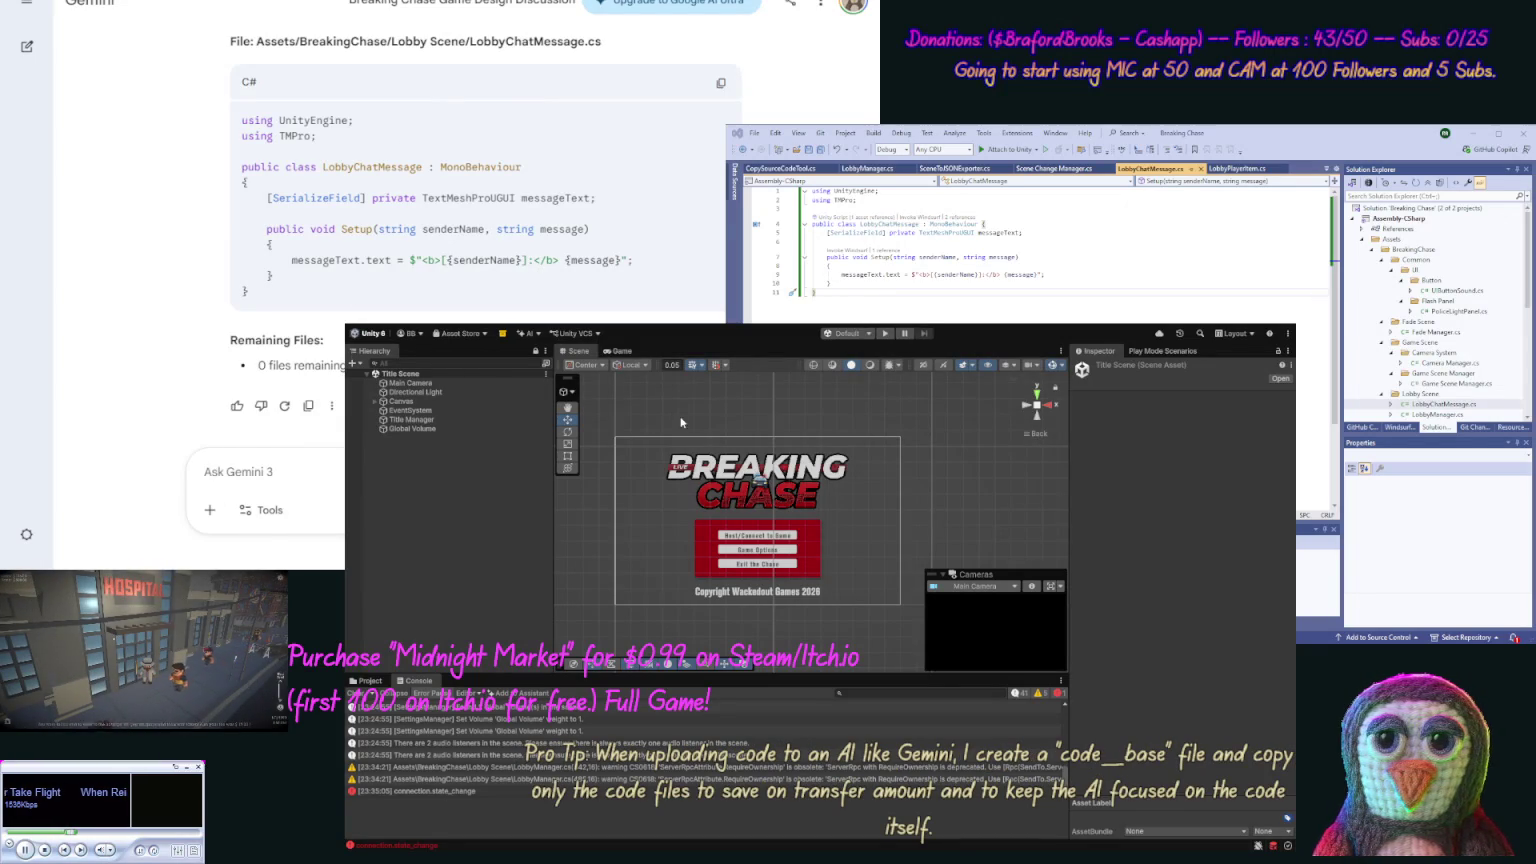
Step: Start the game in Play mode to reach the Breaking Chase title menu
left_click(885, 333)
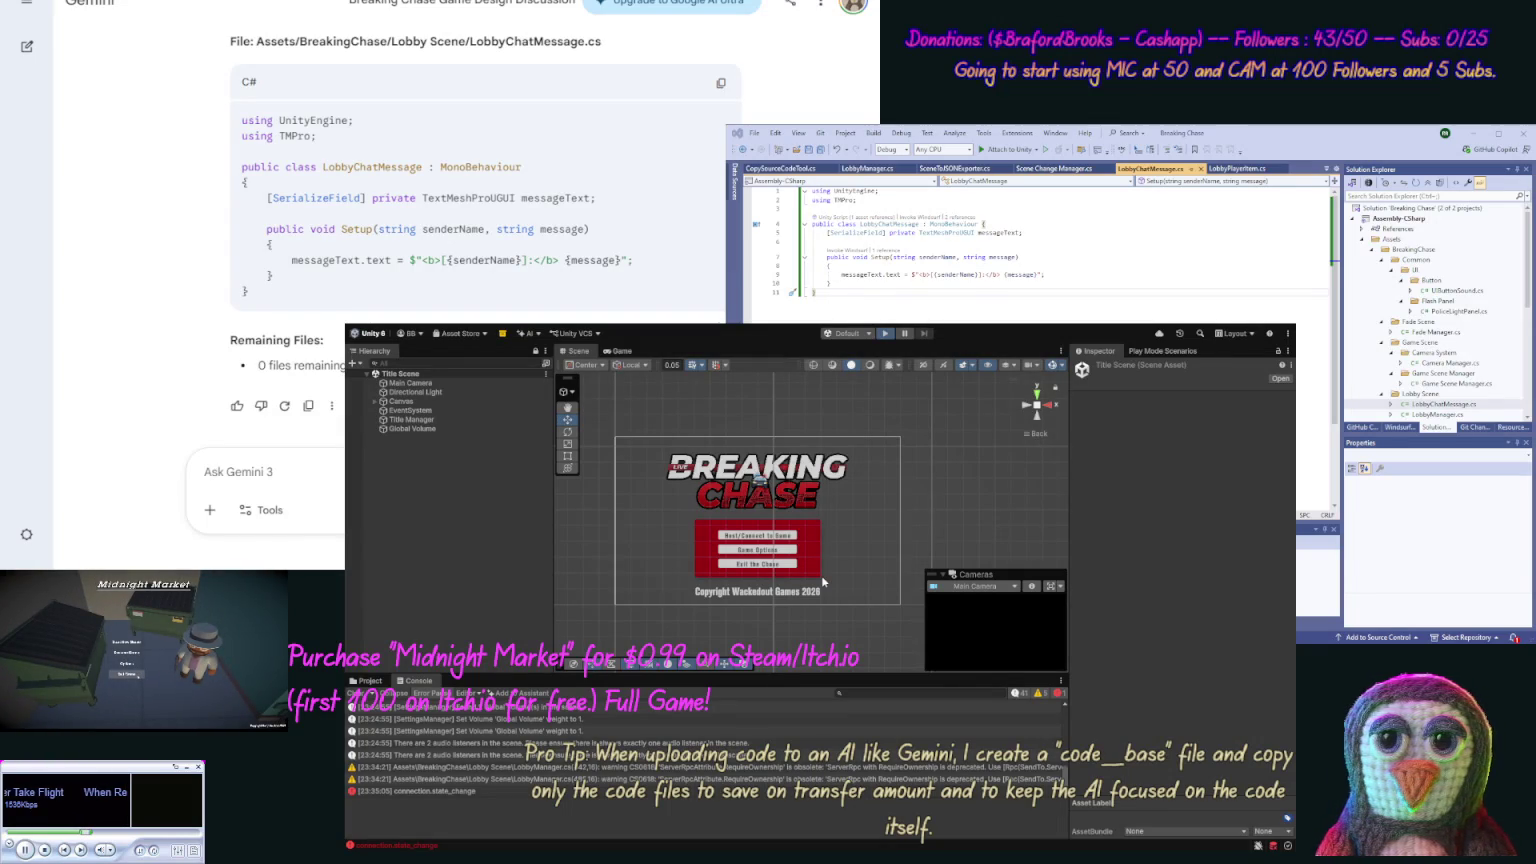
key("ctrl+p")
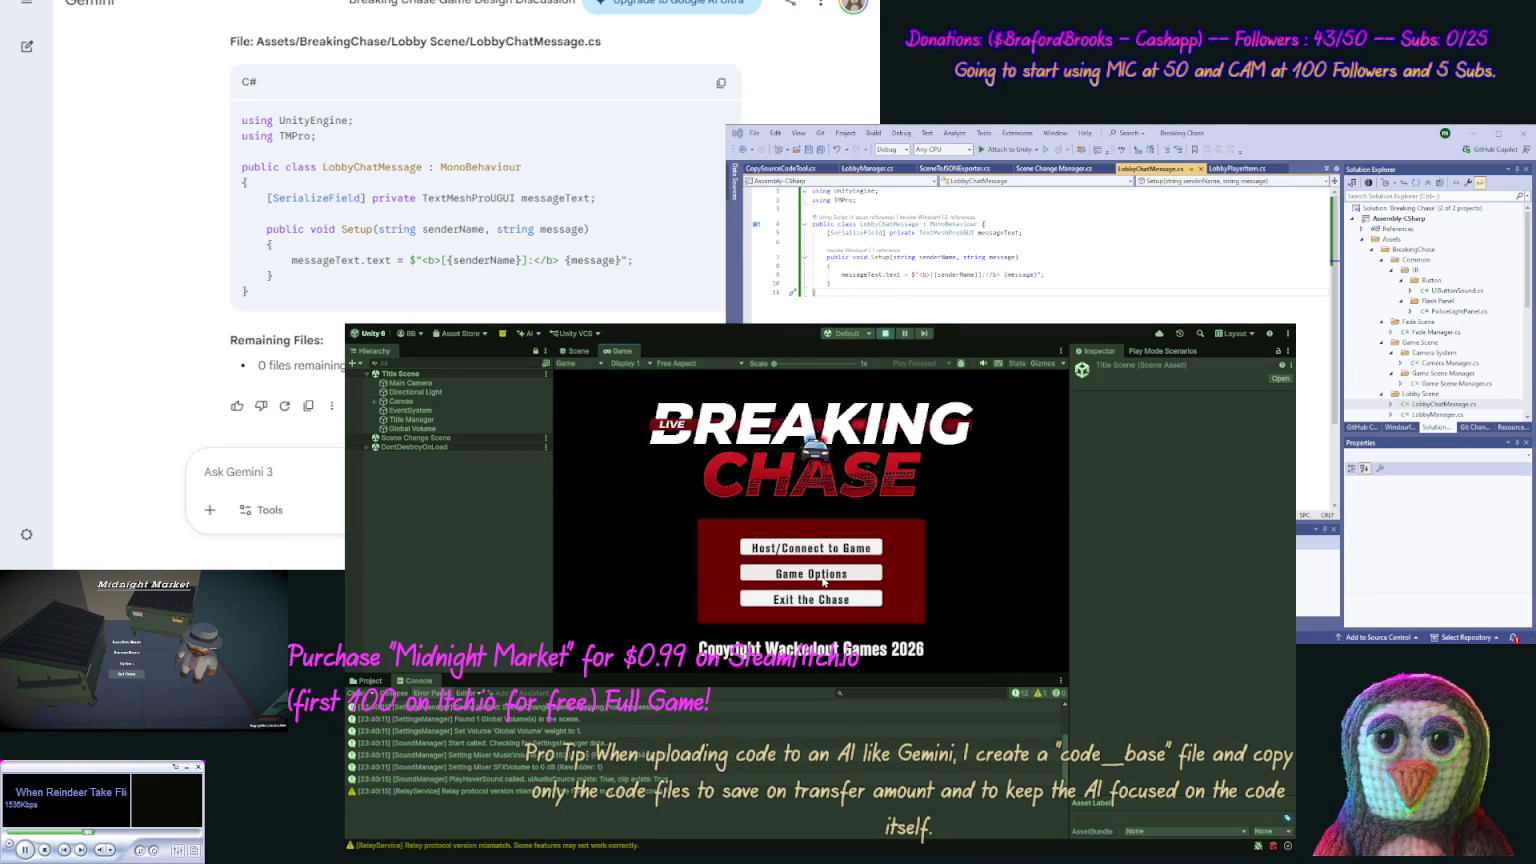
Step: Host a game, turn off Single Player in the lobby, then leave and host again
left_click(829, 550)
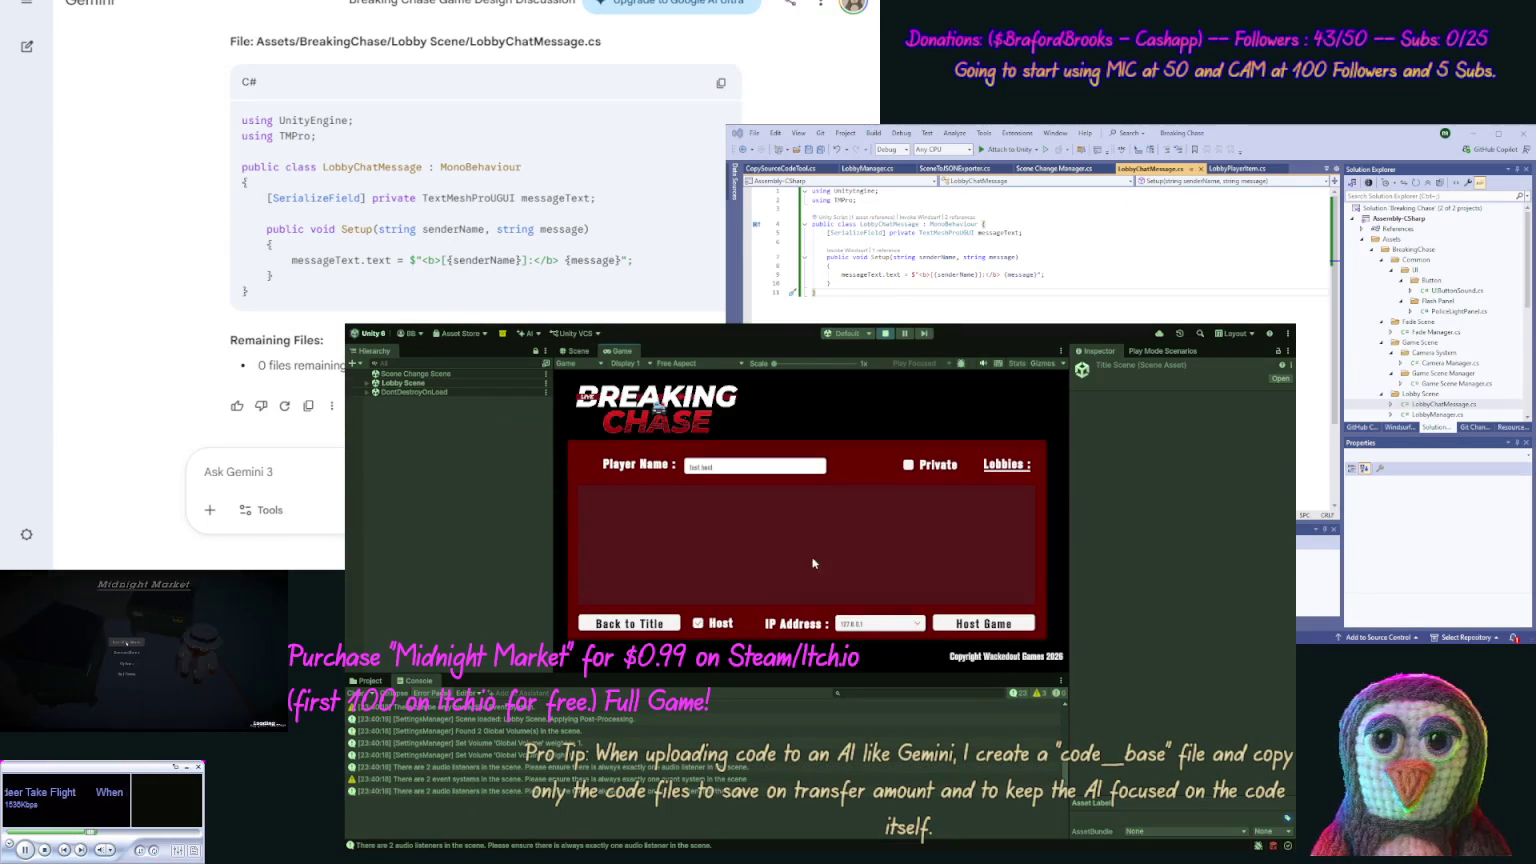
left_click(973, 624)
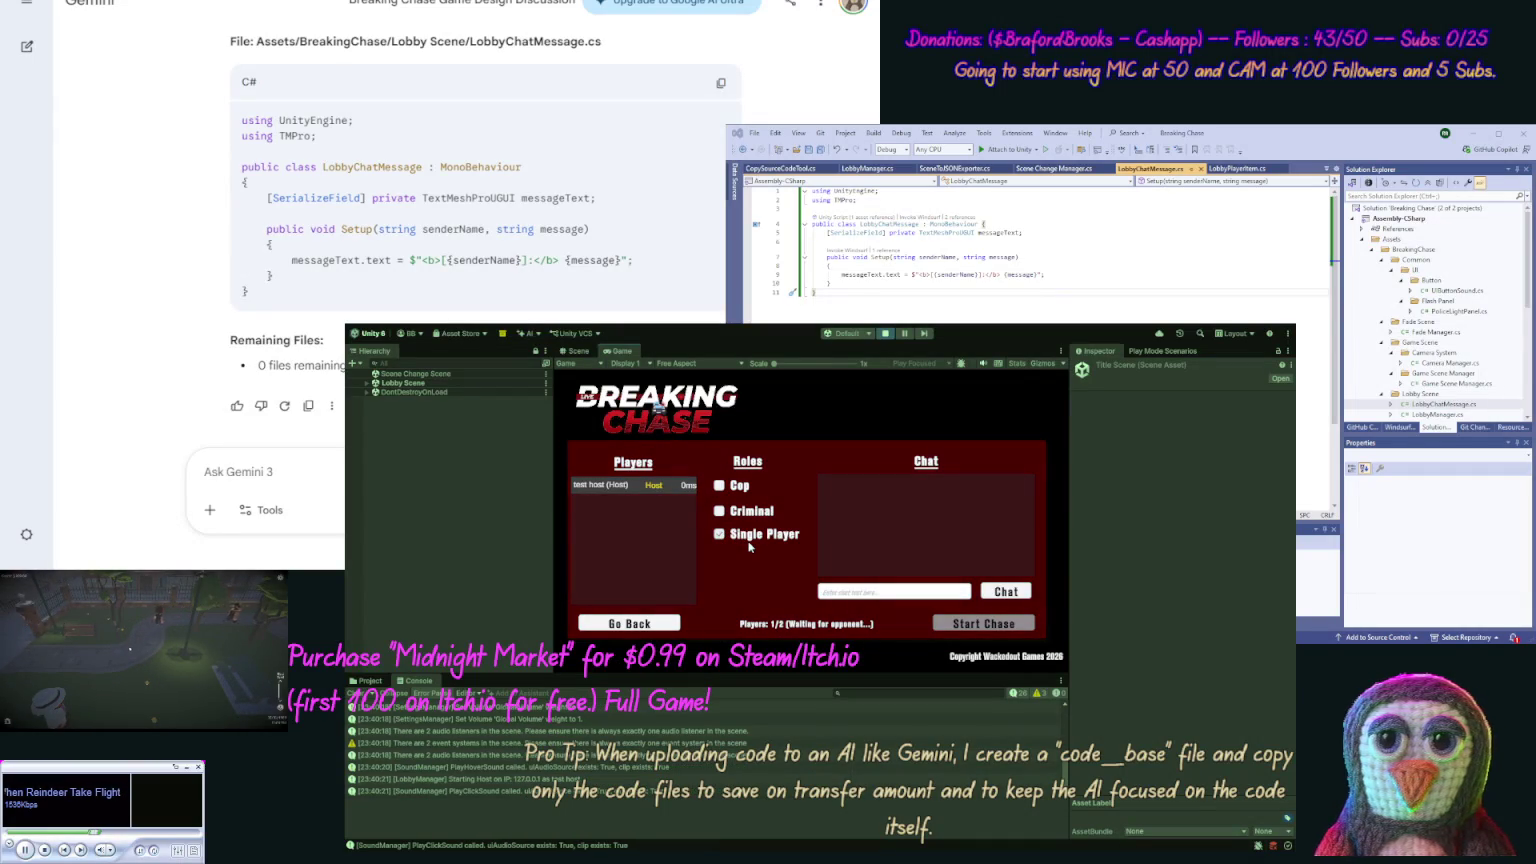
left_click(751, 542)
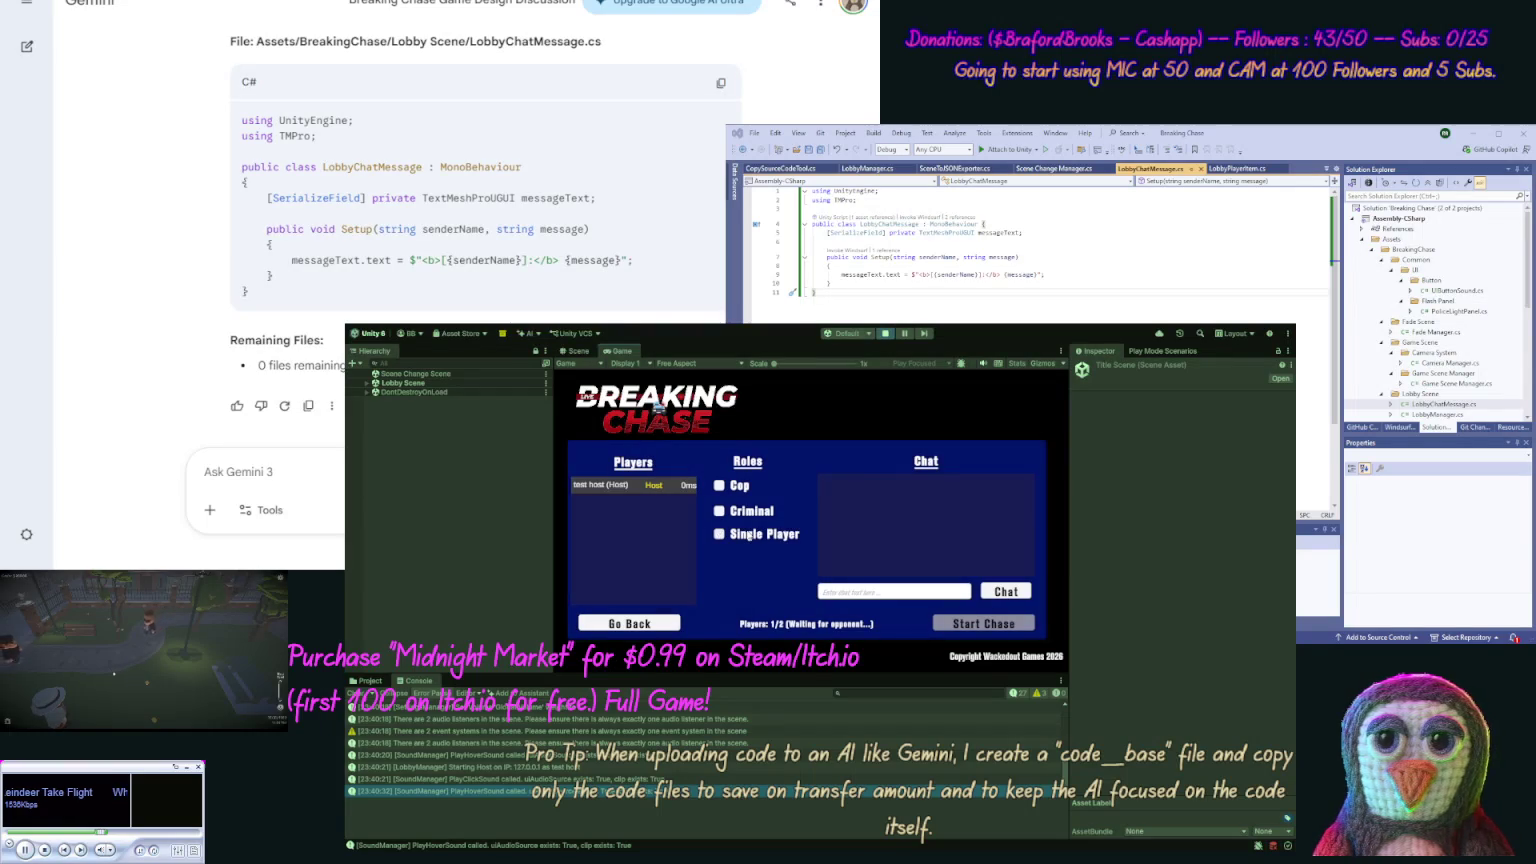
left_click(660, 623)
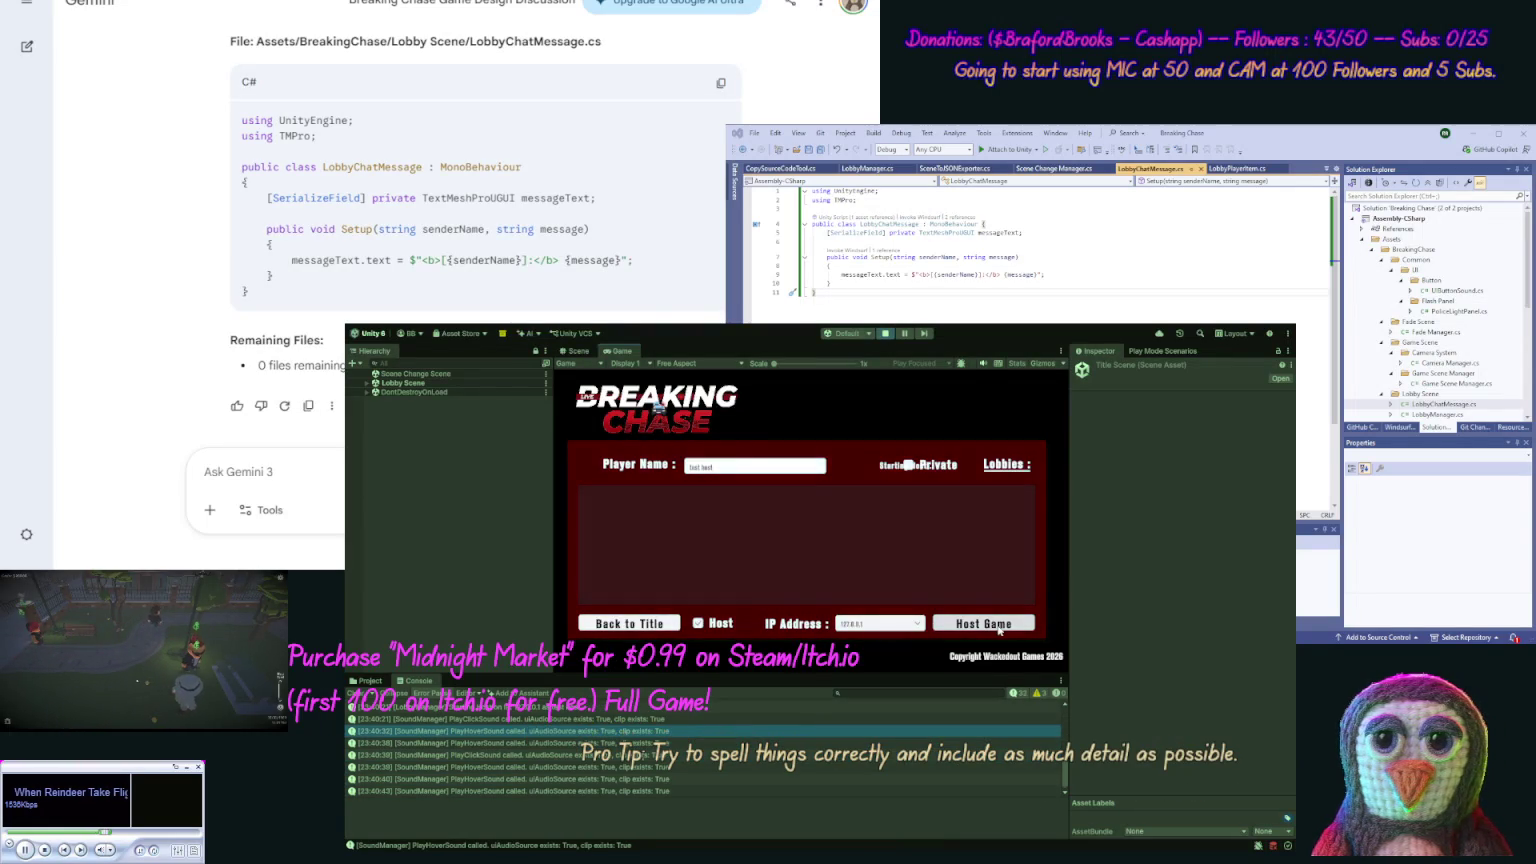
left_click(999, 630)
left_click(719, 536)
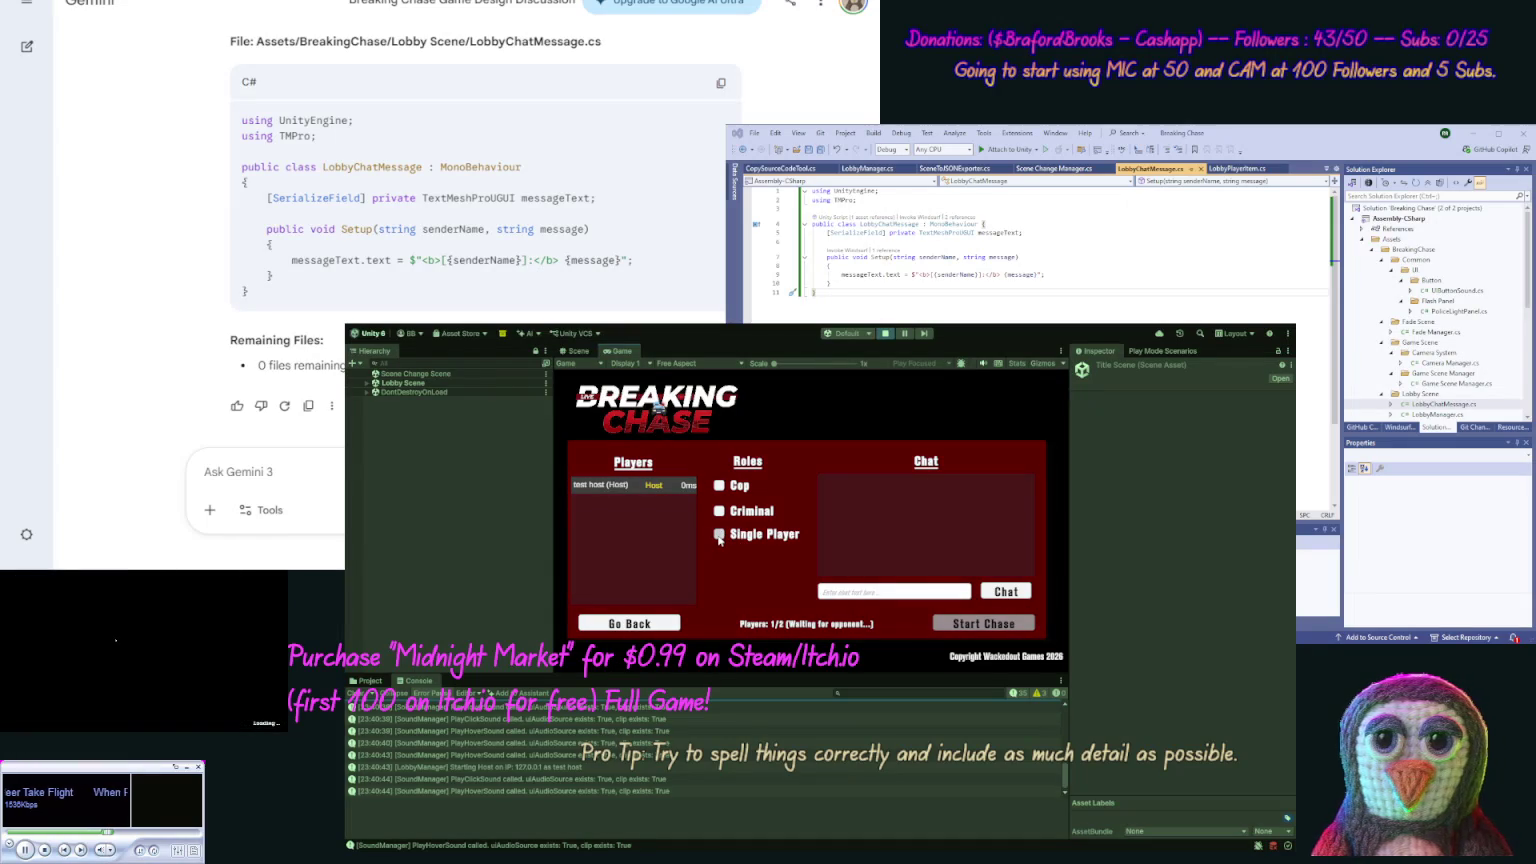
Step: Repeatedly leave and rehost the lobby, then stop Play mode and begin the bug report
left_click(672, 618)
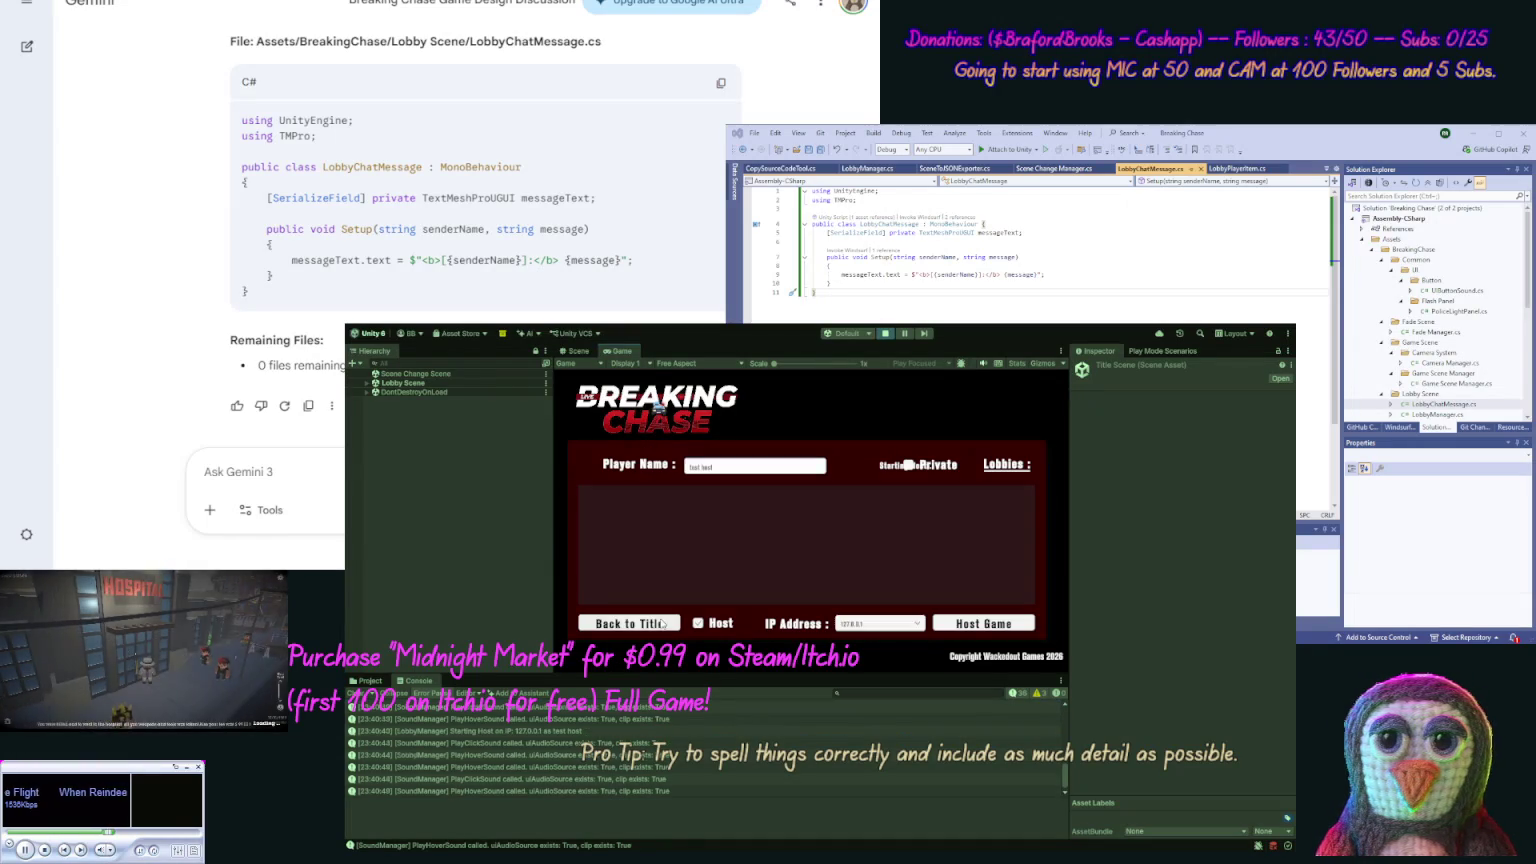
left_click(983, 626)
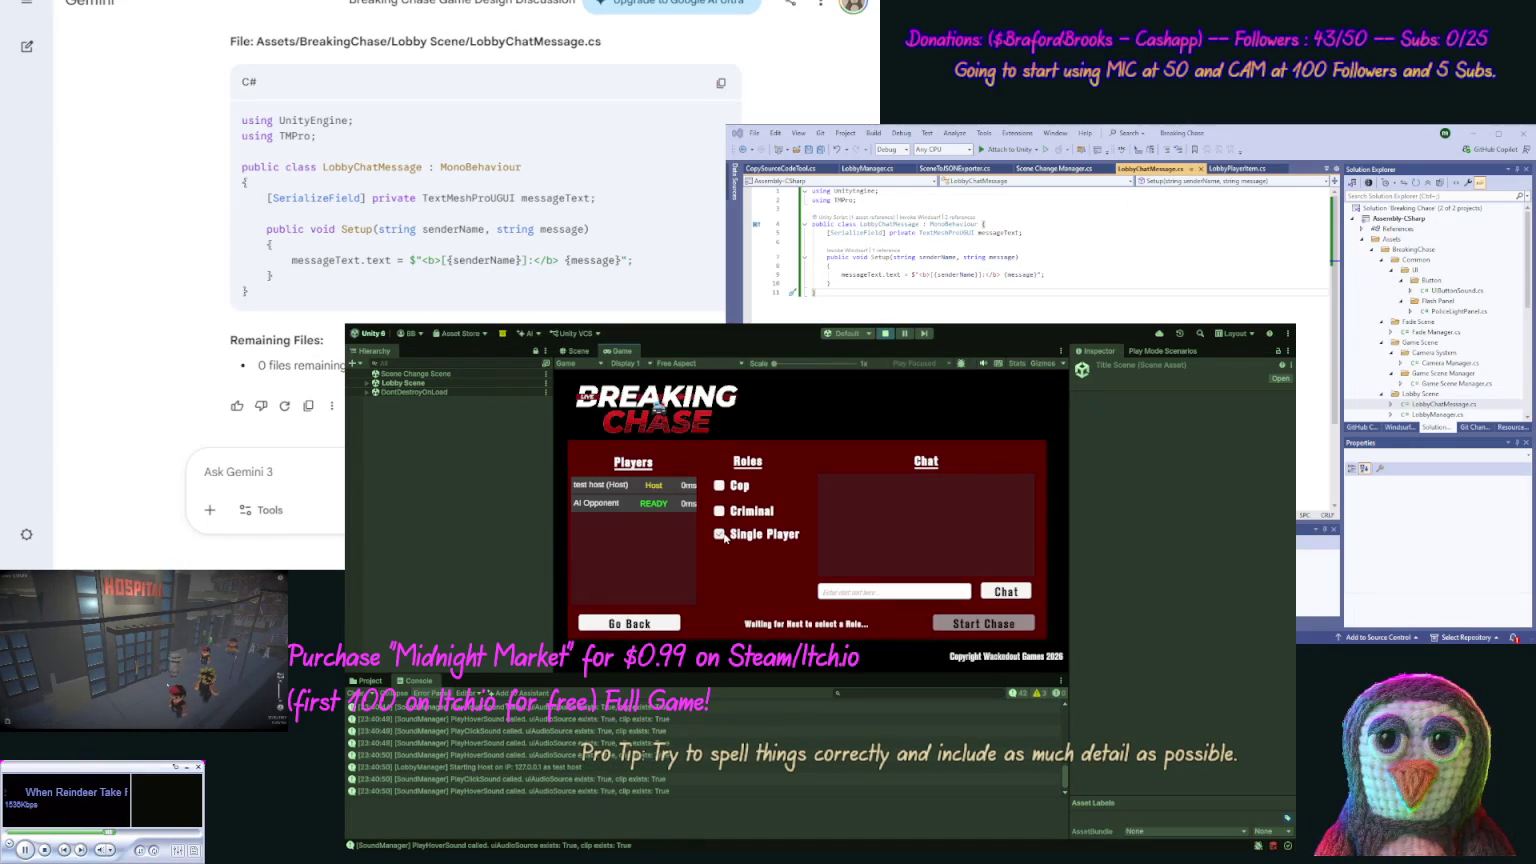
left_click(719, 534)
left_click(648, 626)
left_click(983, 625)
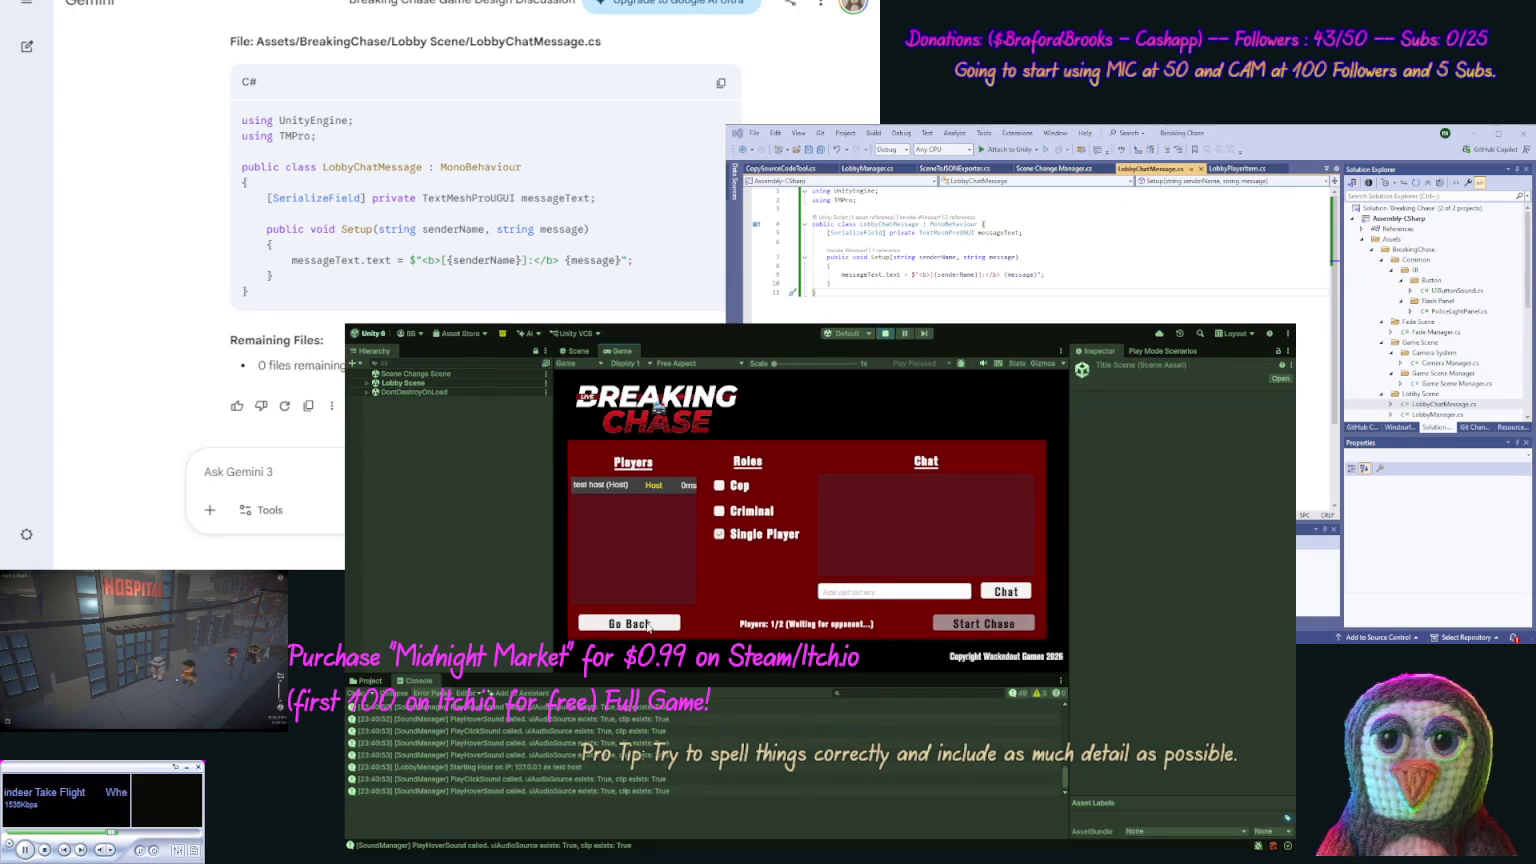
left_click(648, 626)
left_click(983, 624)
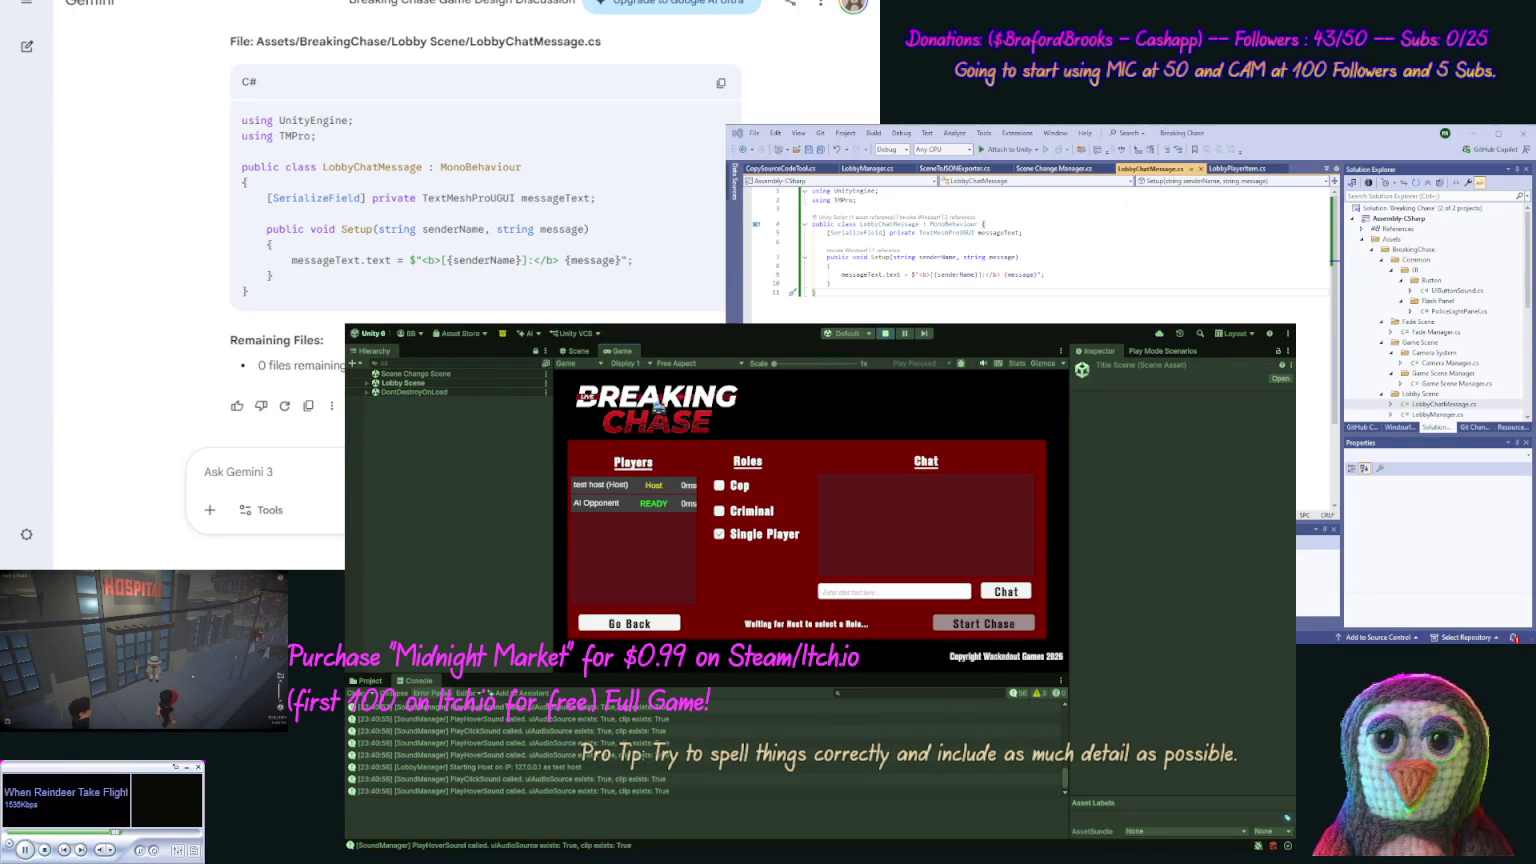
left_click(884, 333)
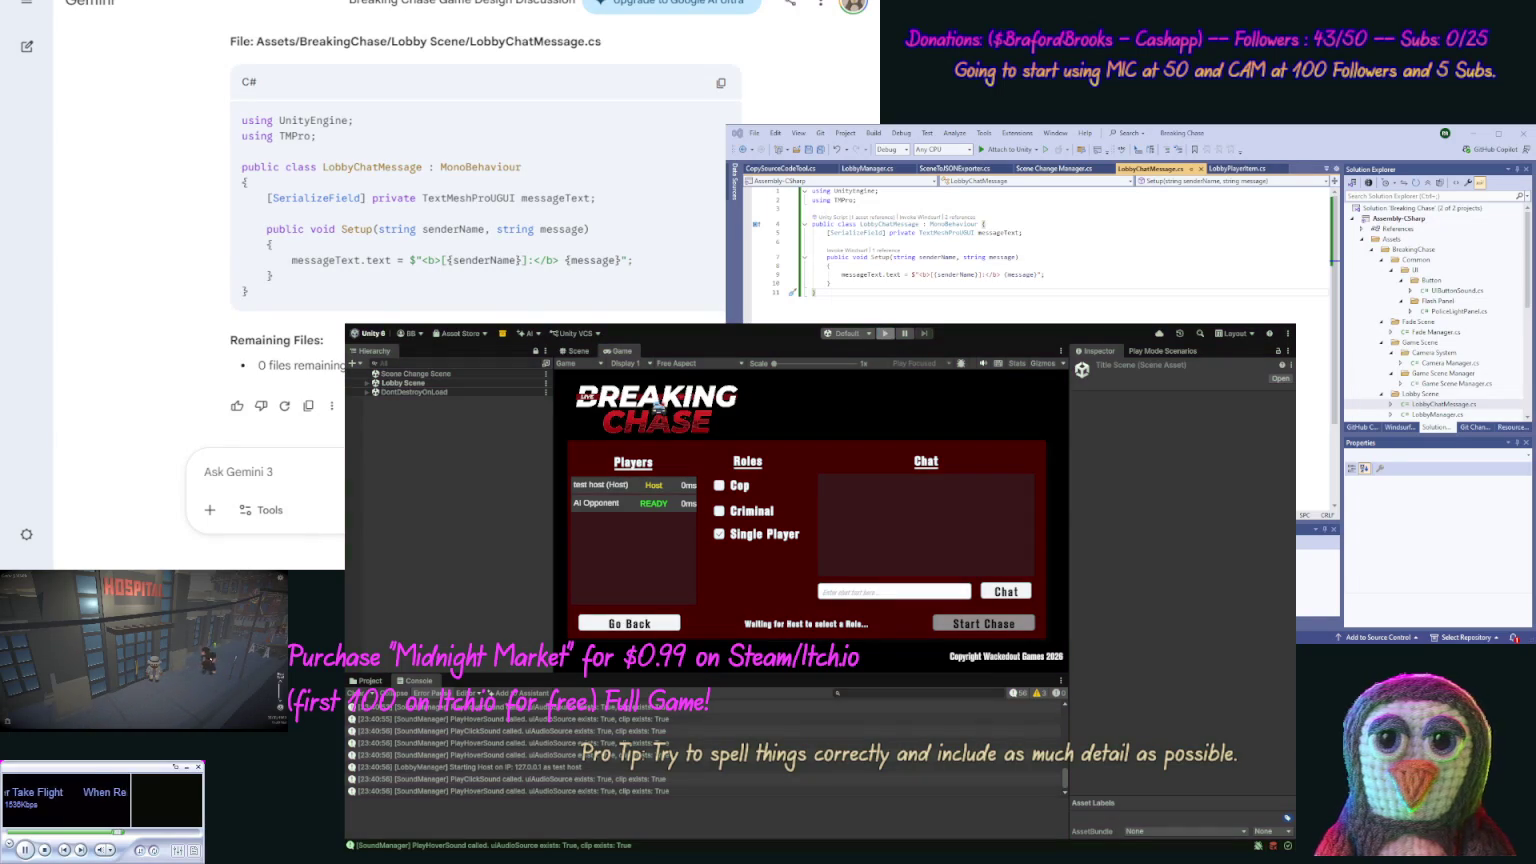
type("Whe")
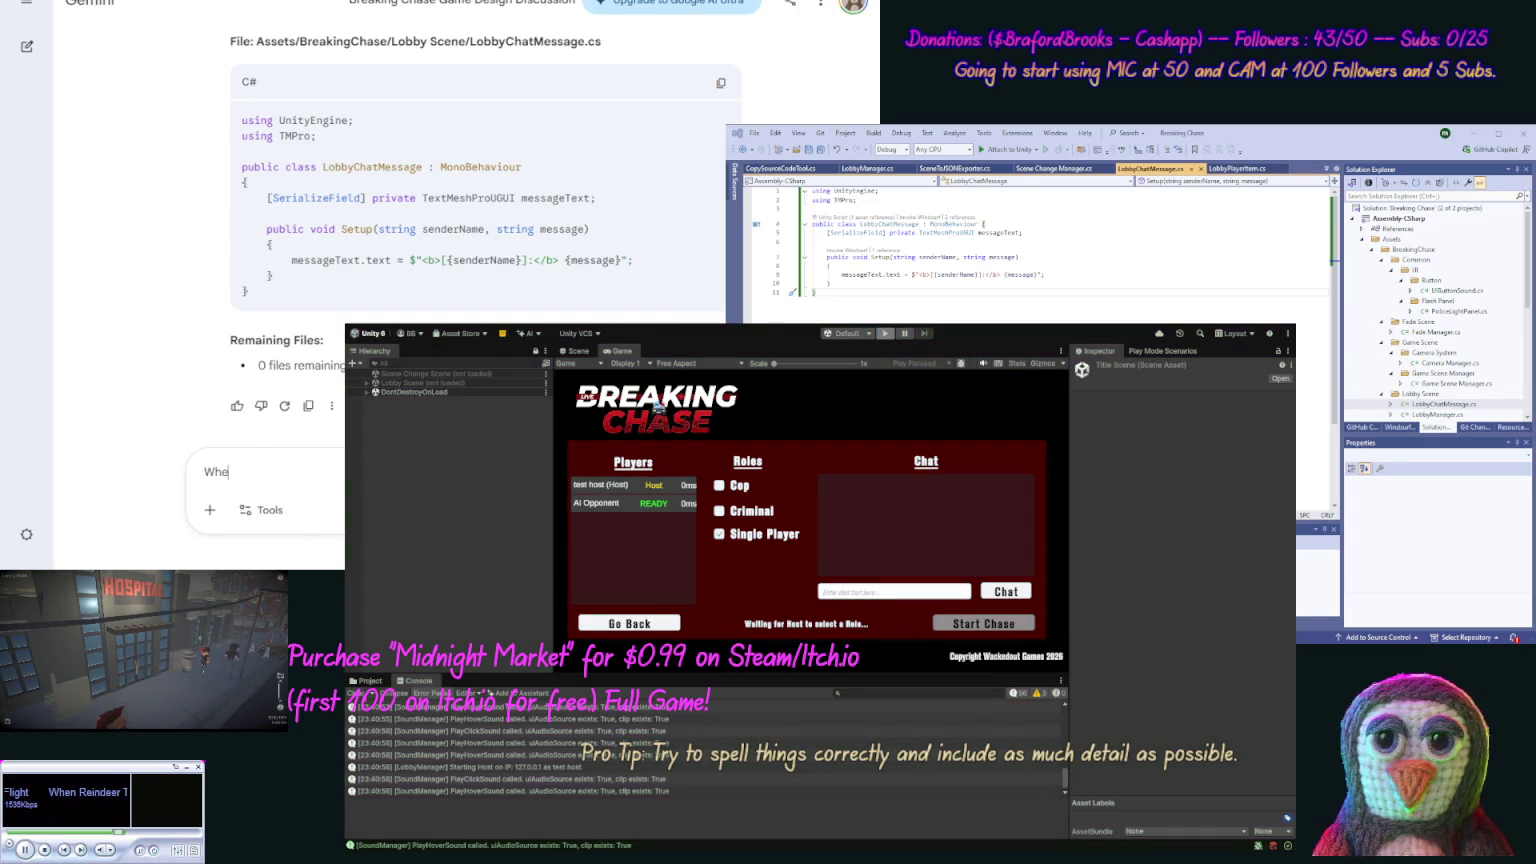
type("n clicking Single Playe")
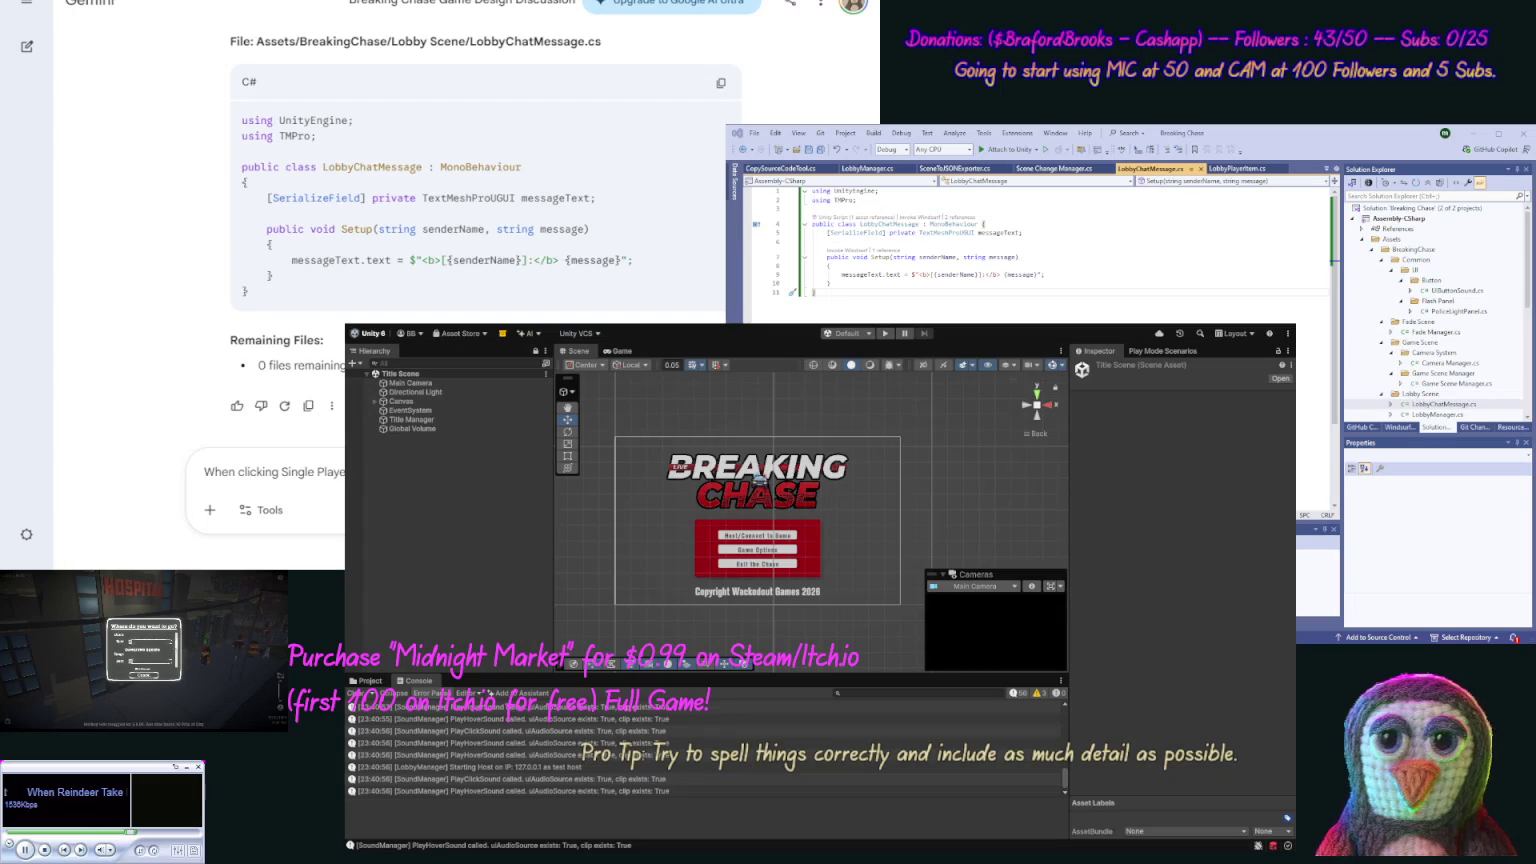
Step: Tell Gemini the AI player only appears in the lobby list after re-hosting, and submit
type("screen and host again the")
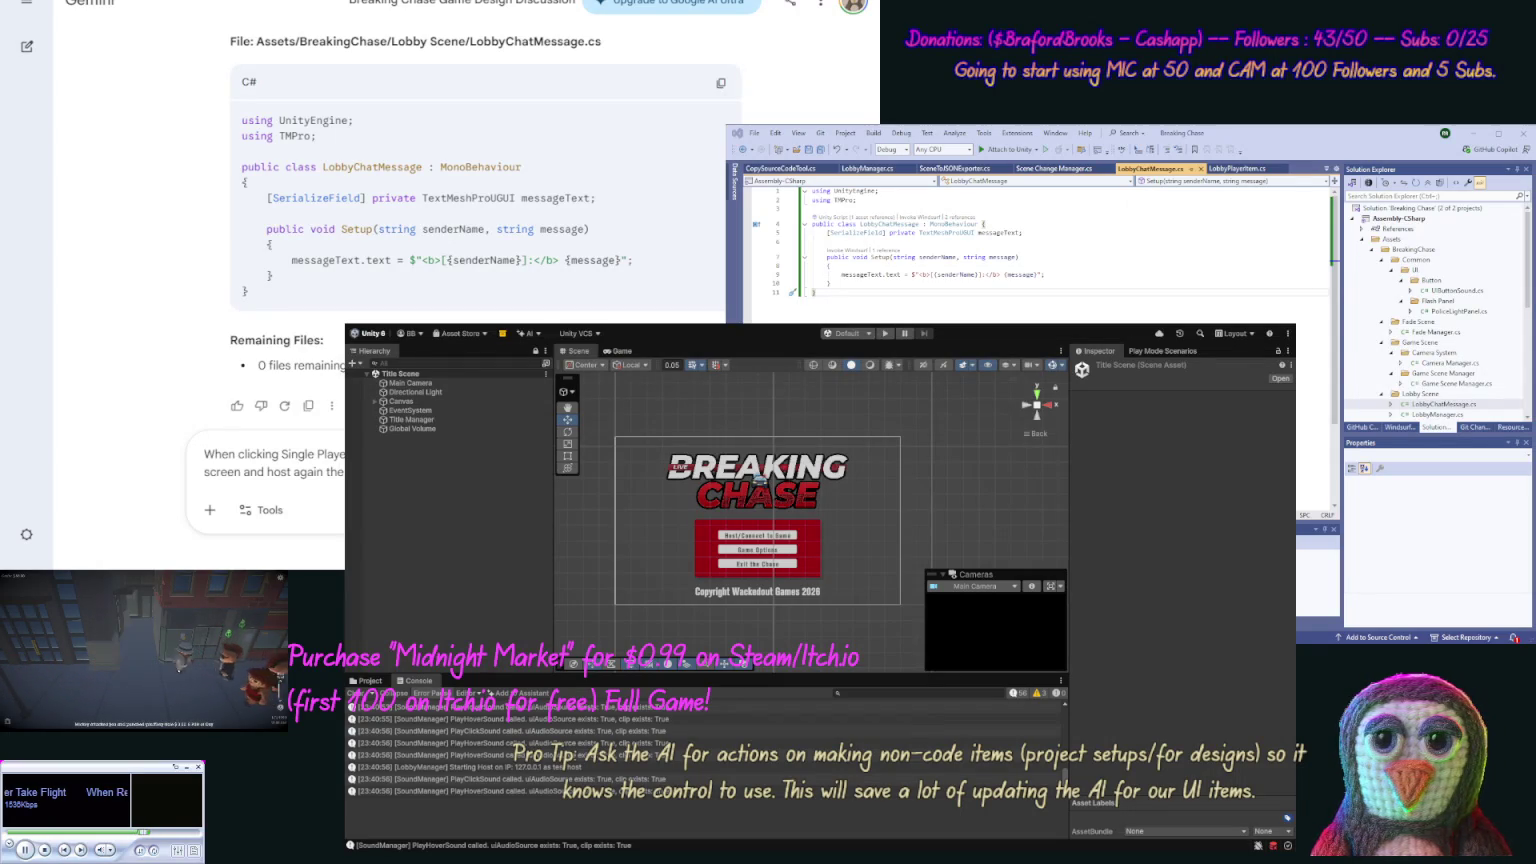
type("slecting, tur")
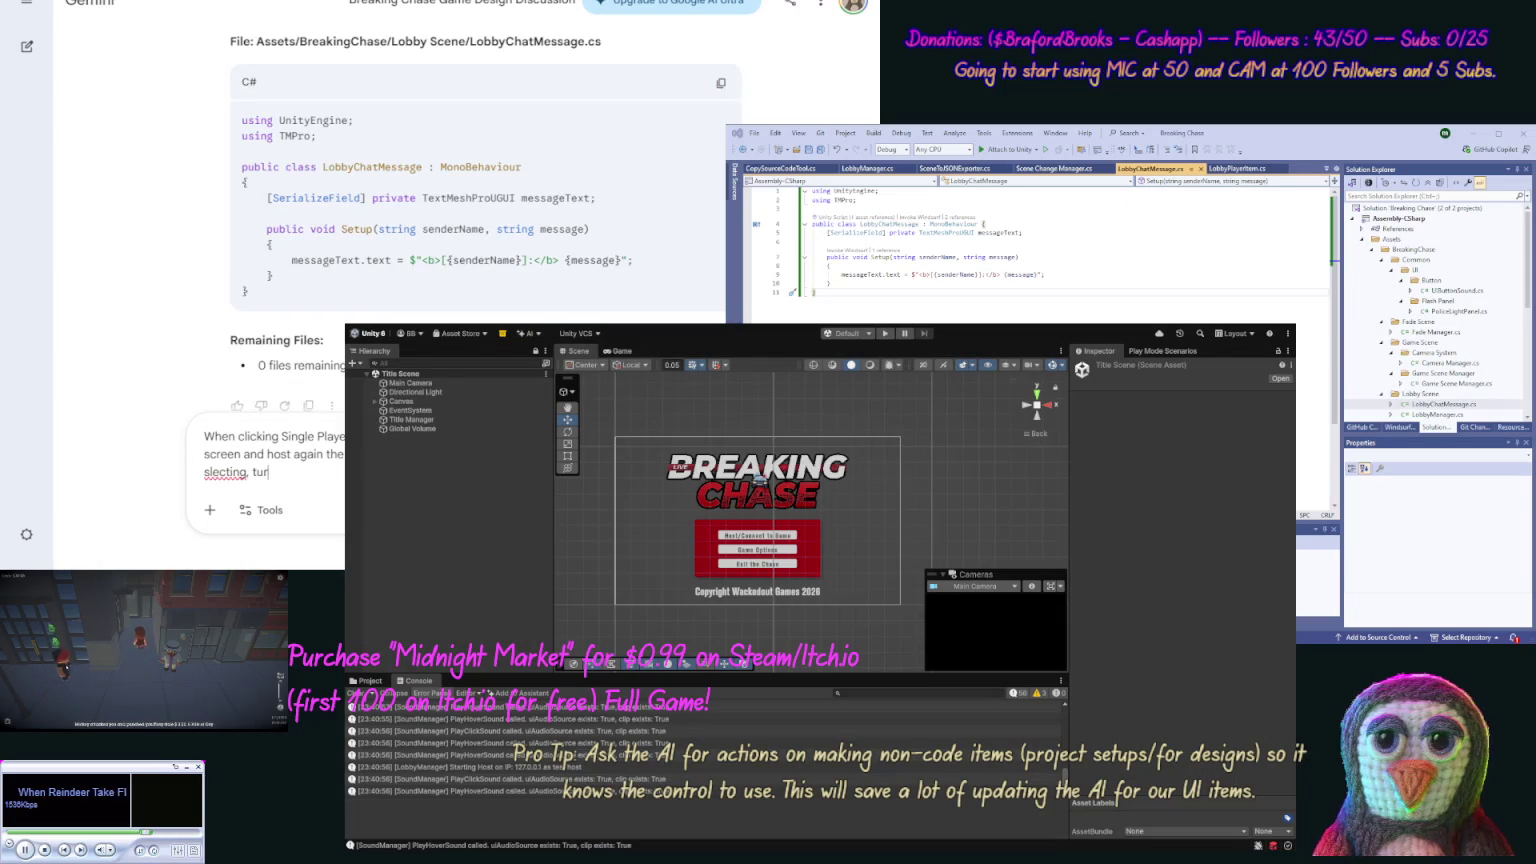
type("ning off ")
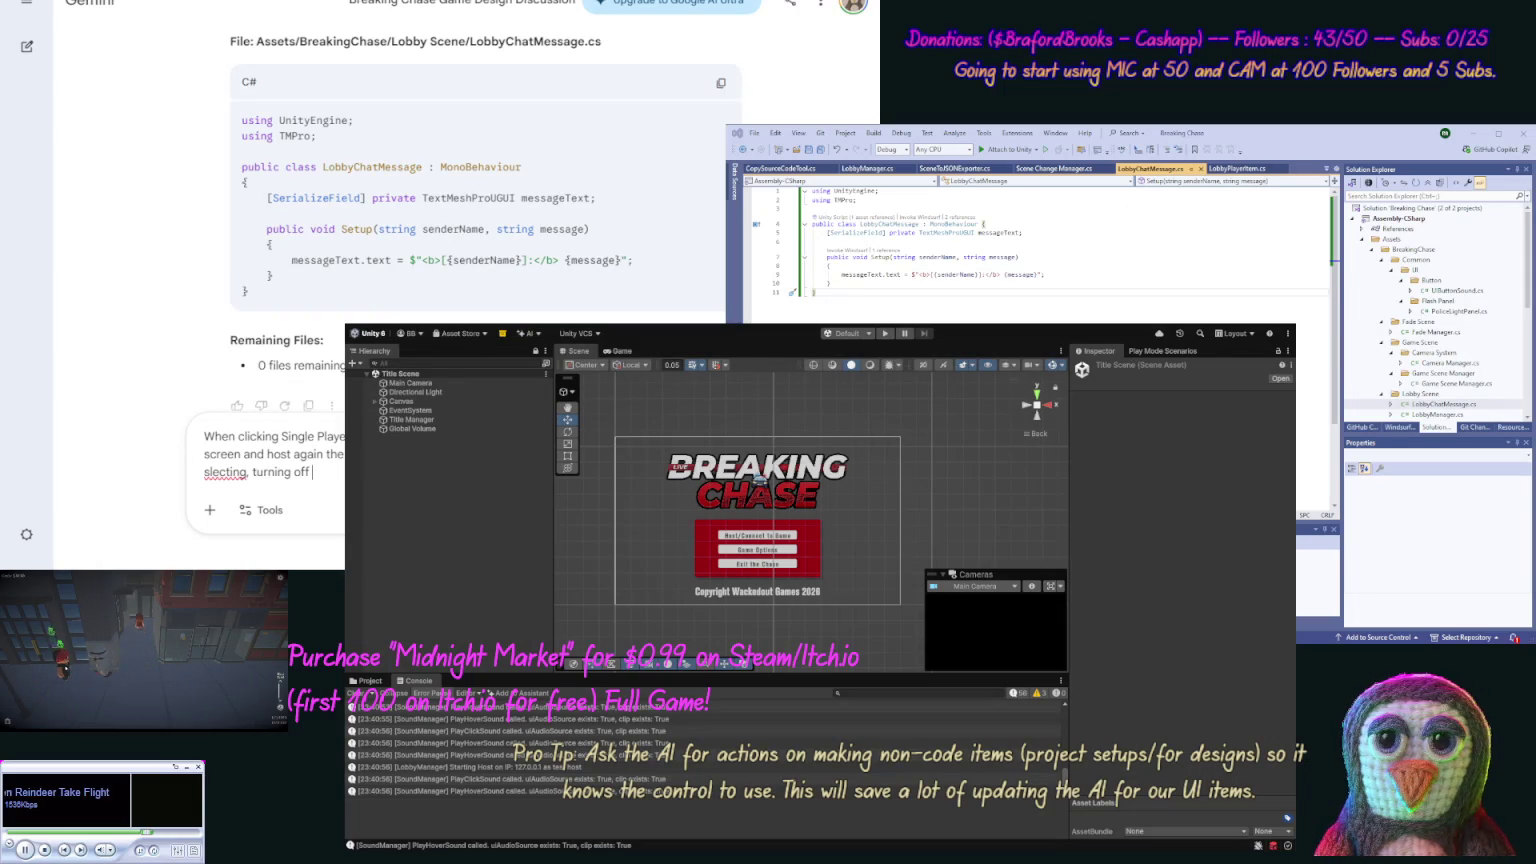
type("works")
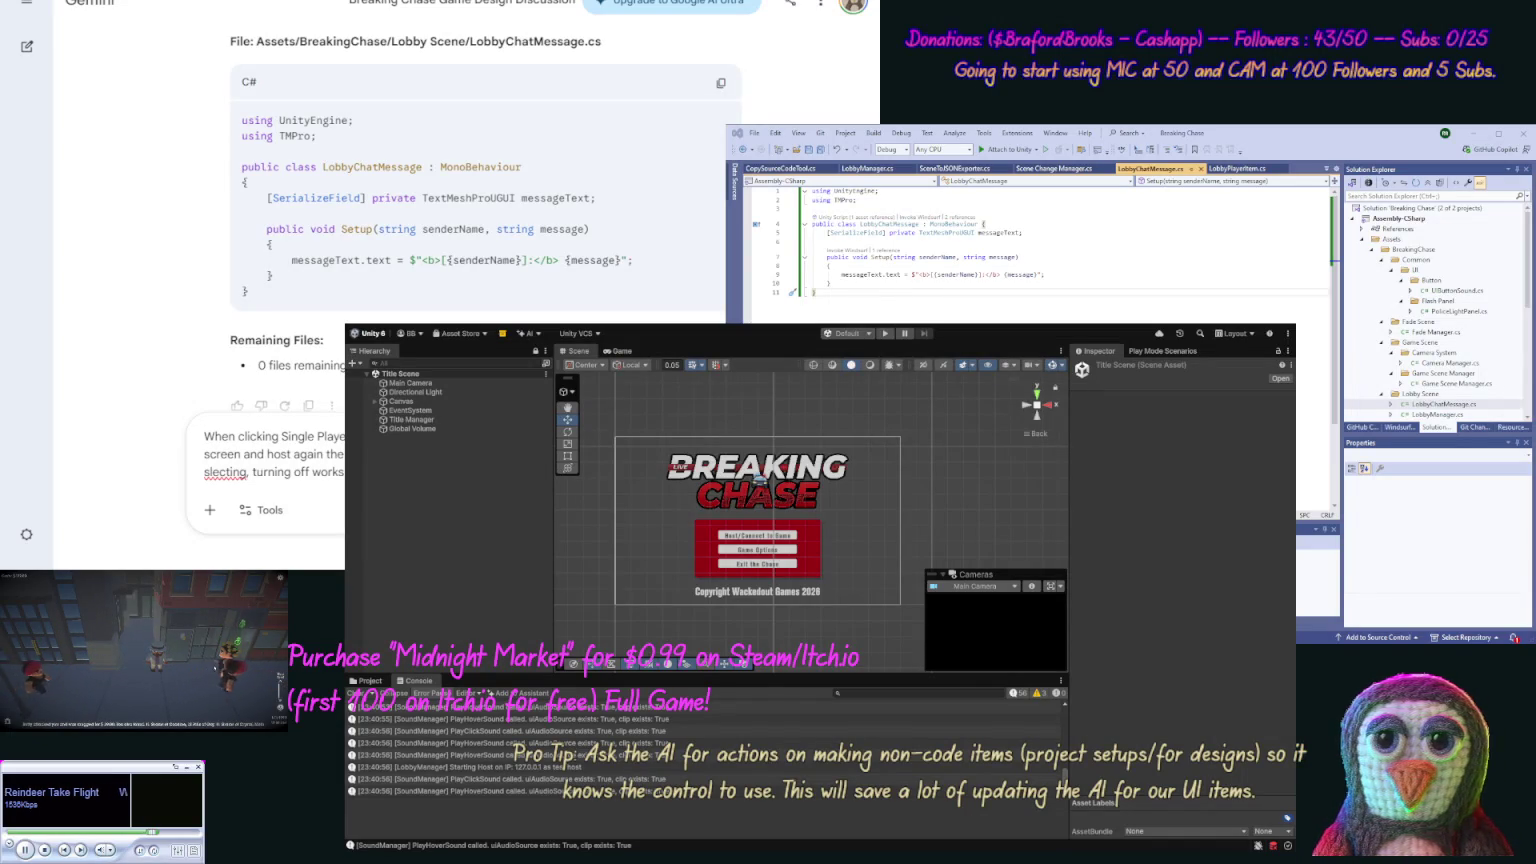
key("Return")
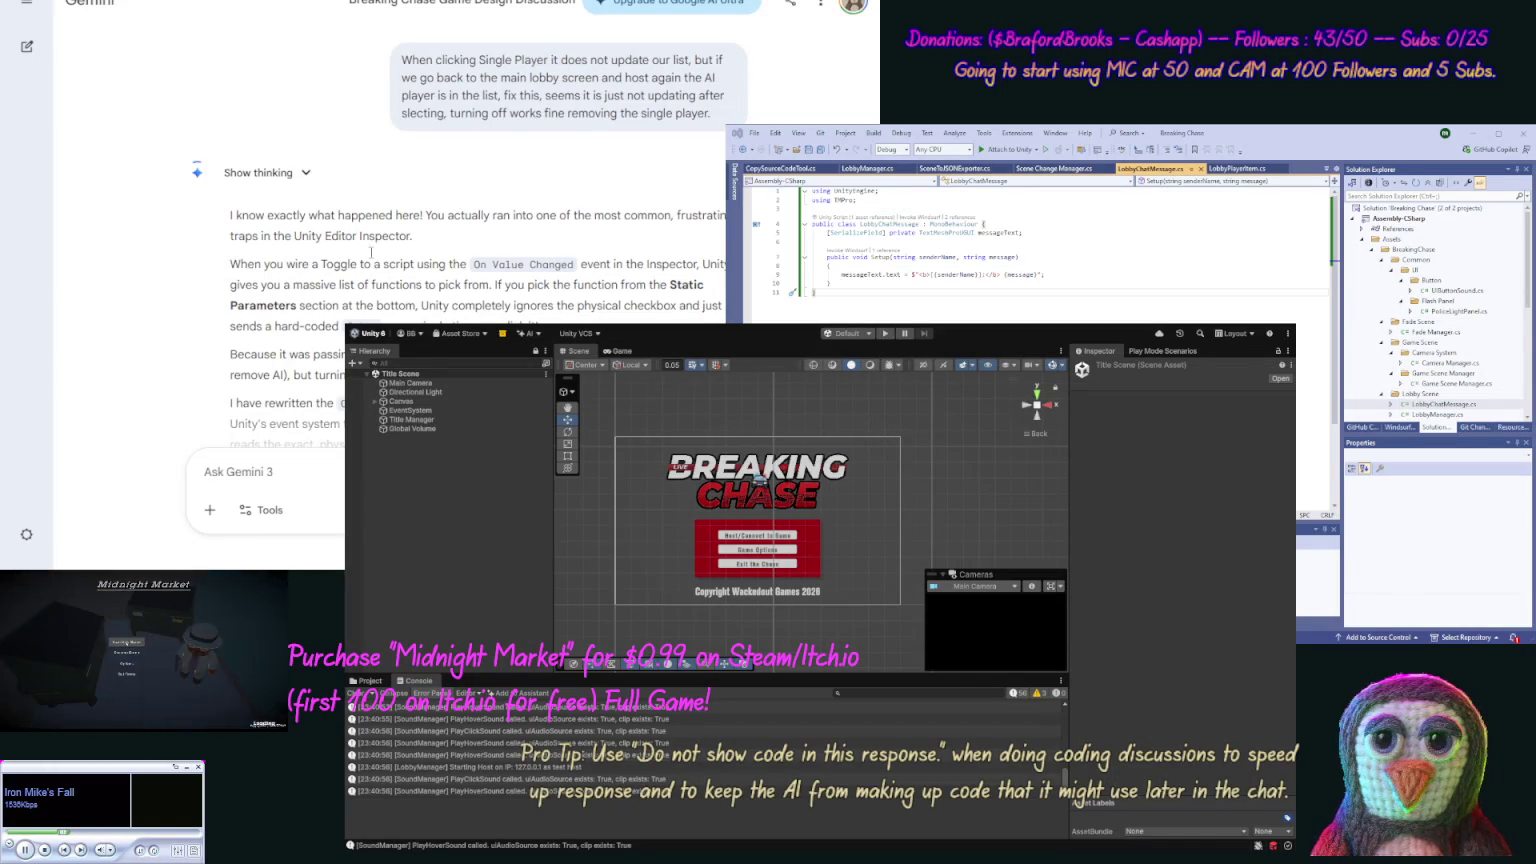
Step: Scroll down Gemini's reply past the OnSinglePlayerToggled explanation to the LobbyManager.cs code
scroll(207, 271, "down", 1)
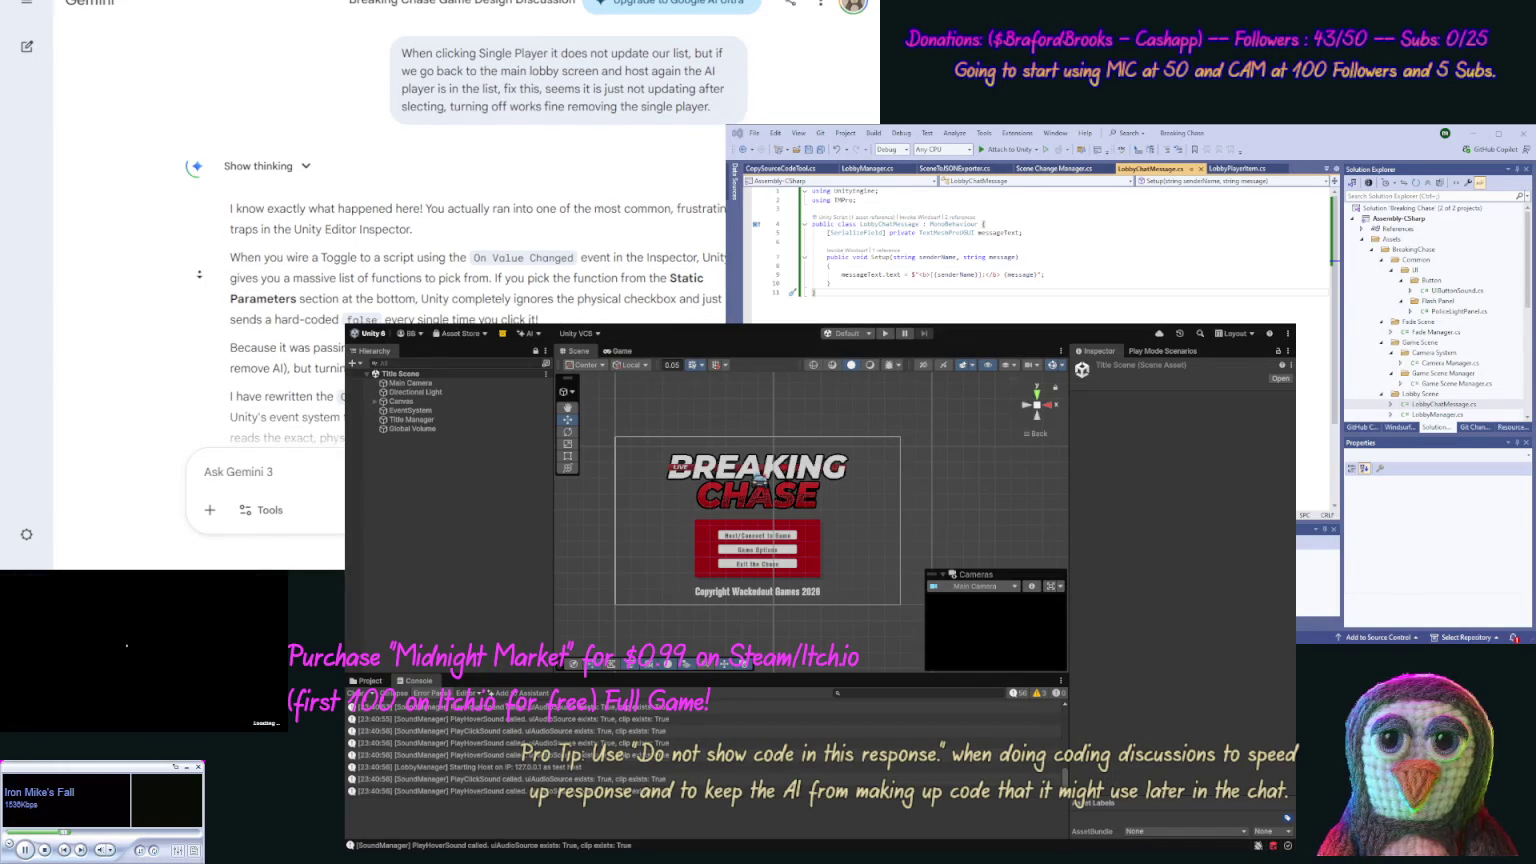
scroll(199, 274, "down", 2)
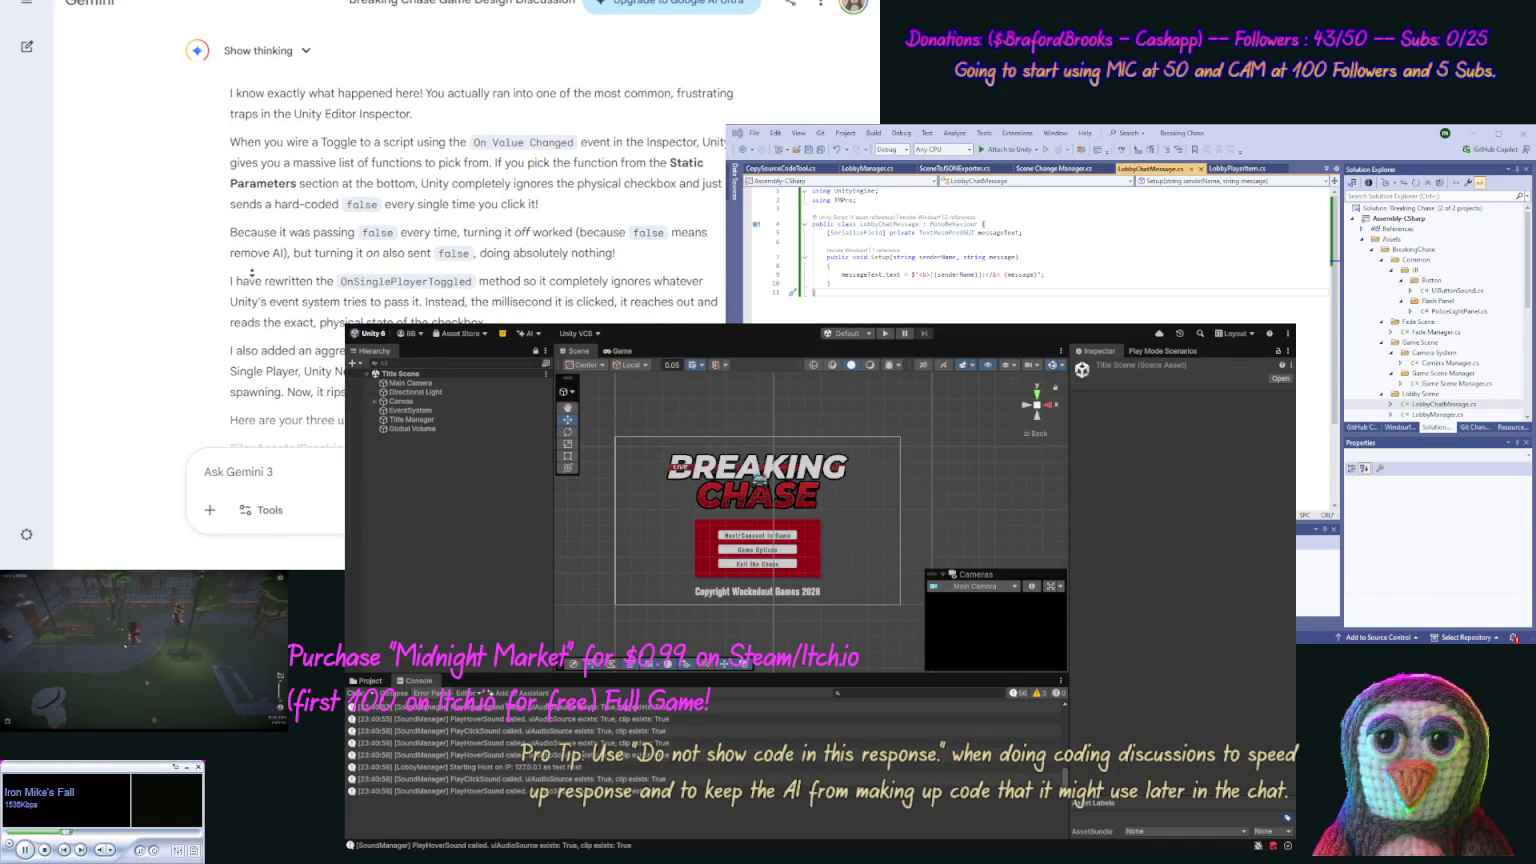
scroll(252, 272, "down", 3)
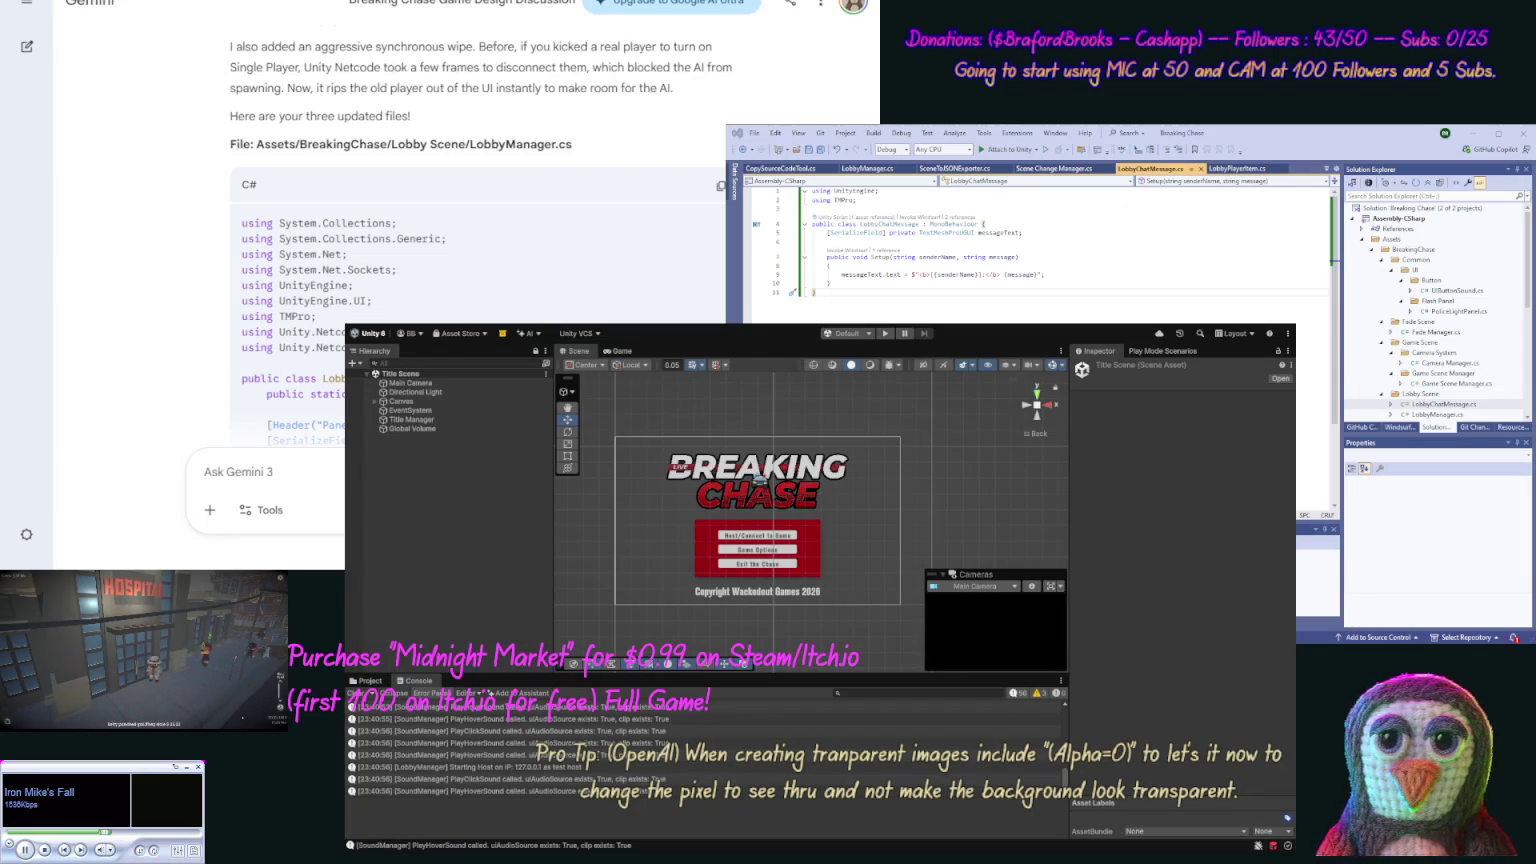
Step: Replace all of LobbyManager.cs with Gemini's updated LobbyManager code
left_click(720, 186)
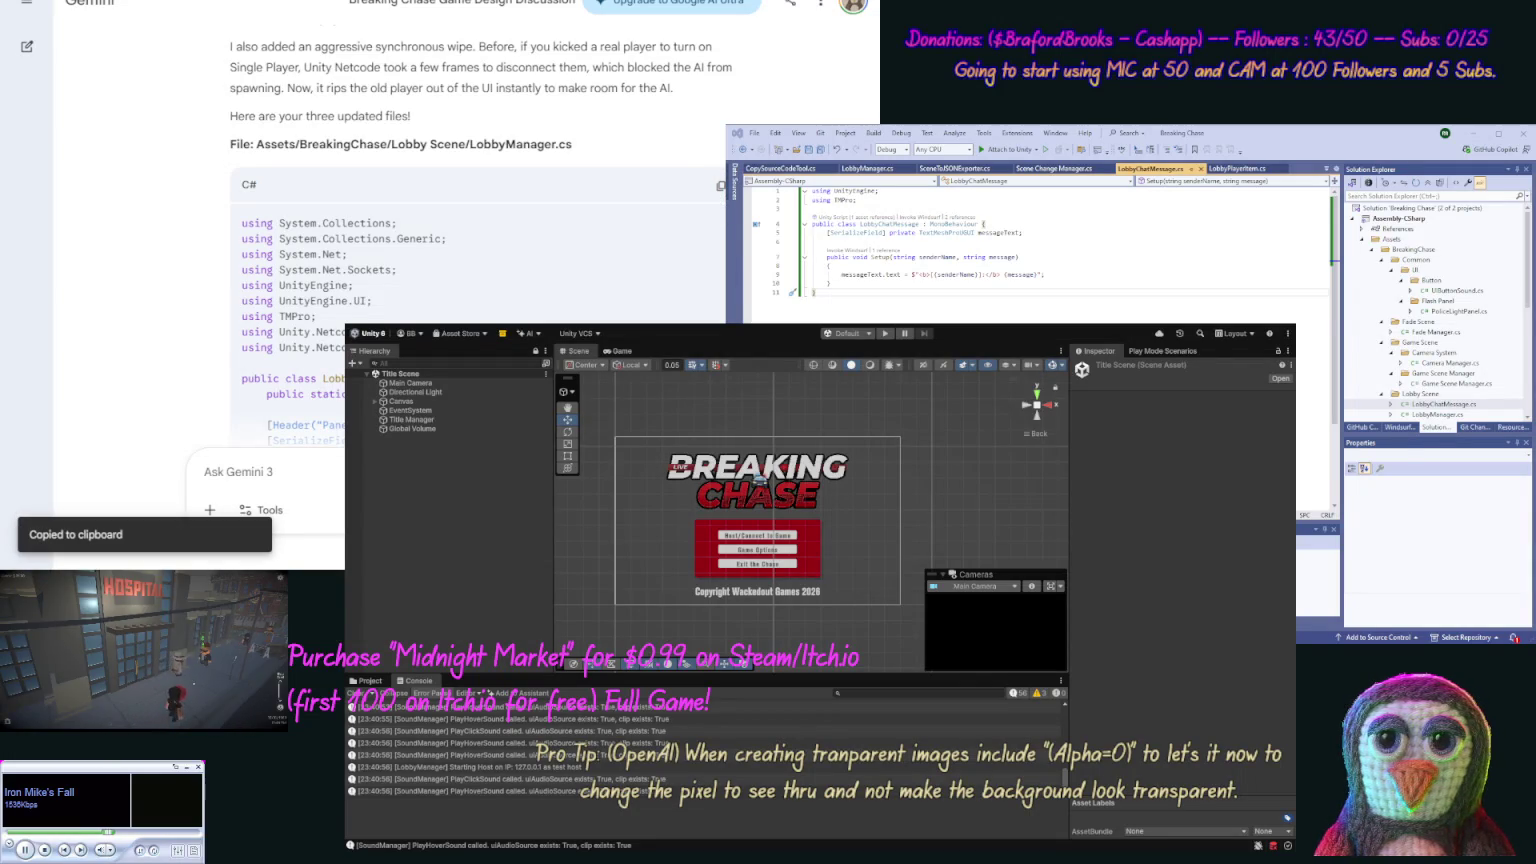
left_click(884, 168)
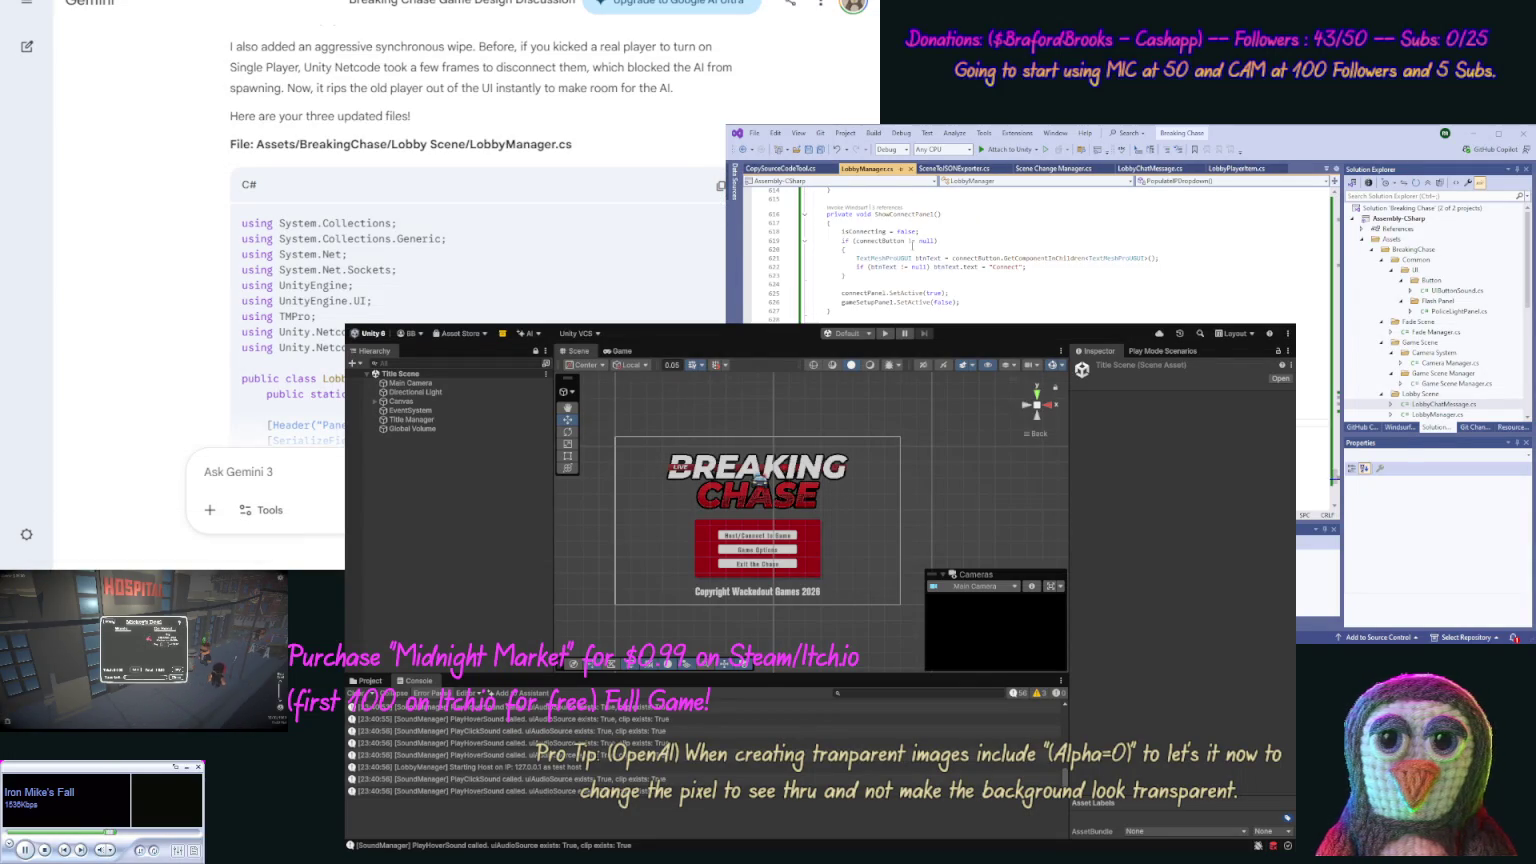
key("ctrl+a")
key("ctrl+v")
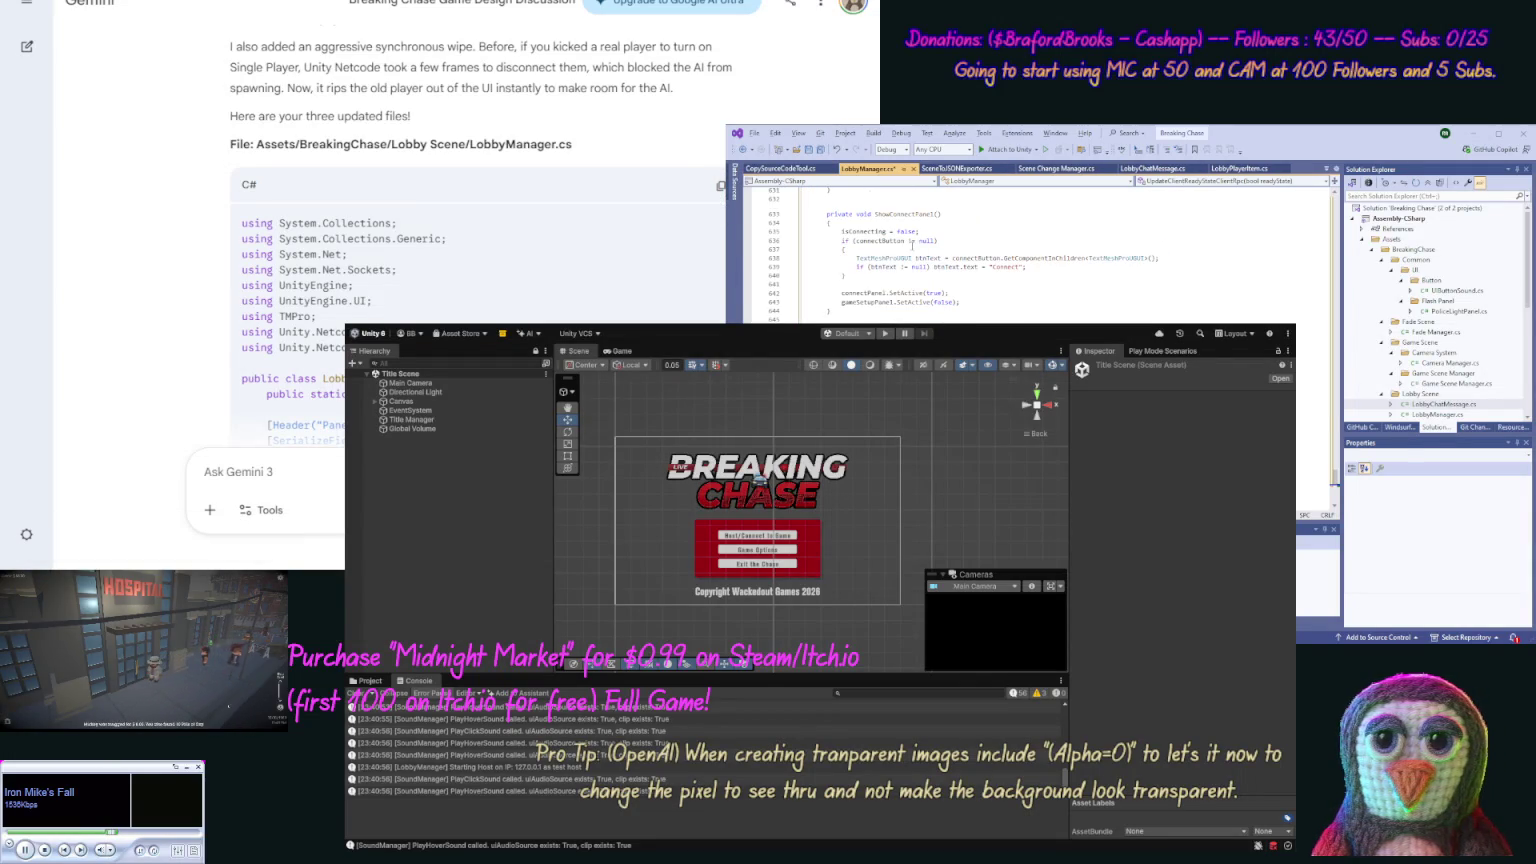
scroll(217, 214, "down", 10)
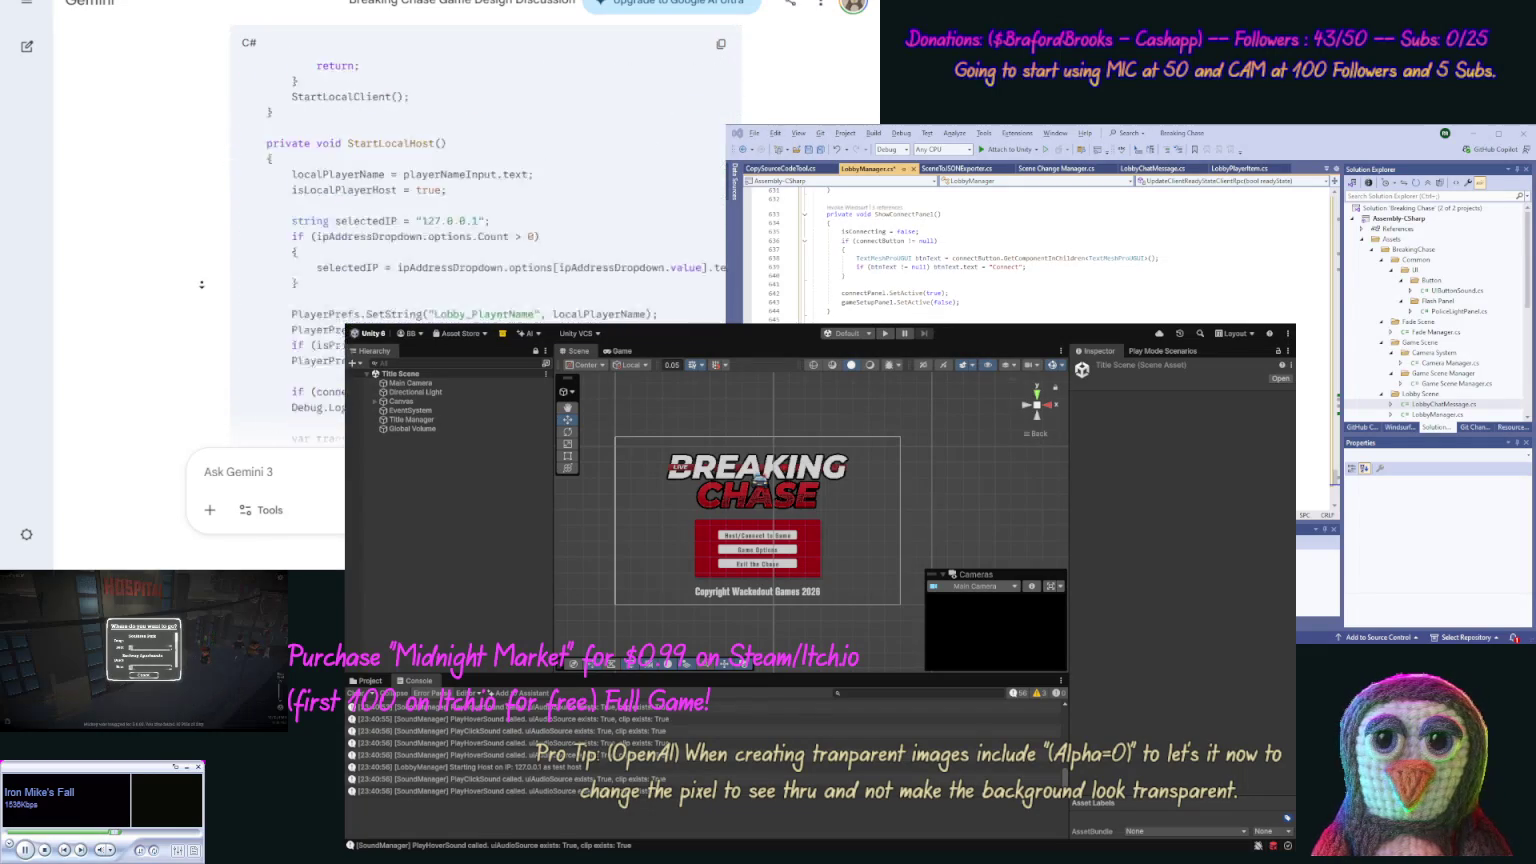
scroll(201, 284, "up", 15)
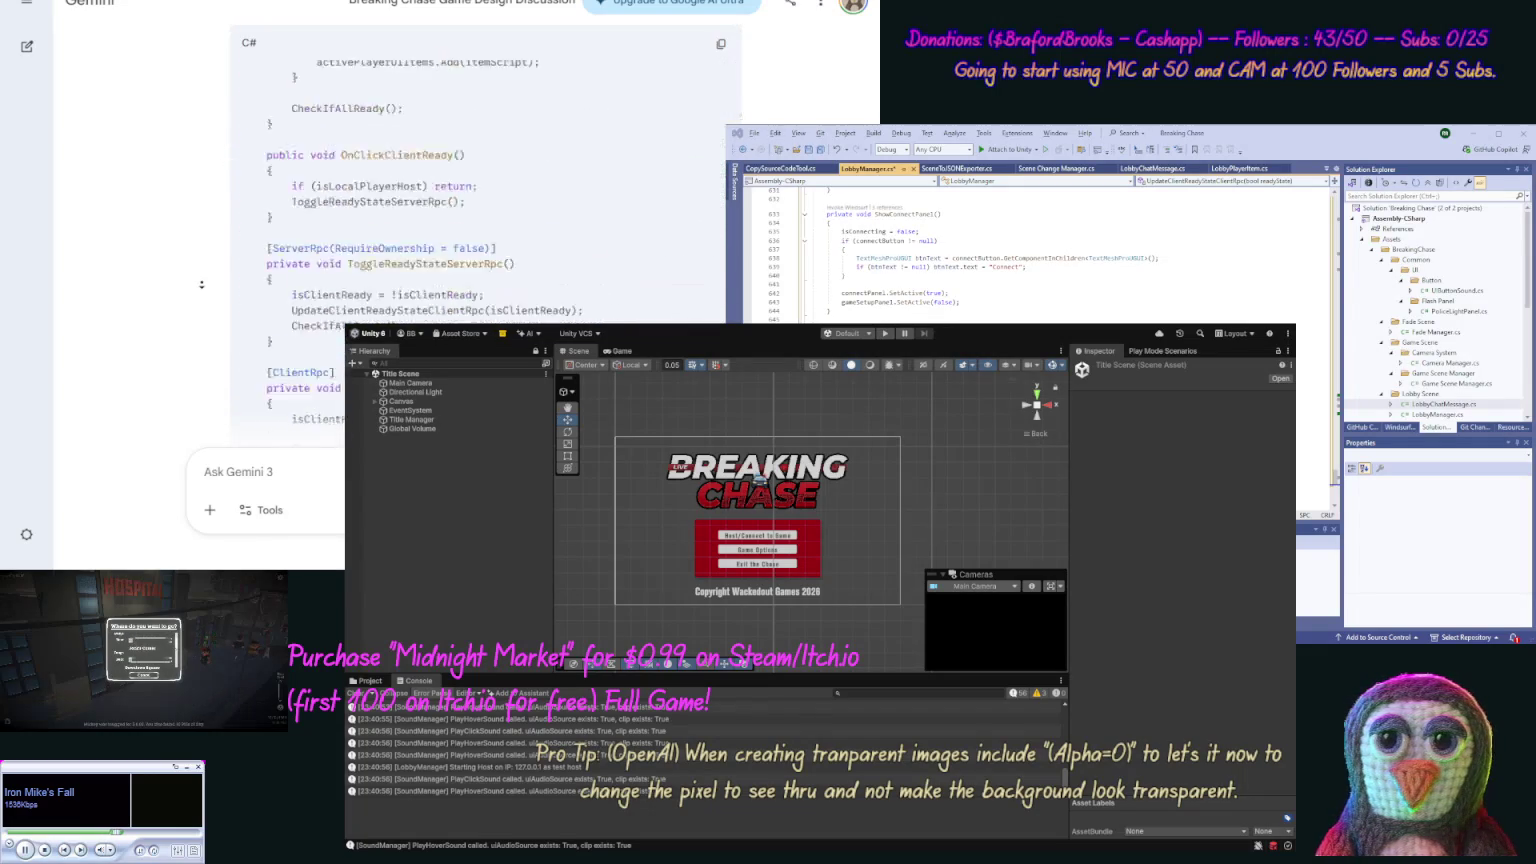
scroll(201, 284, "down", 3)
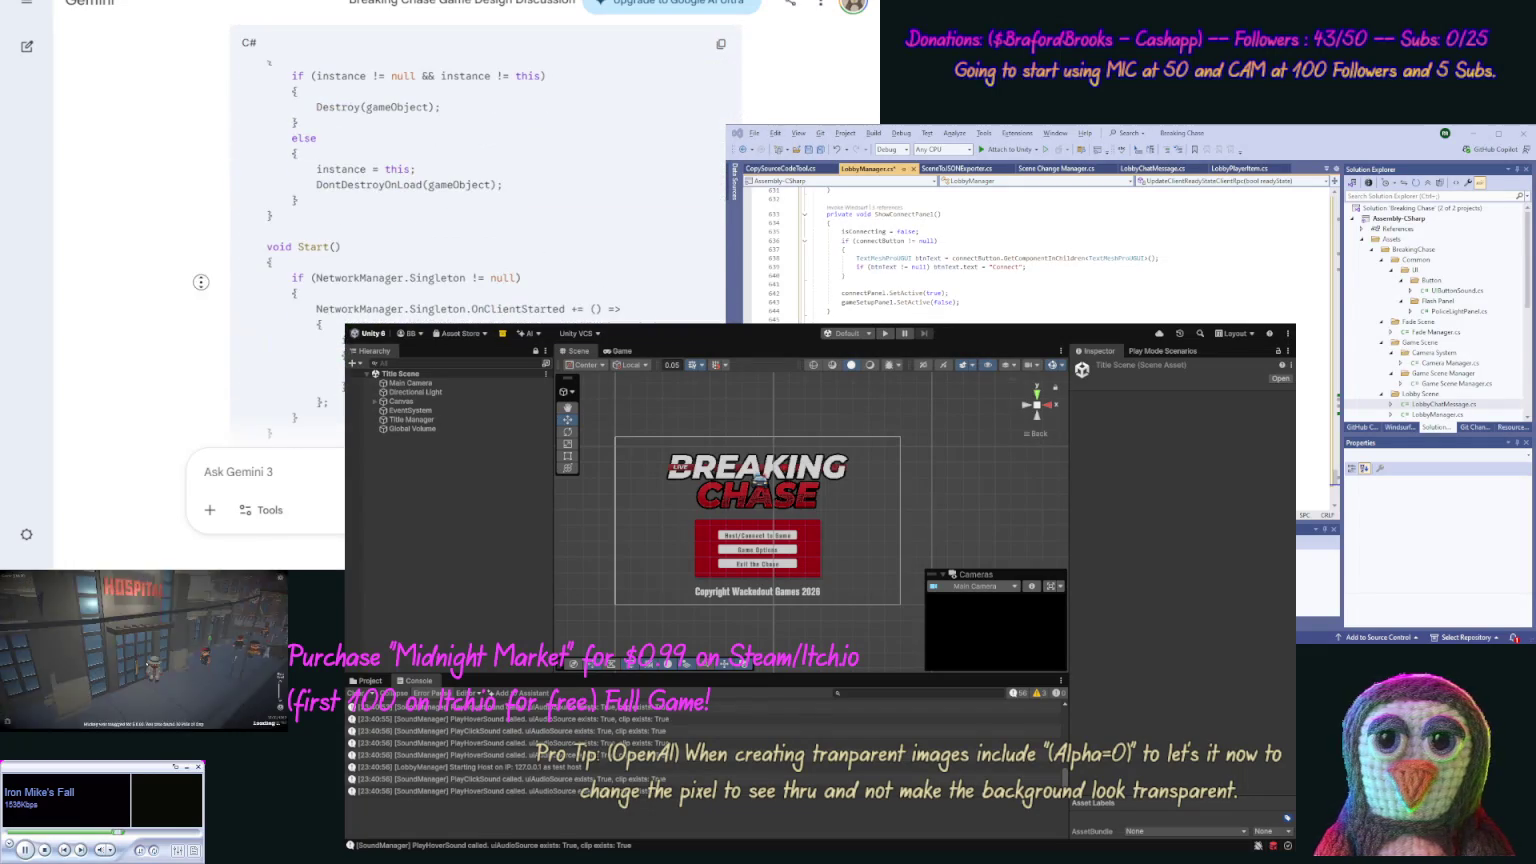
scroll(201, 228, "up", 6)
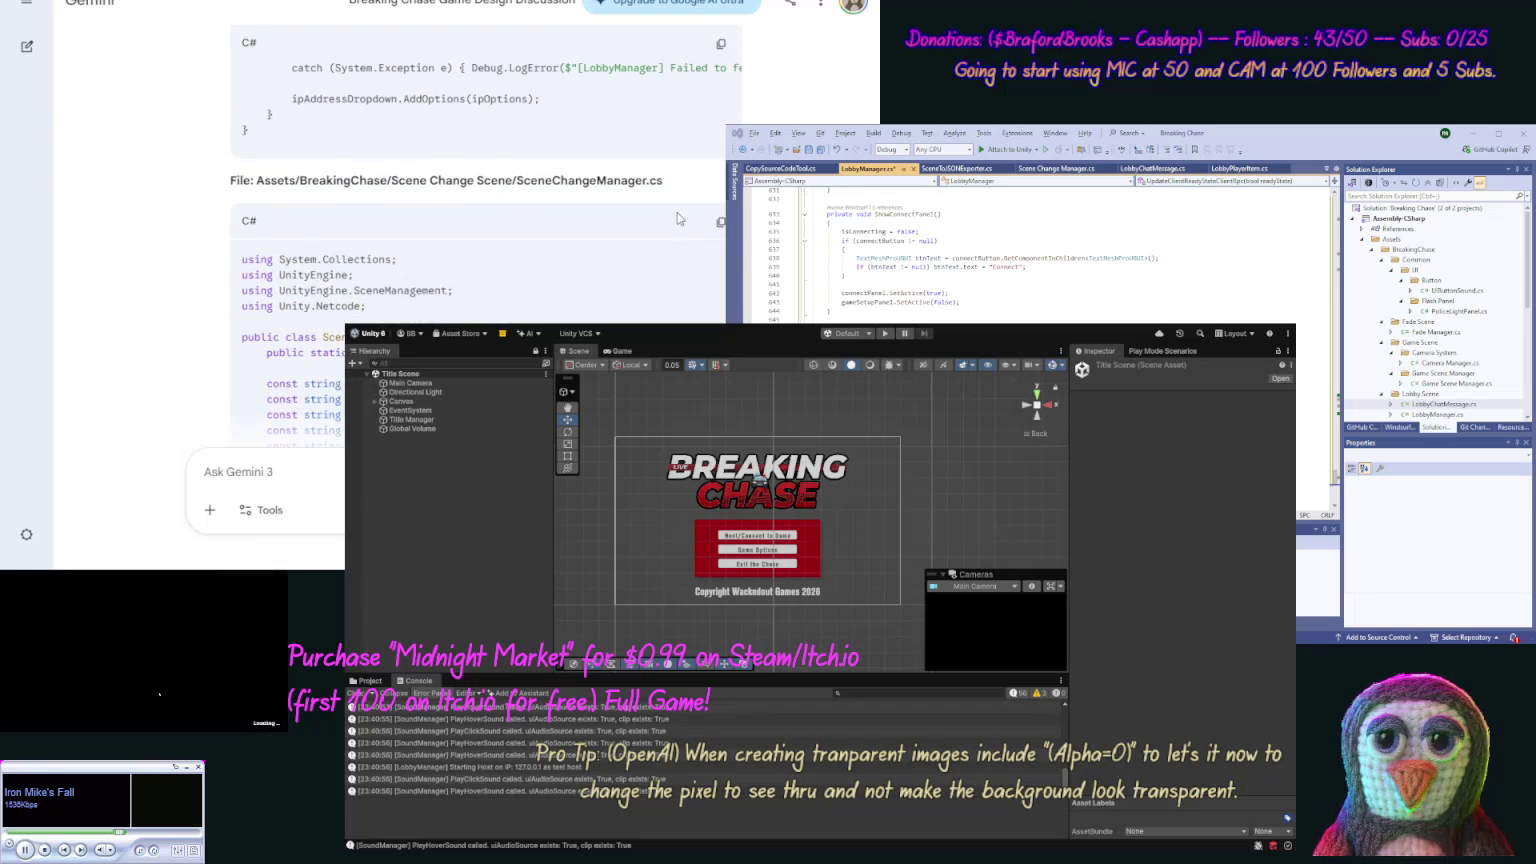
Step: Replace all of Scene Change Manager.cs with Gemini's updated scene manager code
left_click(720, 223)
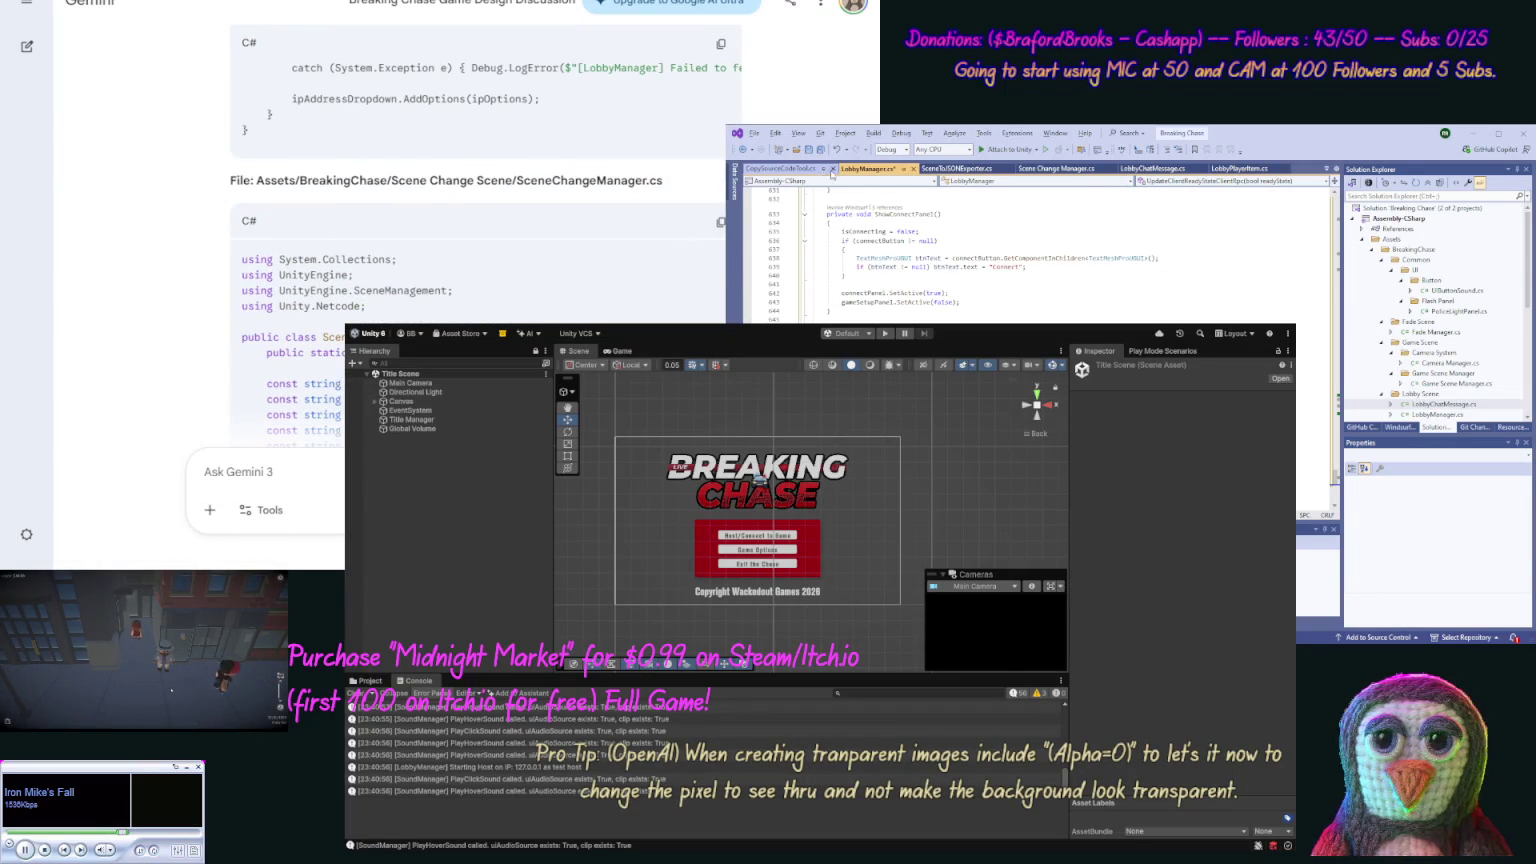
left_click(1075, 173)
key("ctrl+a")
key("ctrl+v")
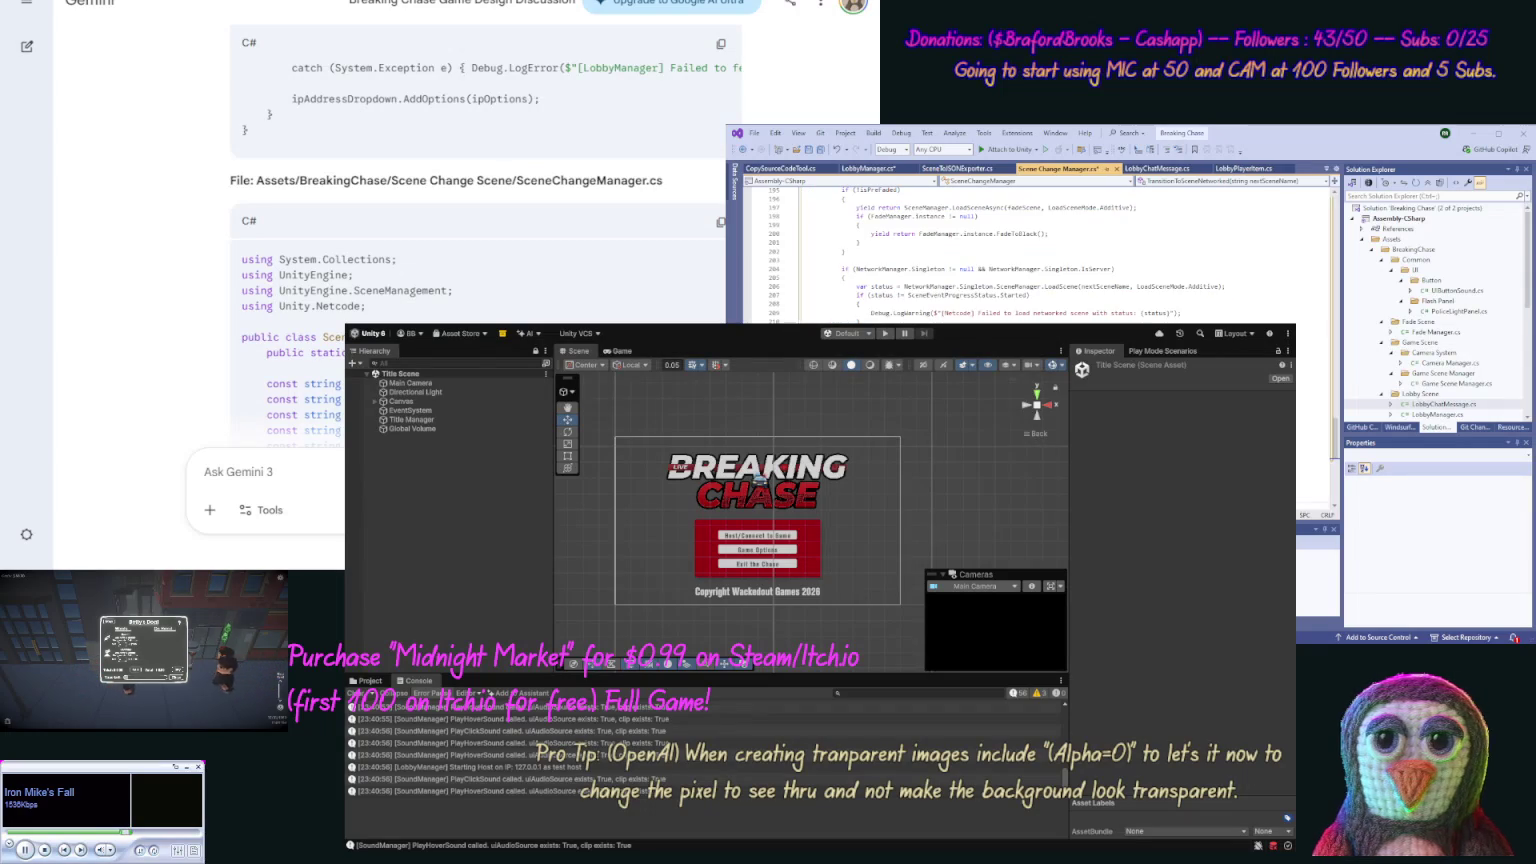
scroll(194, 360, "down", 10)
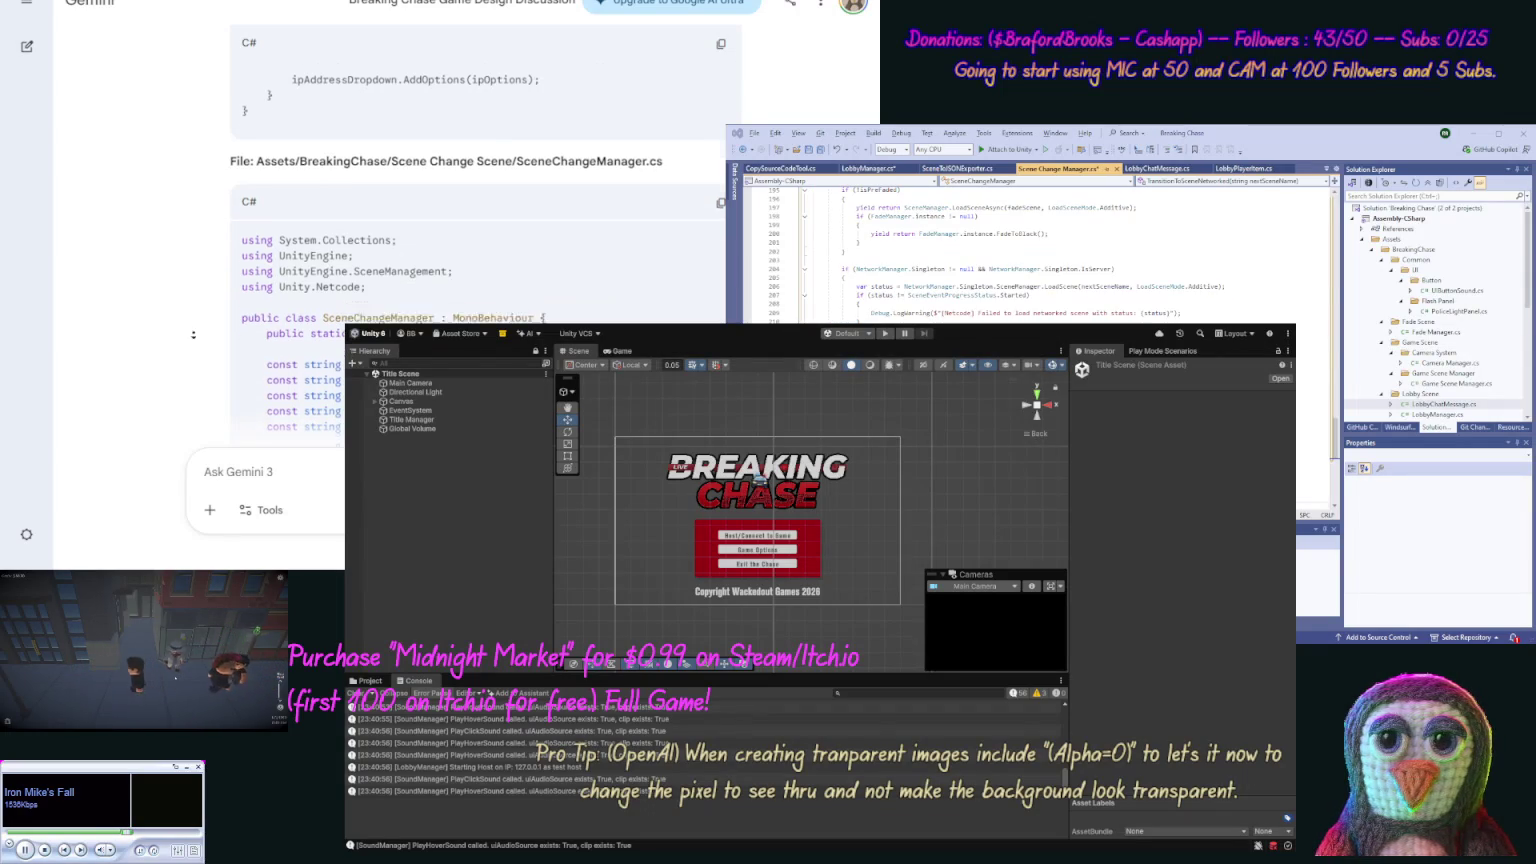
scroll(194, 360, "down", 15)
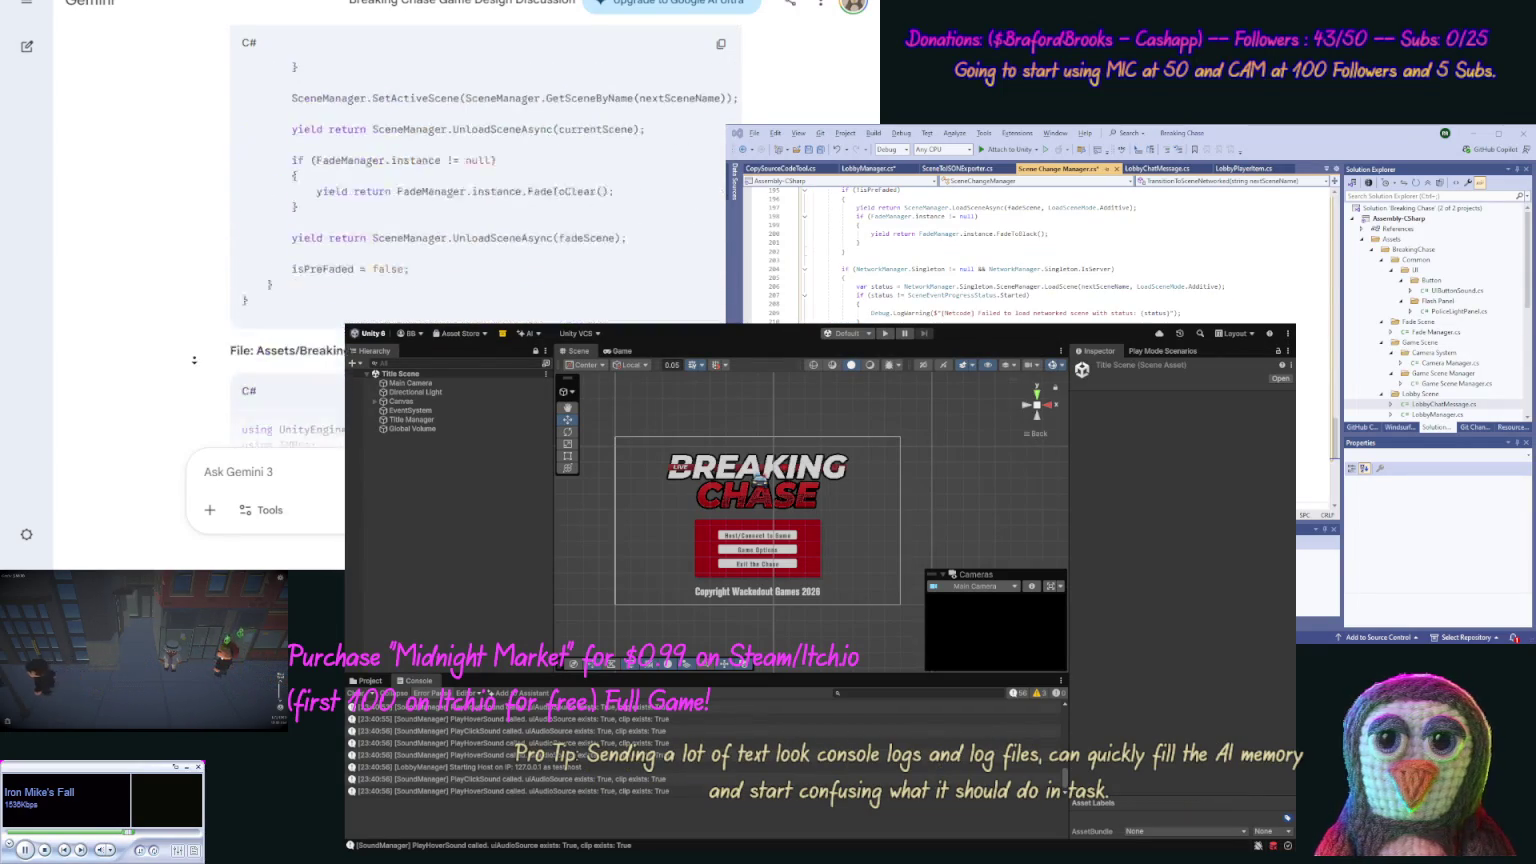
scroll(196, 365, "up", 2)
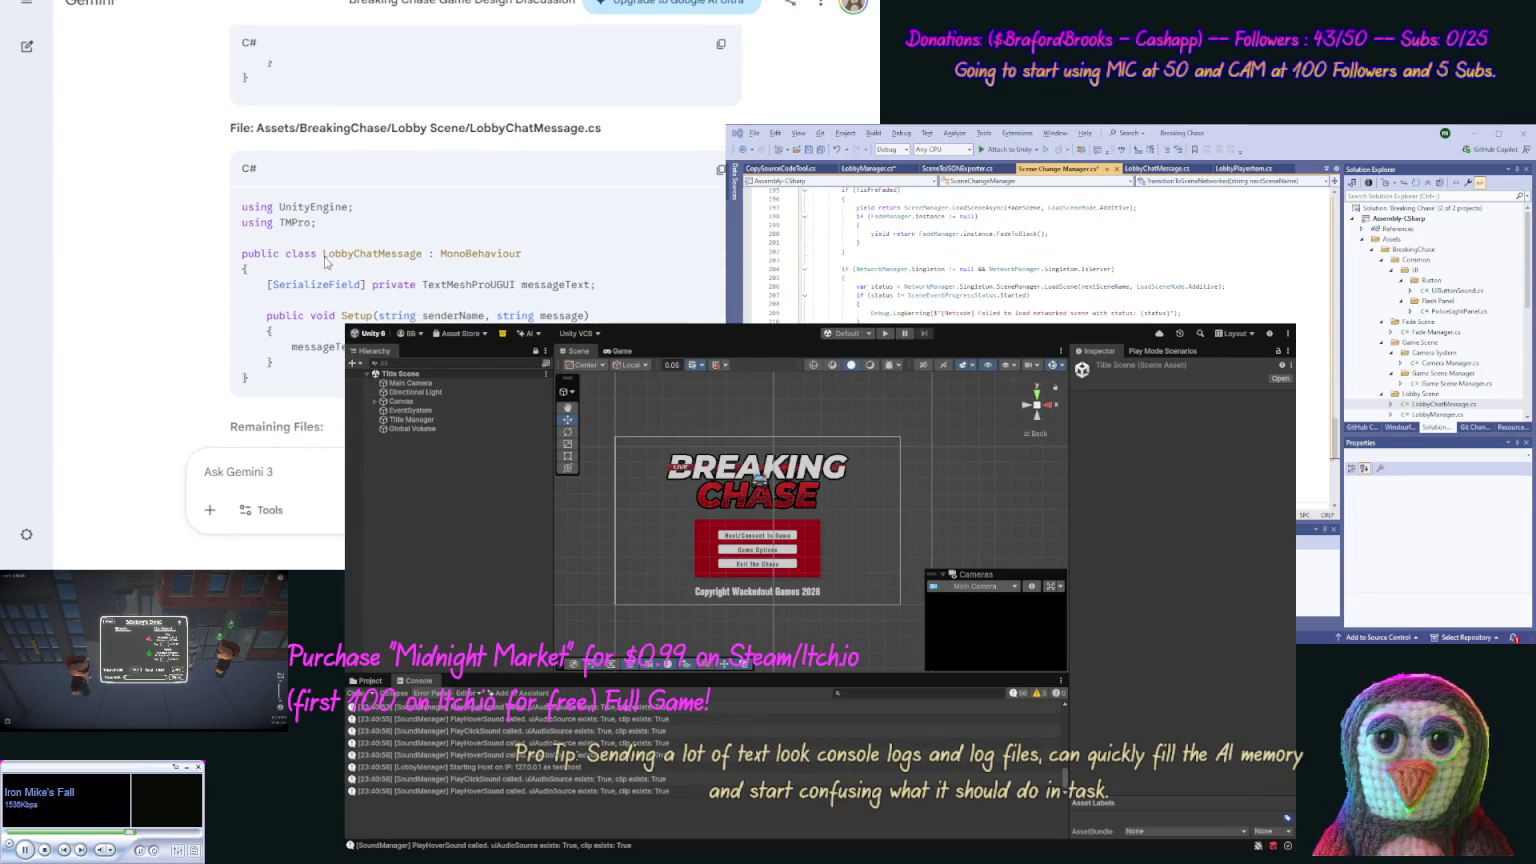
Step: Replace LobbyChatMessage.cs with Gemini's updated code and save all scripts
left_click(716, 172)
double_click(1443, 404)
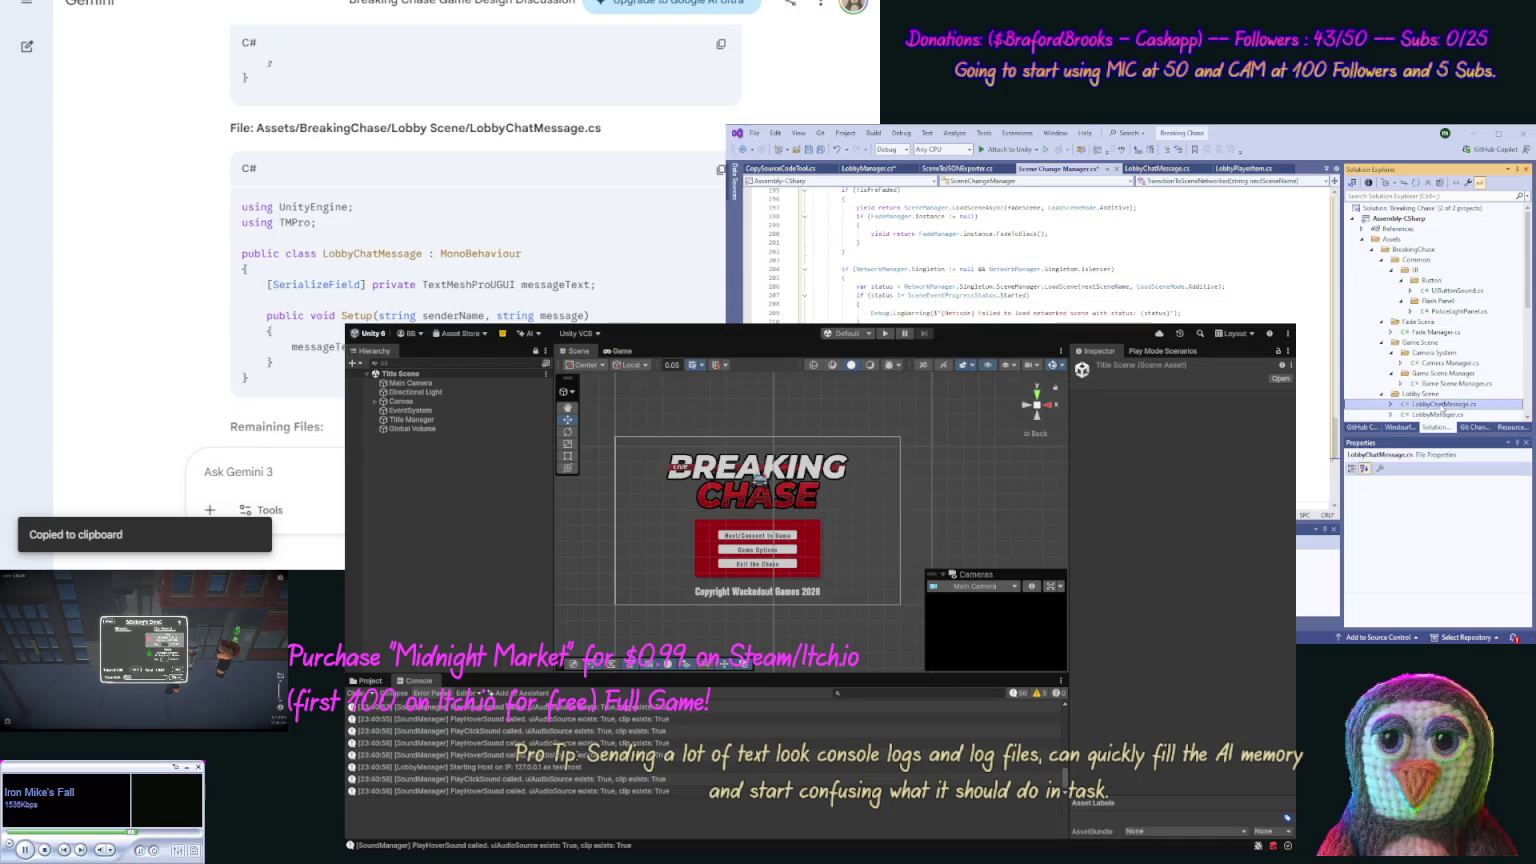
key("ctrl+a")
key("ctrl+v")
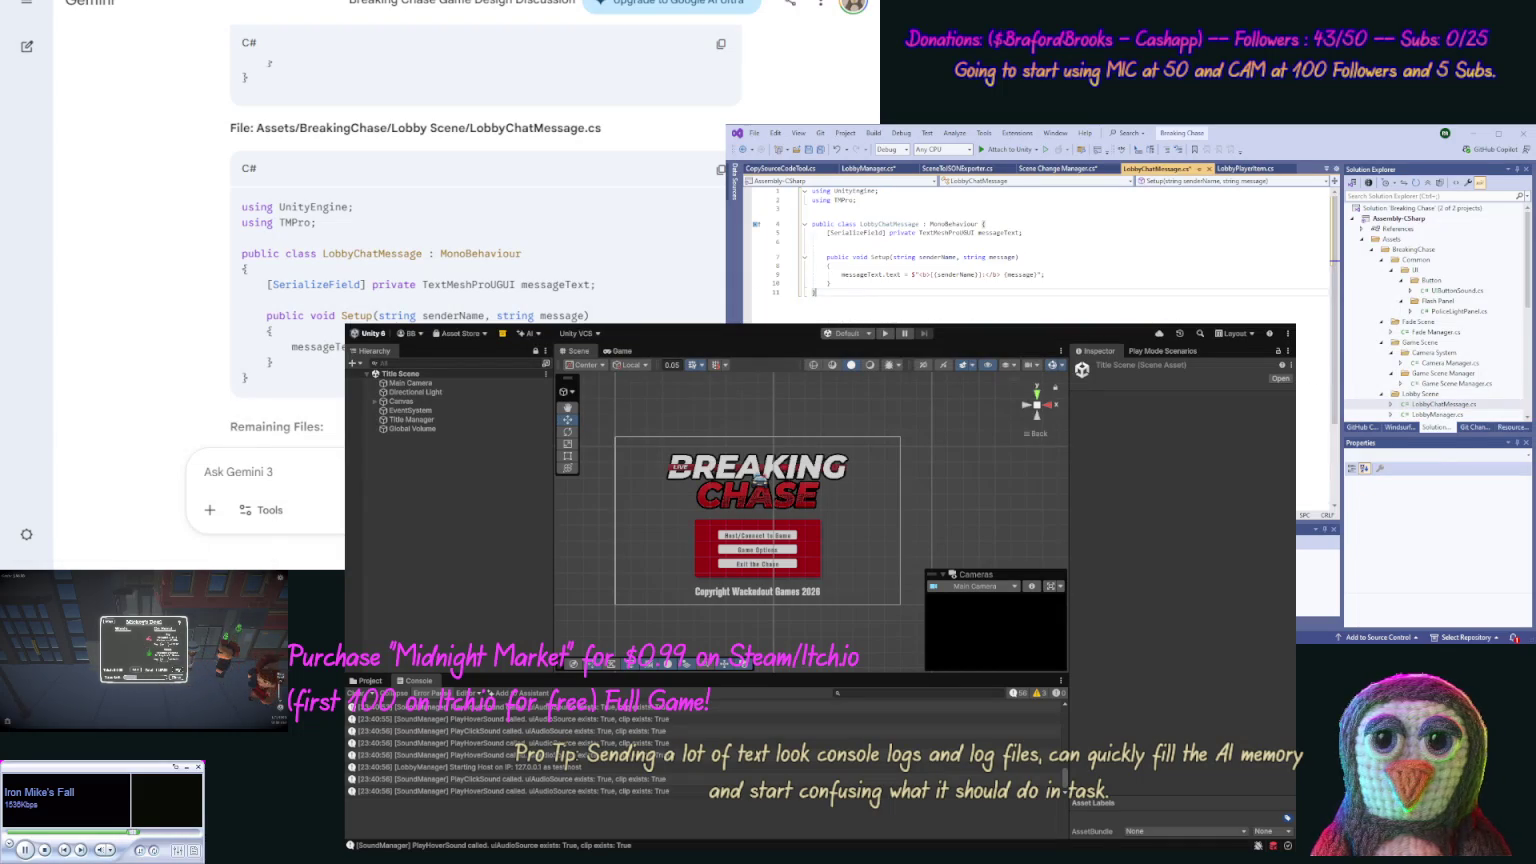
left_click(816, 149)
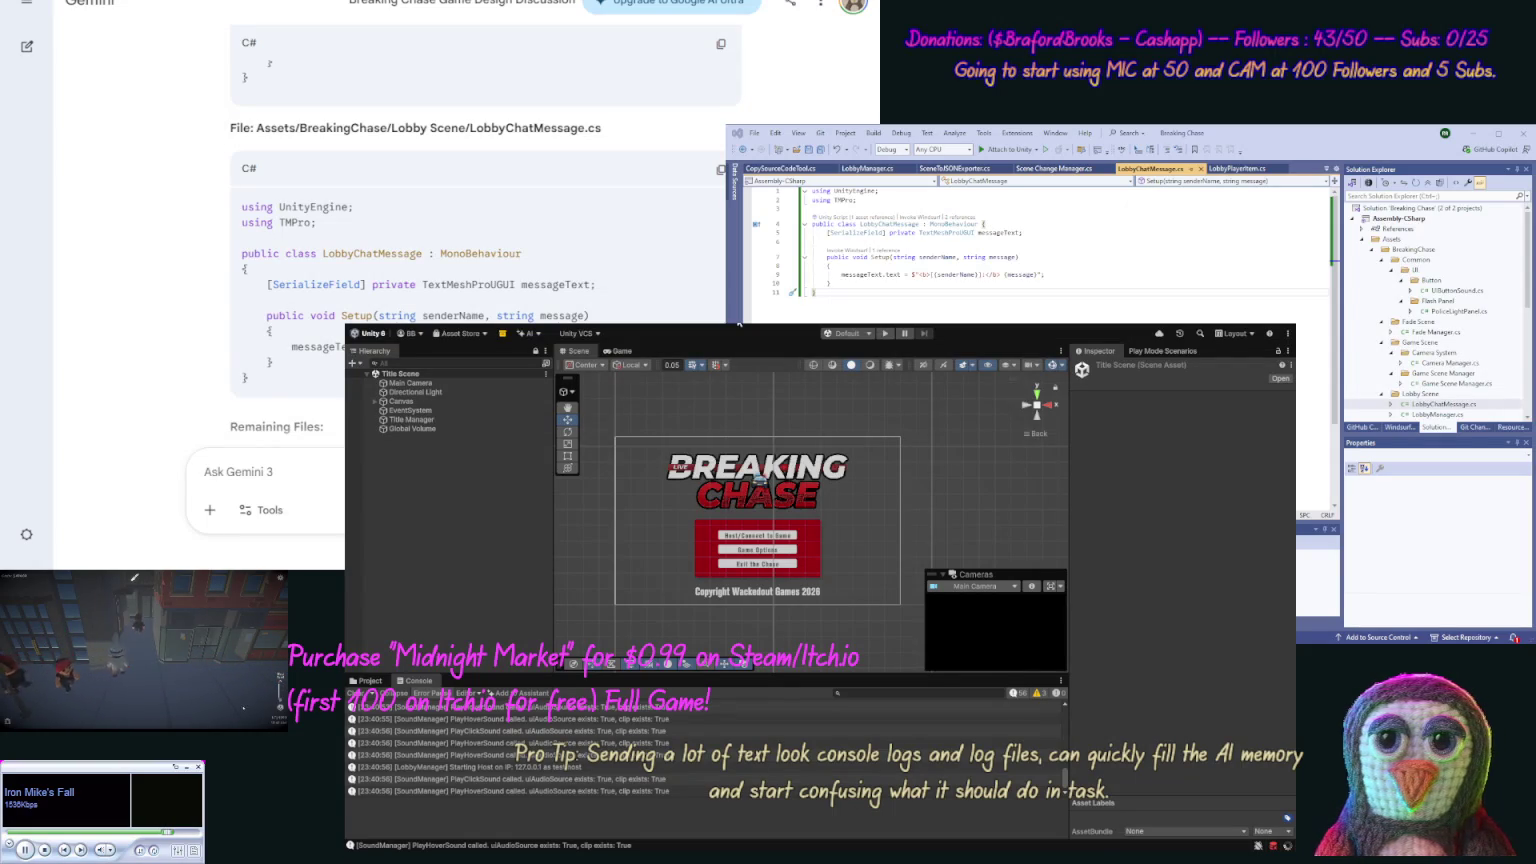
Step: Enter Play mode to test the updated scripts
left_click(880, 334)
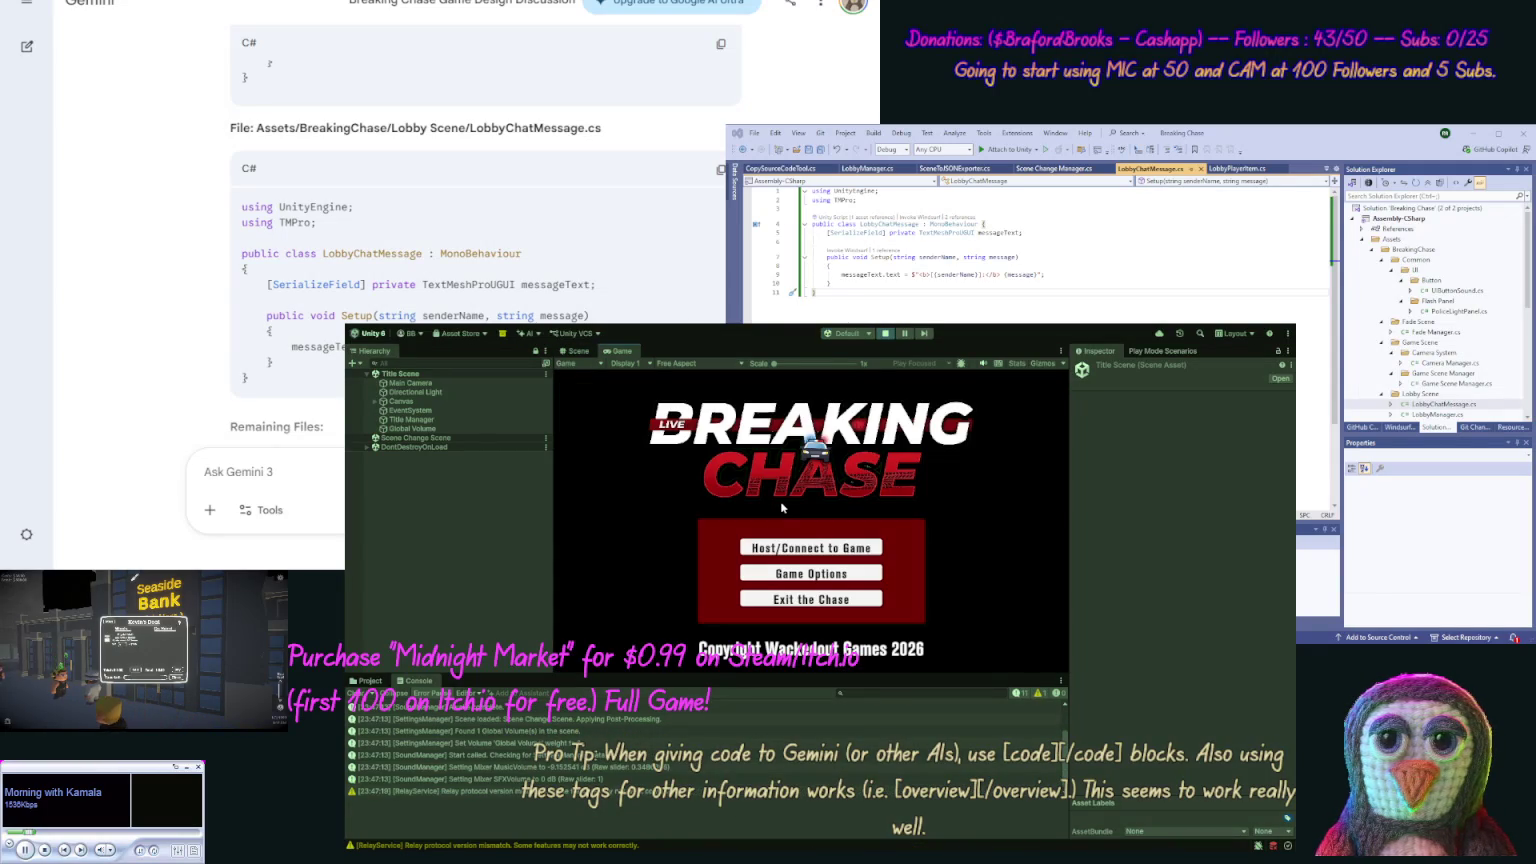
Step: Host a Single Player lobby, switch the host from Cop to Criminal, start the chase, then stop playing
left_click(795, 545)
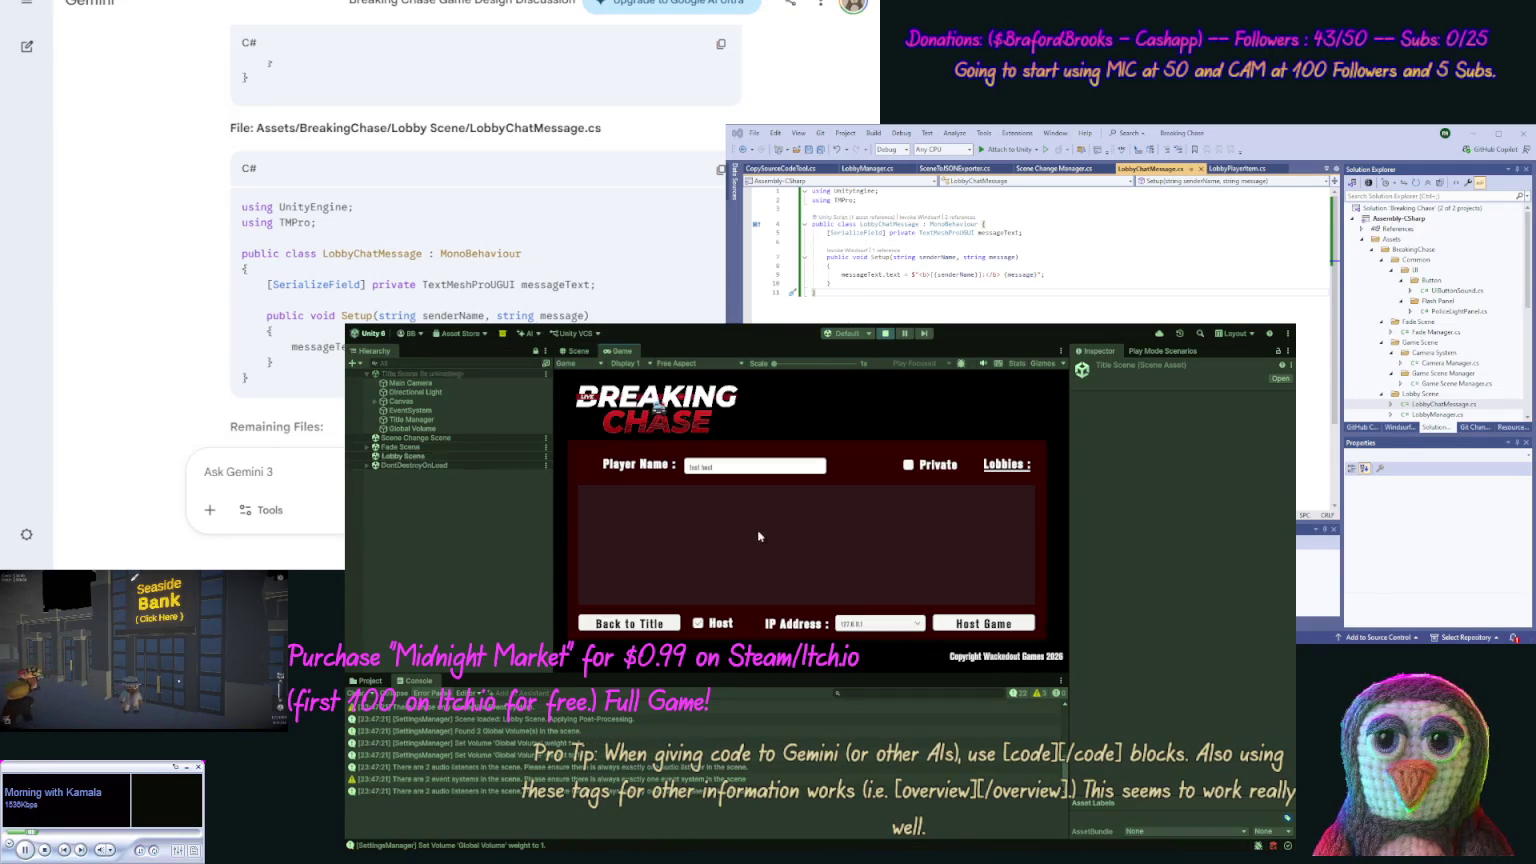
left_click(955, 624)
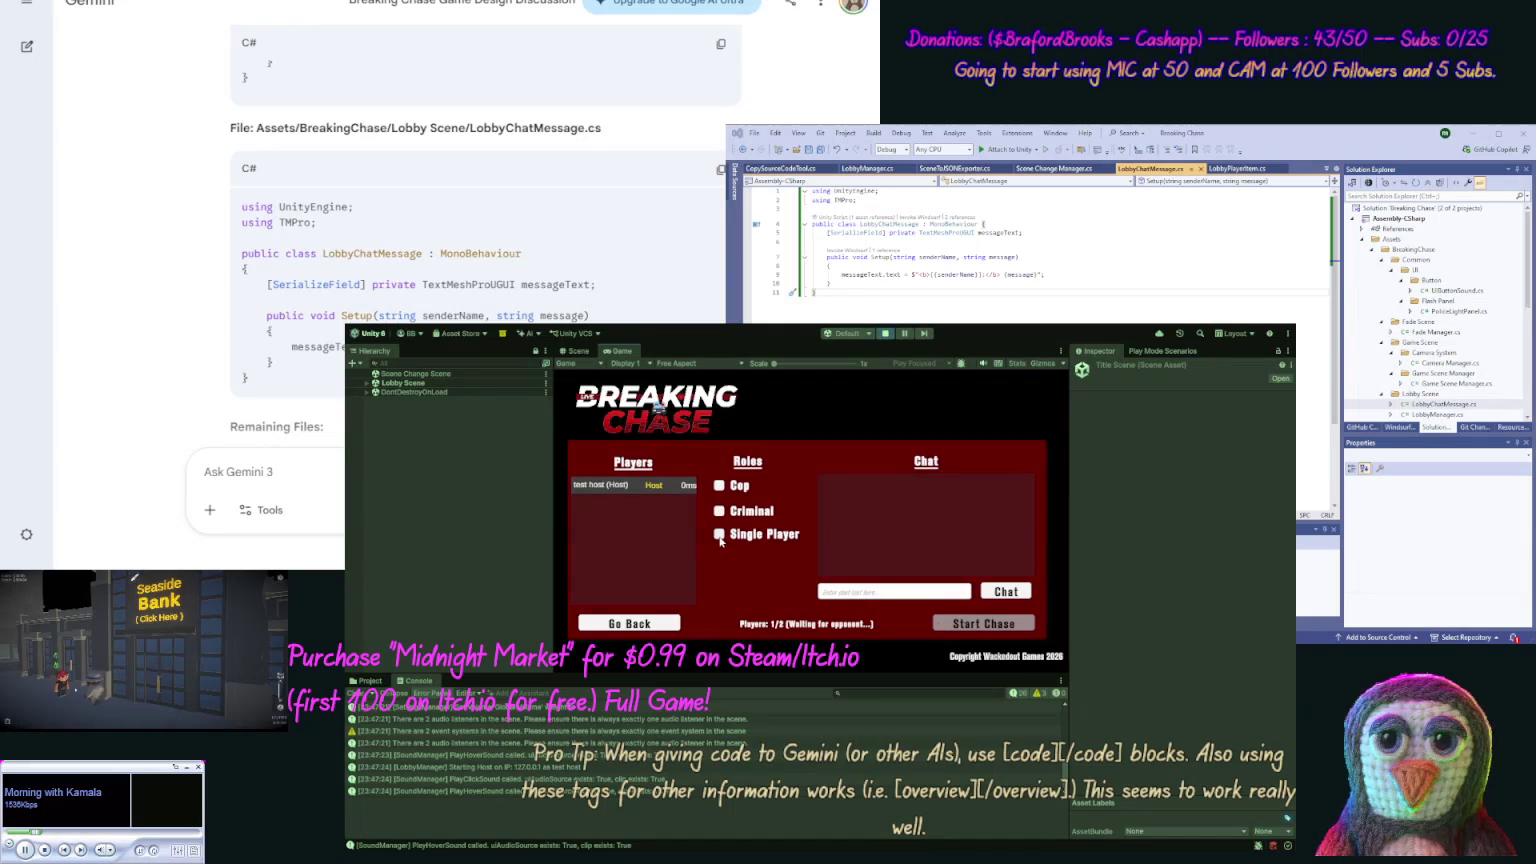
left_click(719, 535)
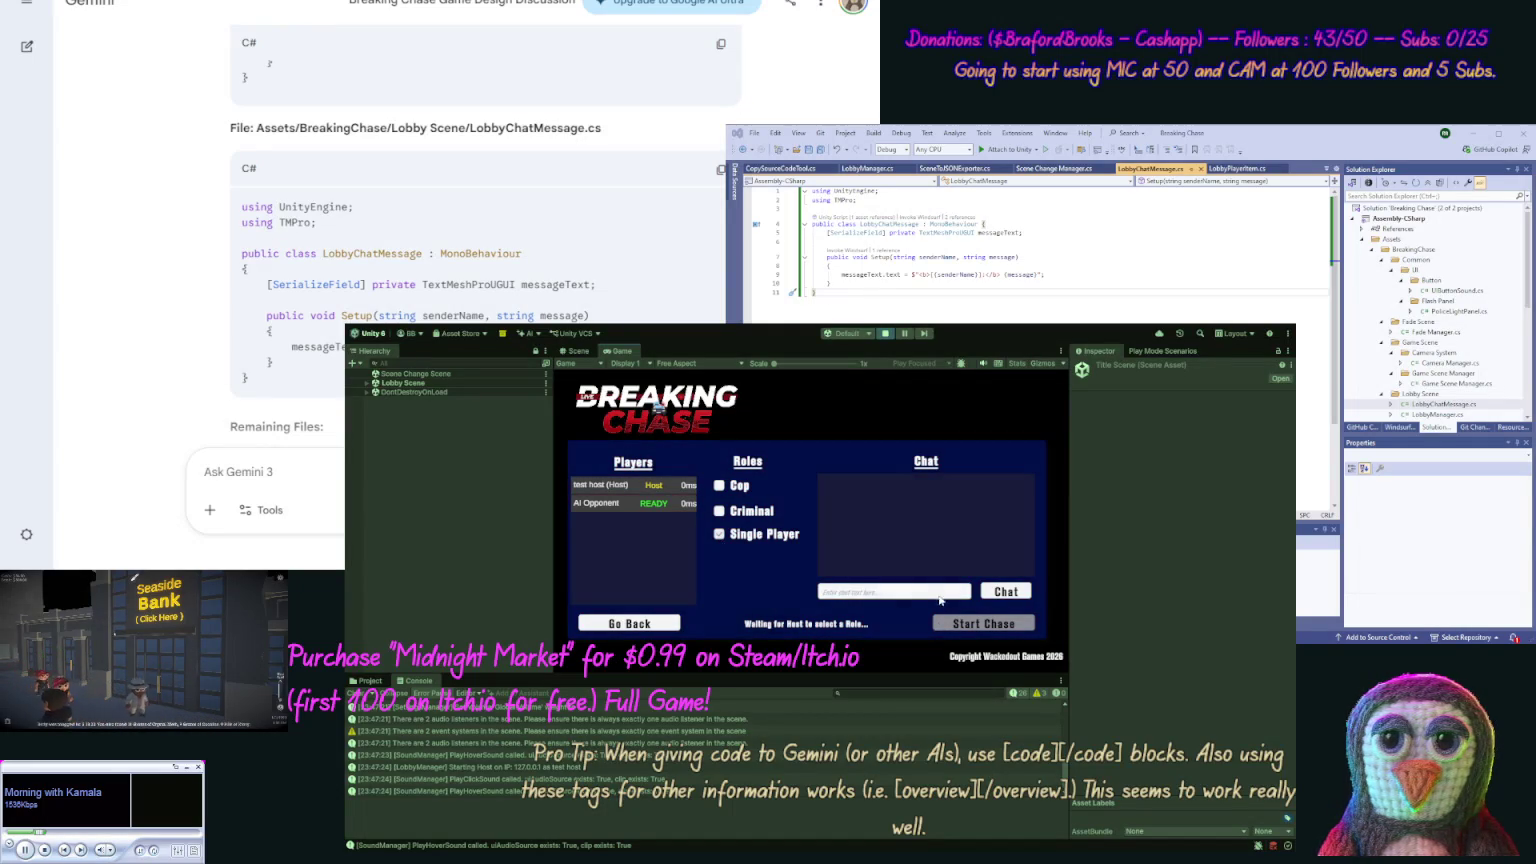
left_click(986, 624)
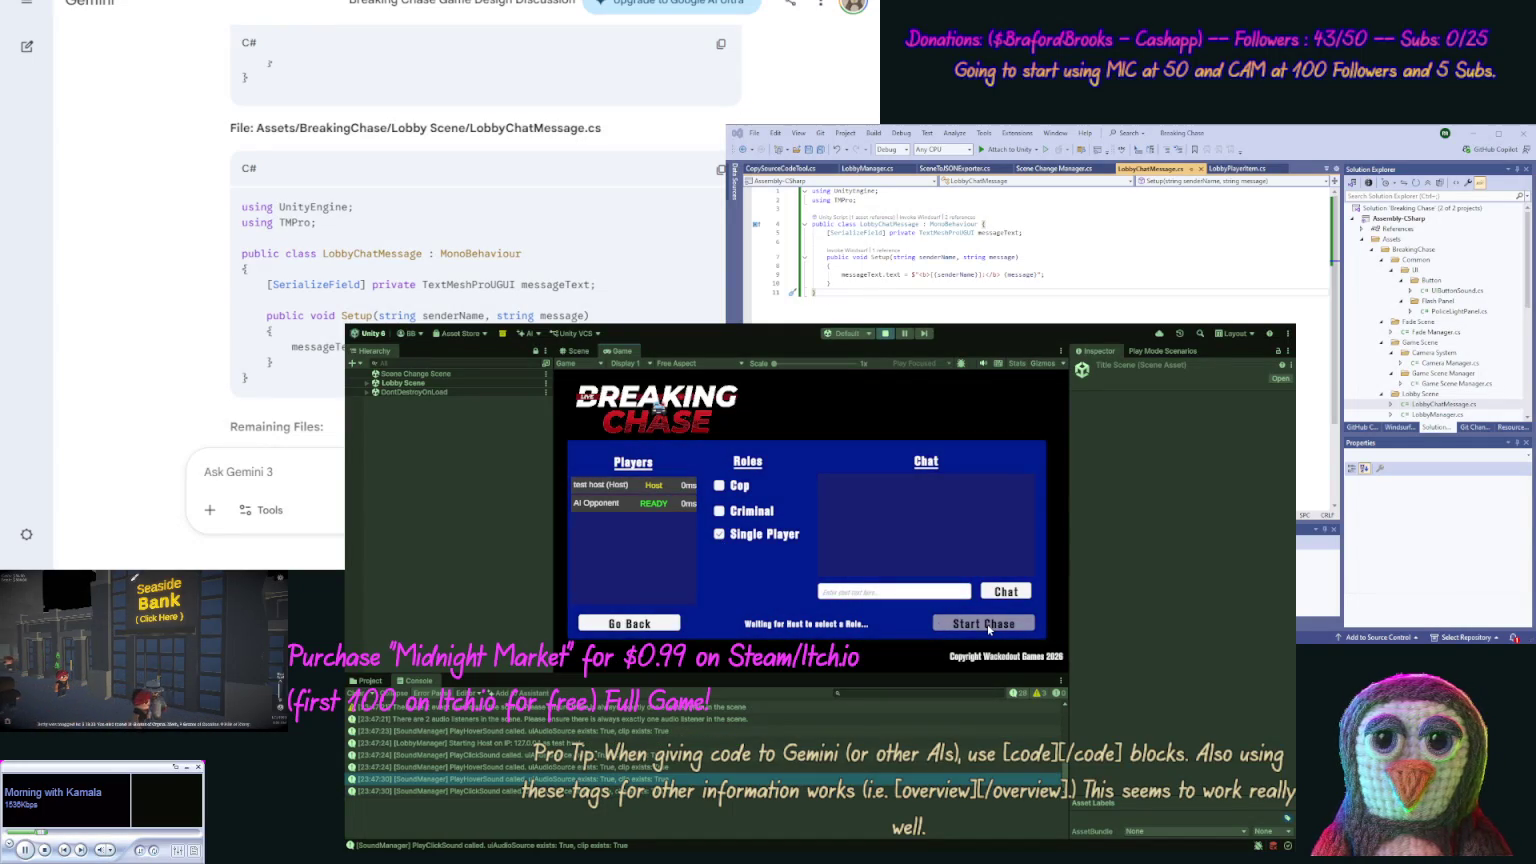
left_click(720, 511)
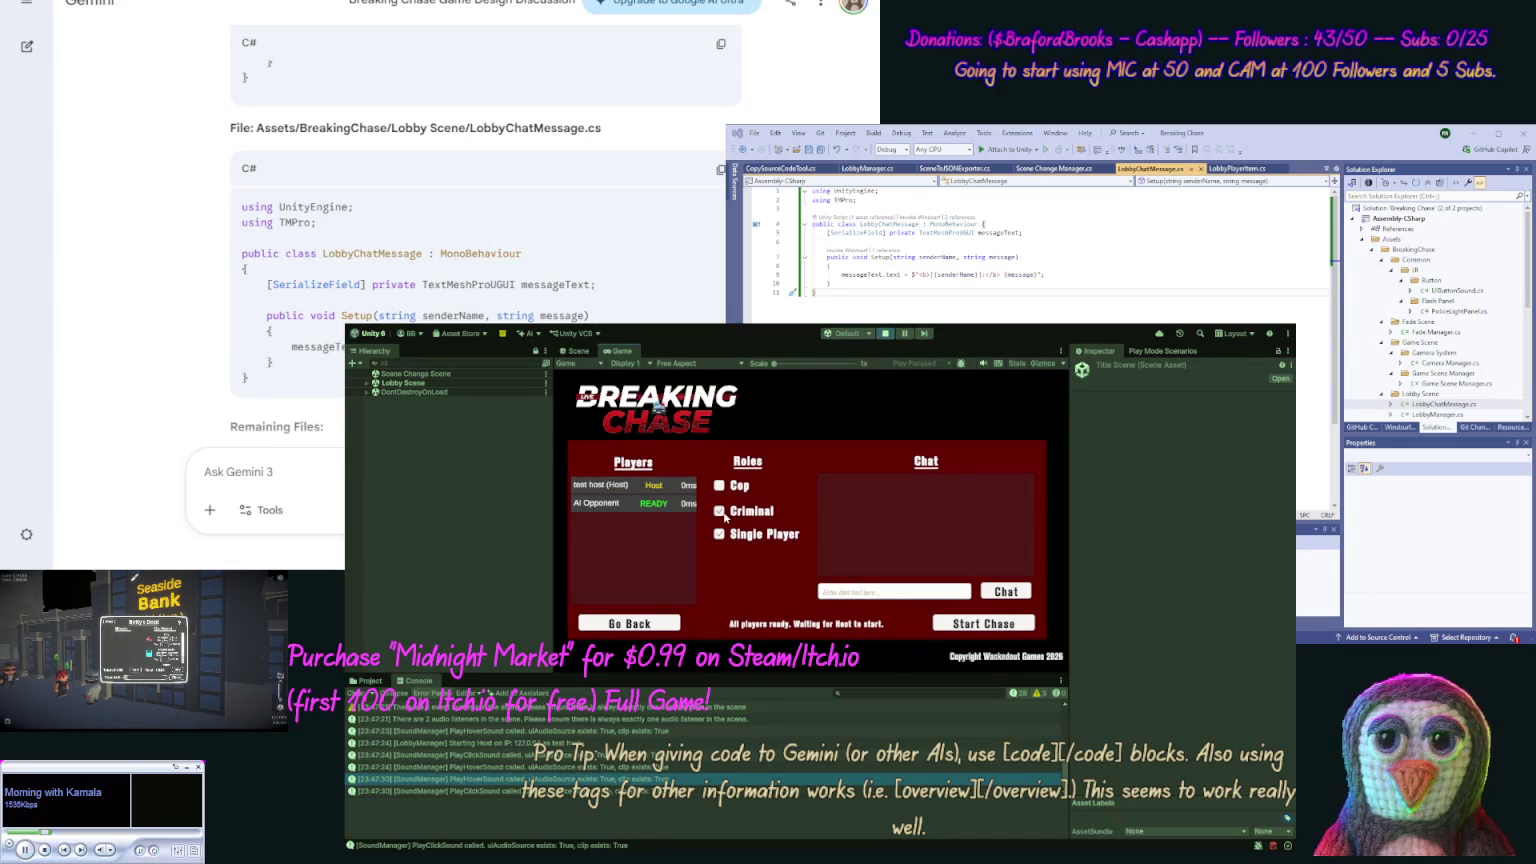
left_click(984, 621)
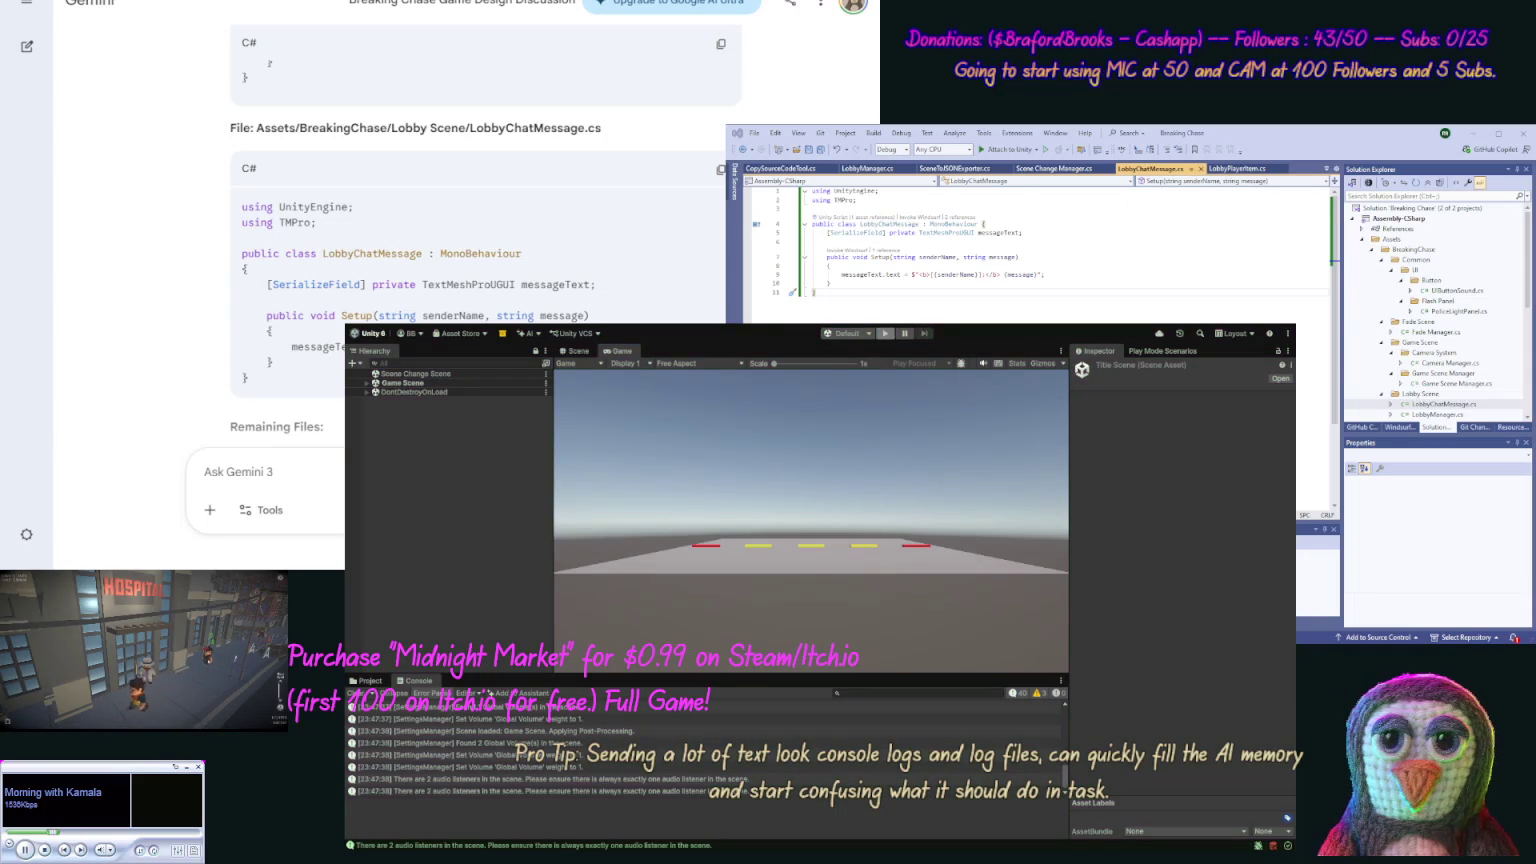
left_click(260, 472)
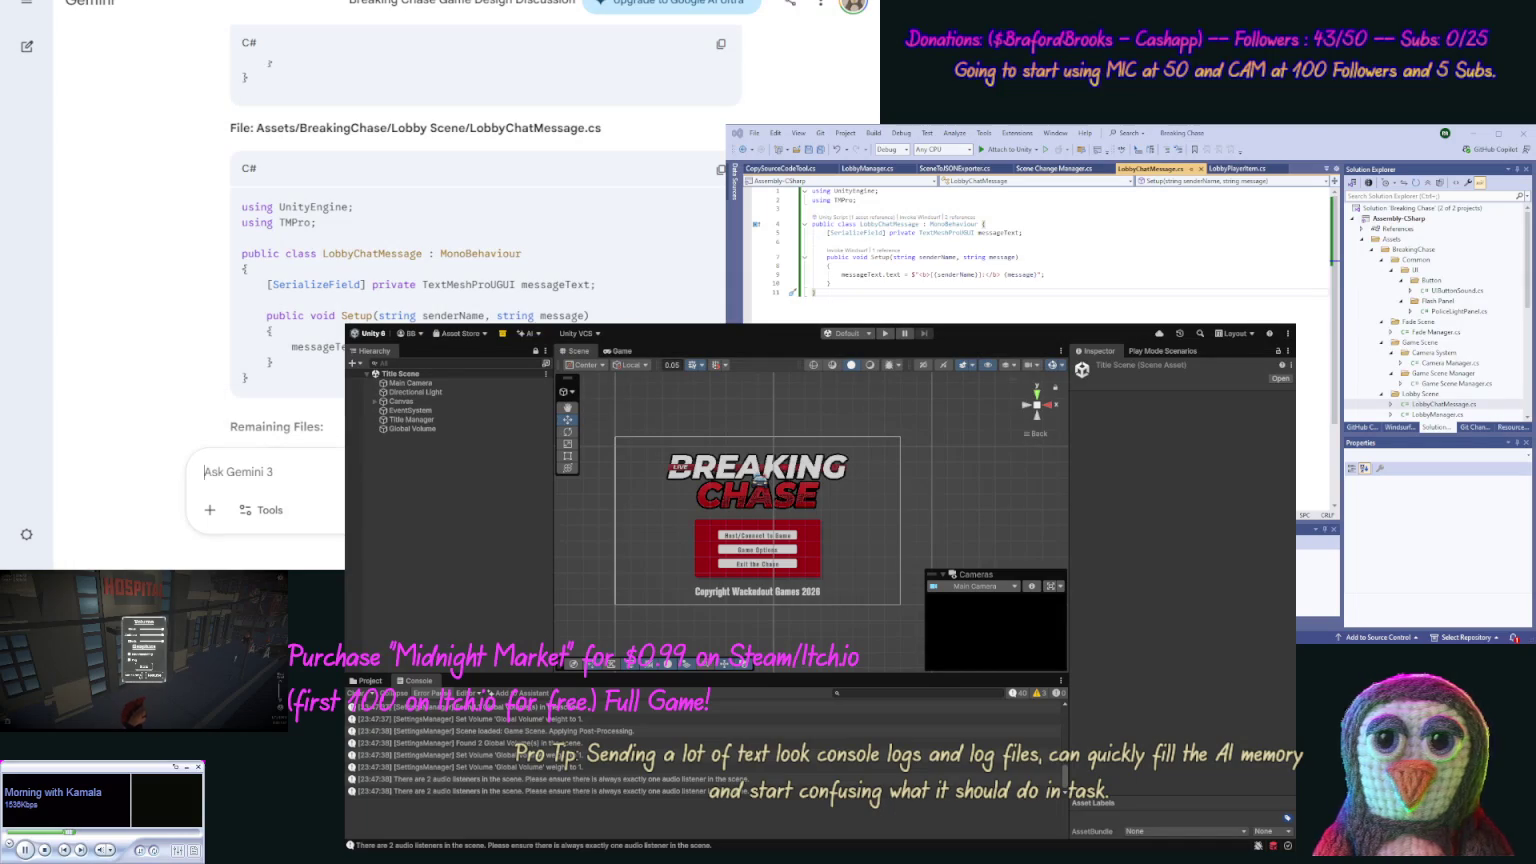
Step: Send Gemini a message beginning 'Ok our Lobby is done' that asks for its response
type("Ok our Lobby is ")
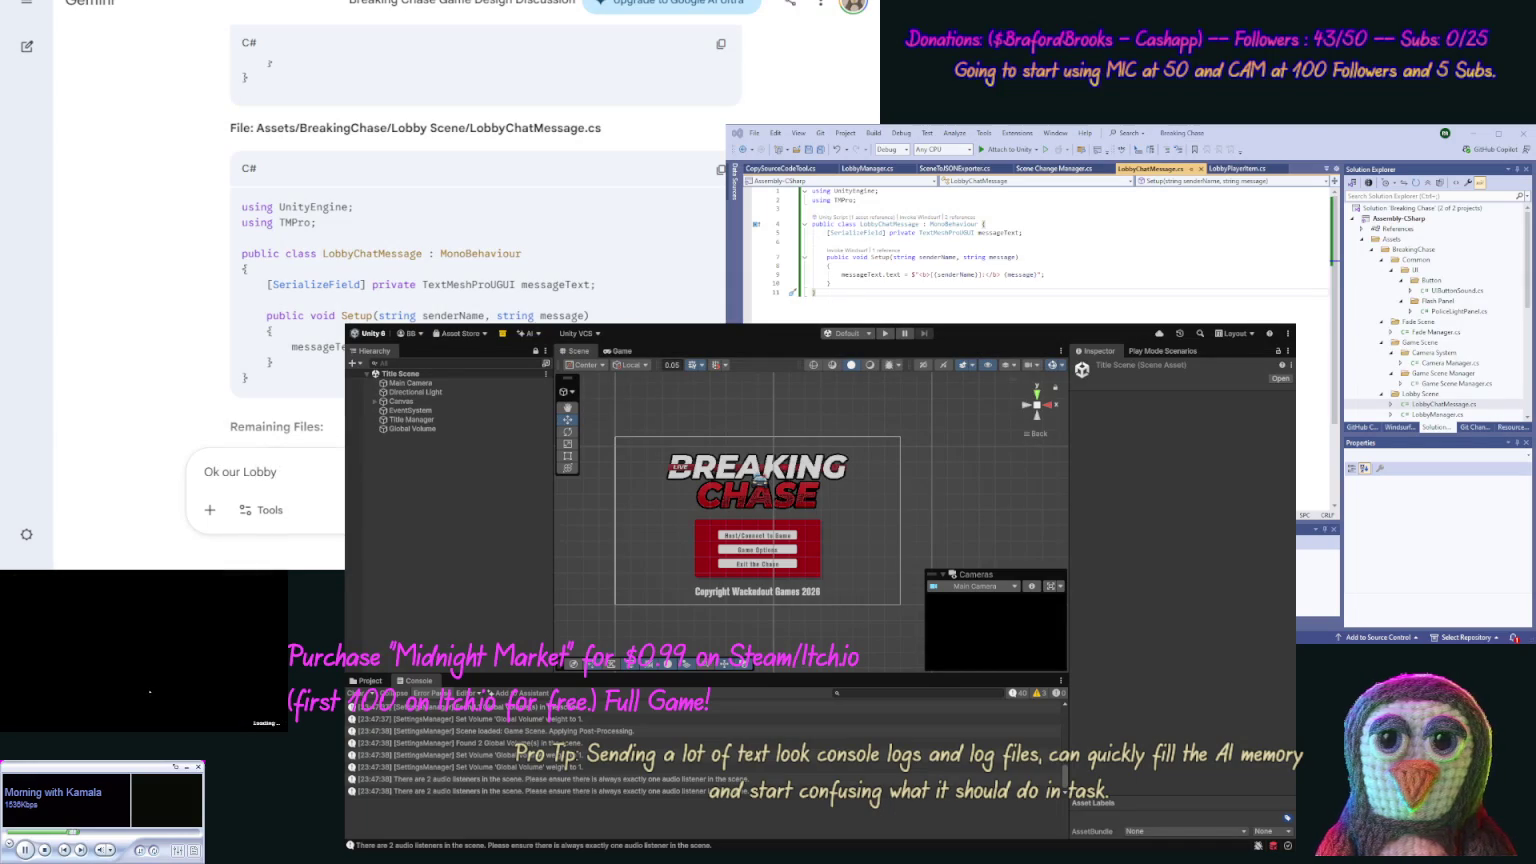
type("done (for")
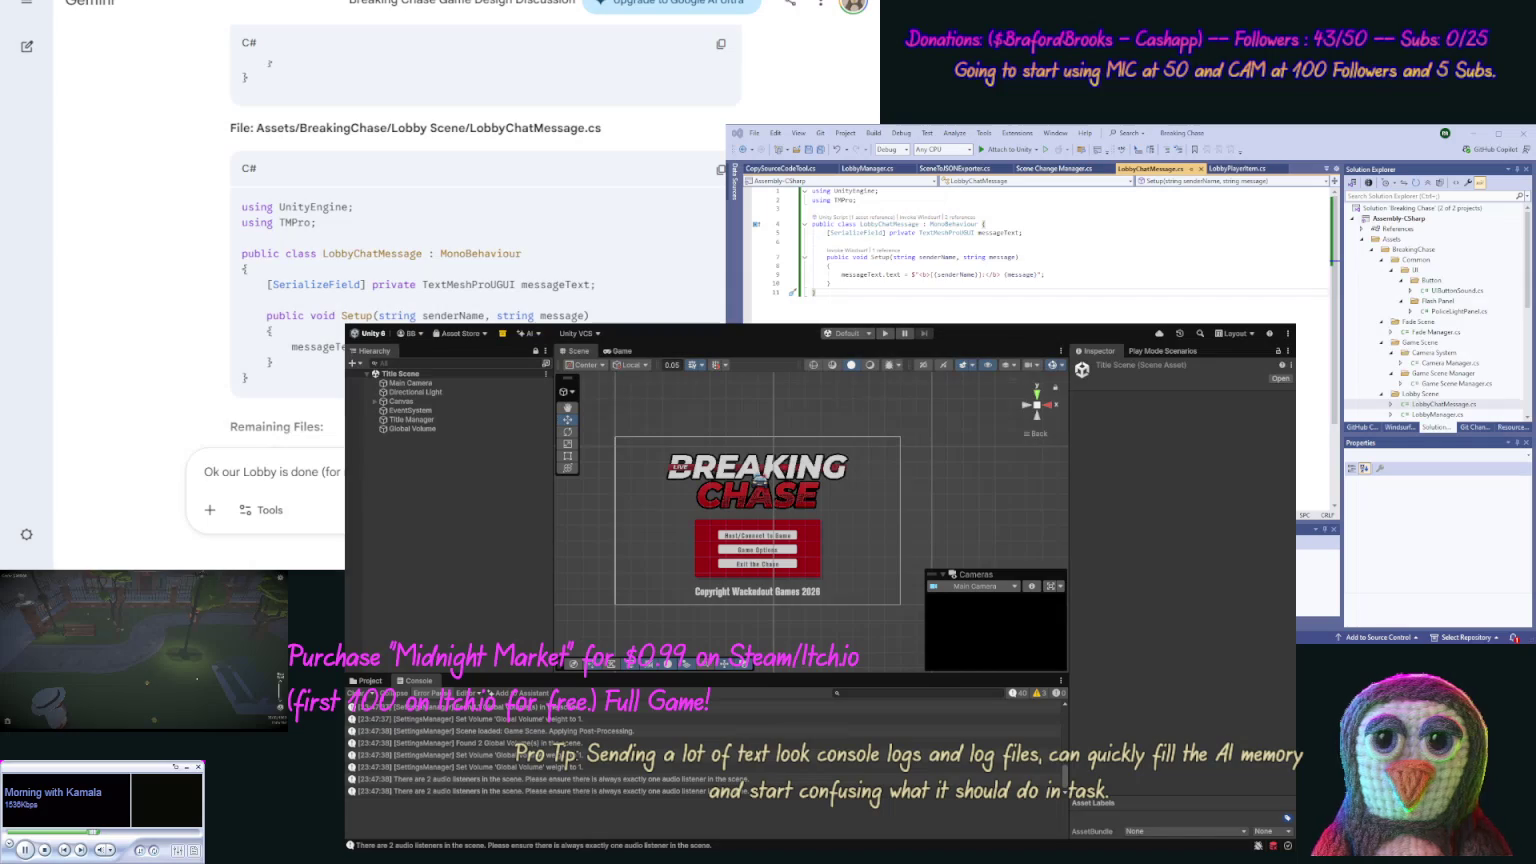
type("esponse.")
key("Return")
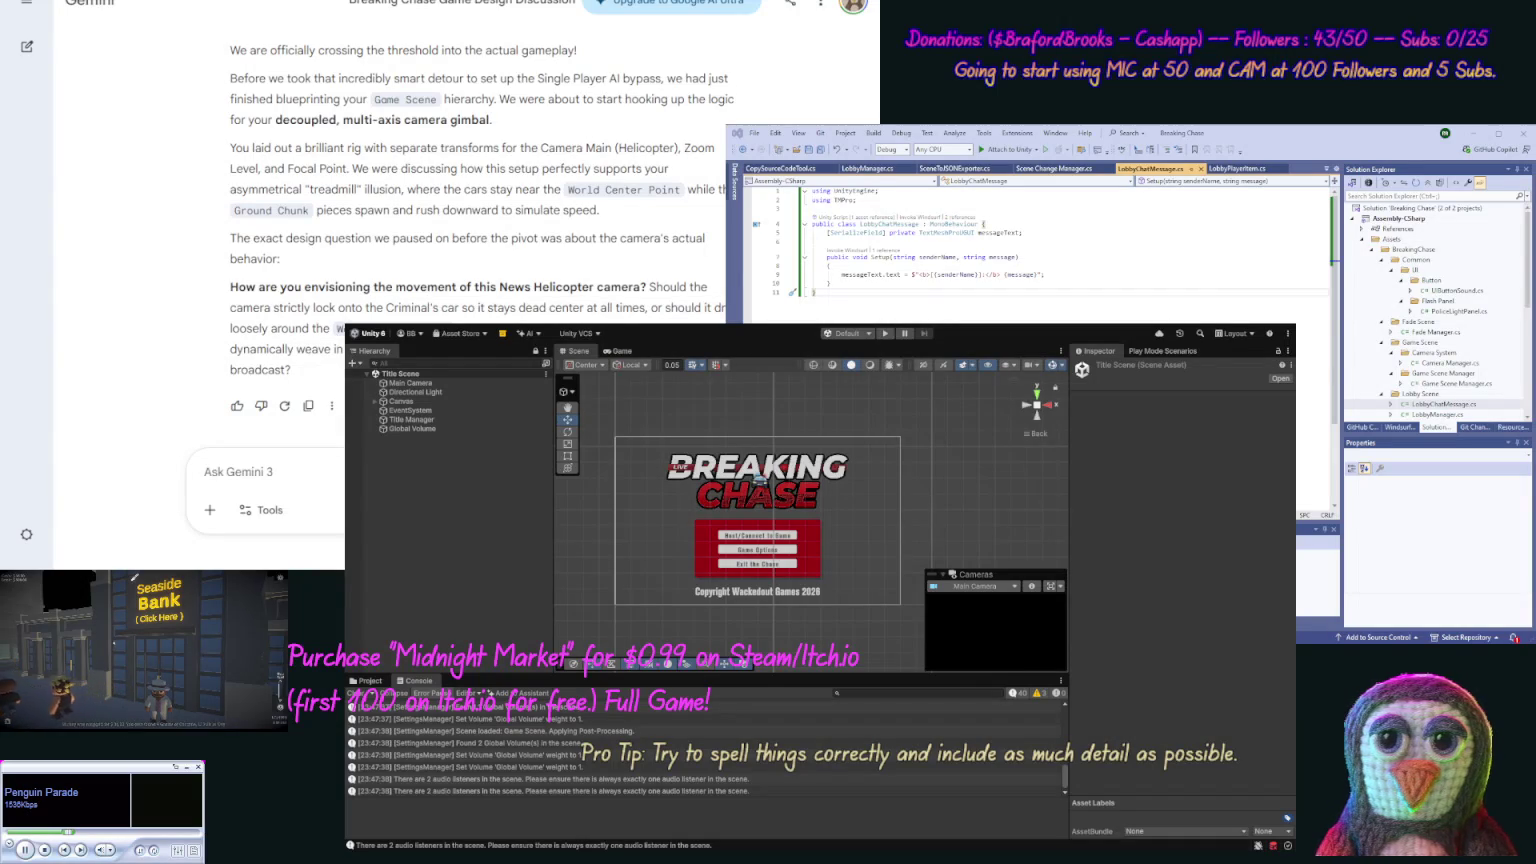
Step: Show the BreakingChase project's asset folders in the Project window
left_click(372, 681)
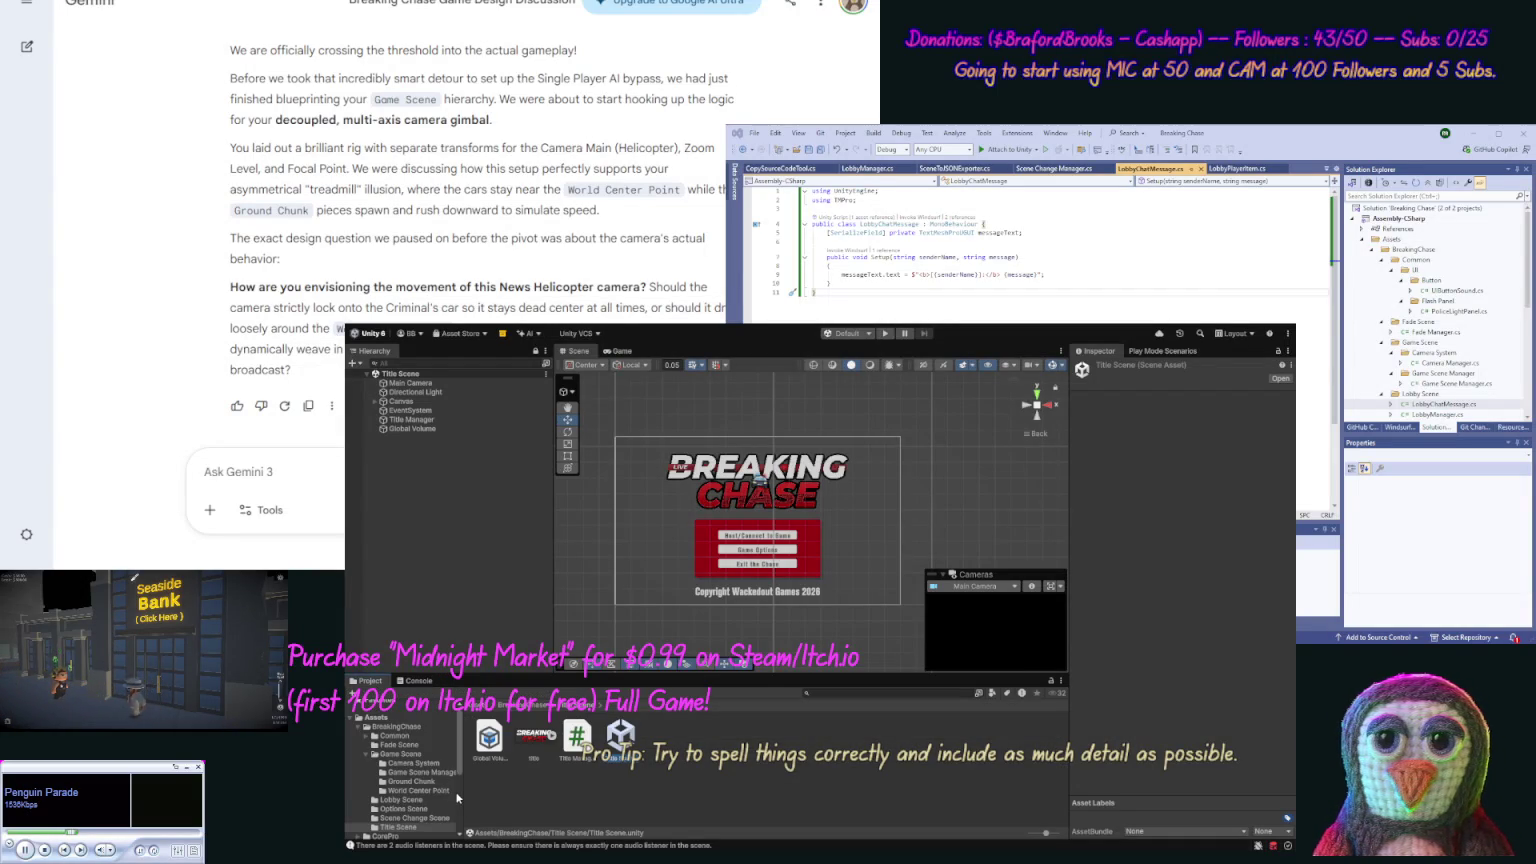
Step: Open the Game Scene asset from the Game Scene folder
left_click(404, 753)
double_click(664, 738)
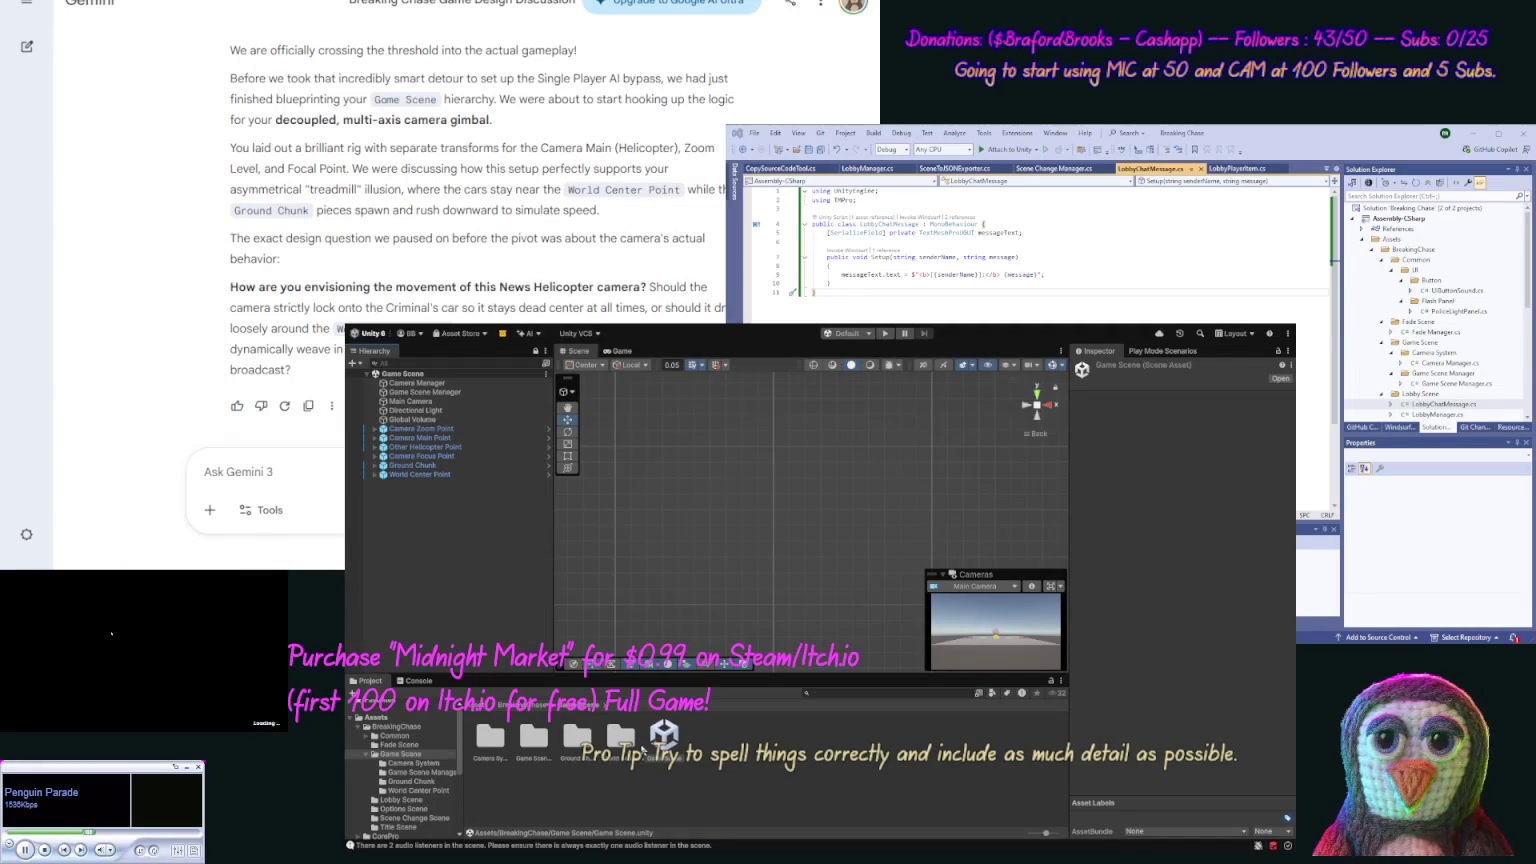
Step: Add a capsule named Player and reset its Transform to the origin
left_click(641, 751)
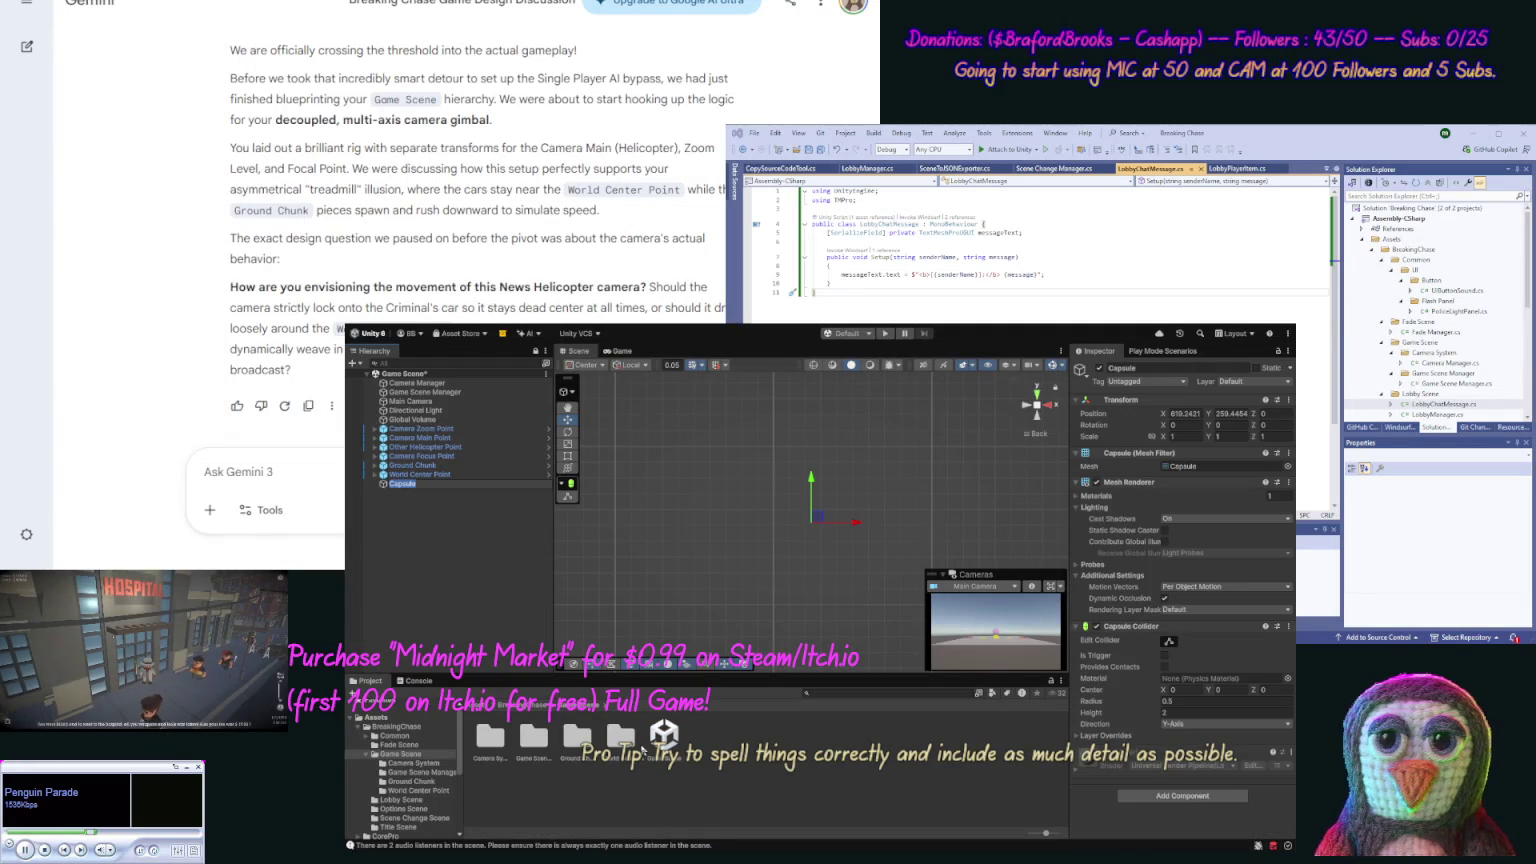
type("Player")
key("Return")
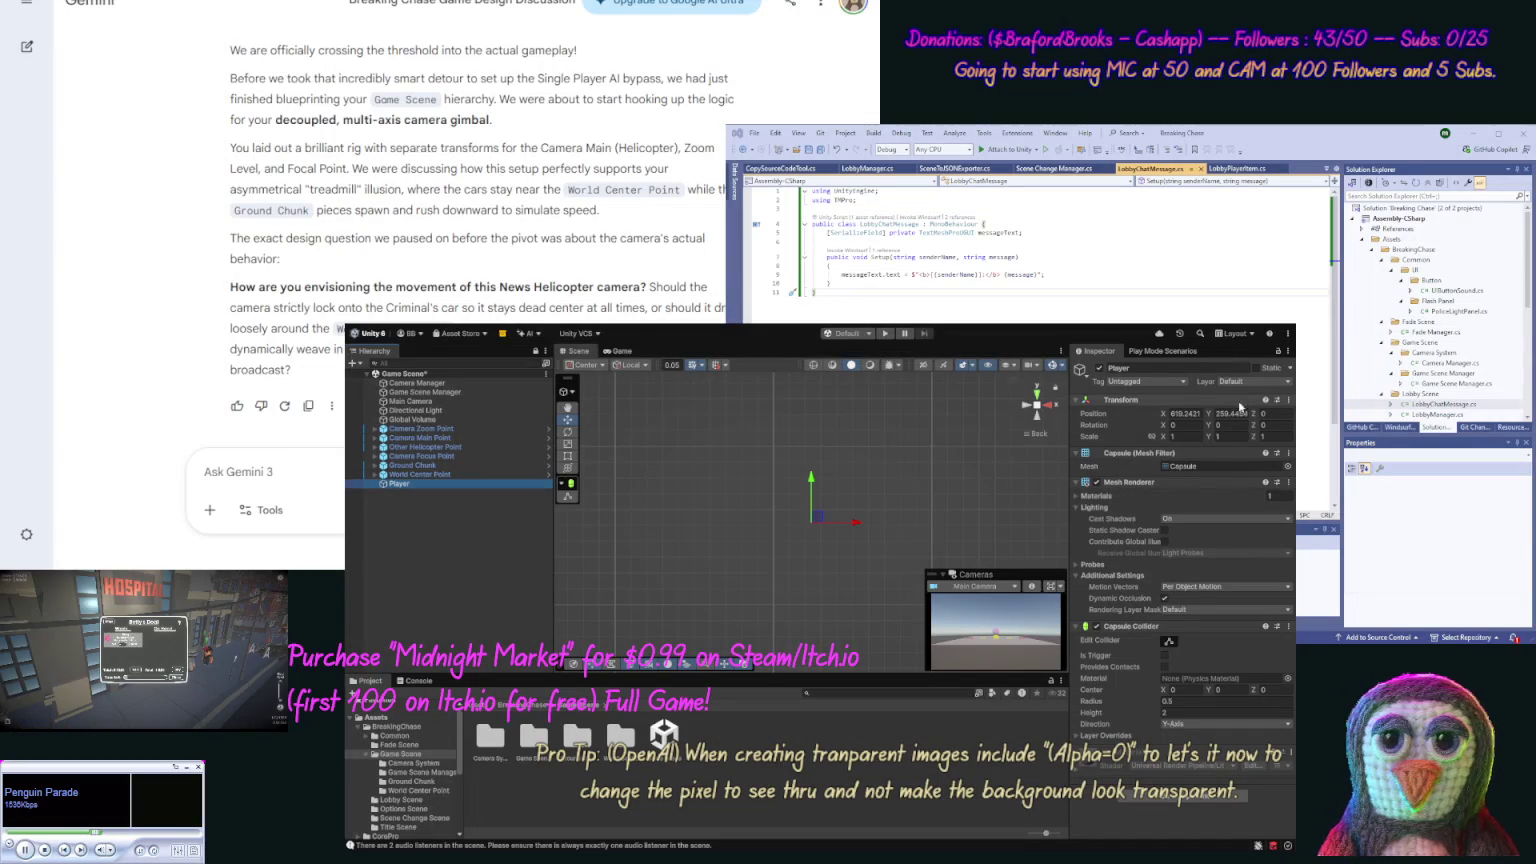
left_click(1287, 400)
left_click(1305, 412)
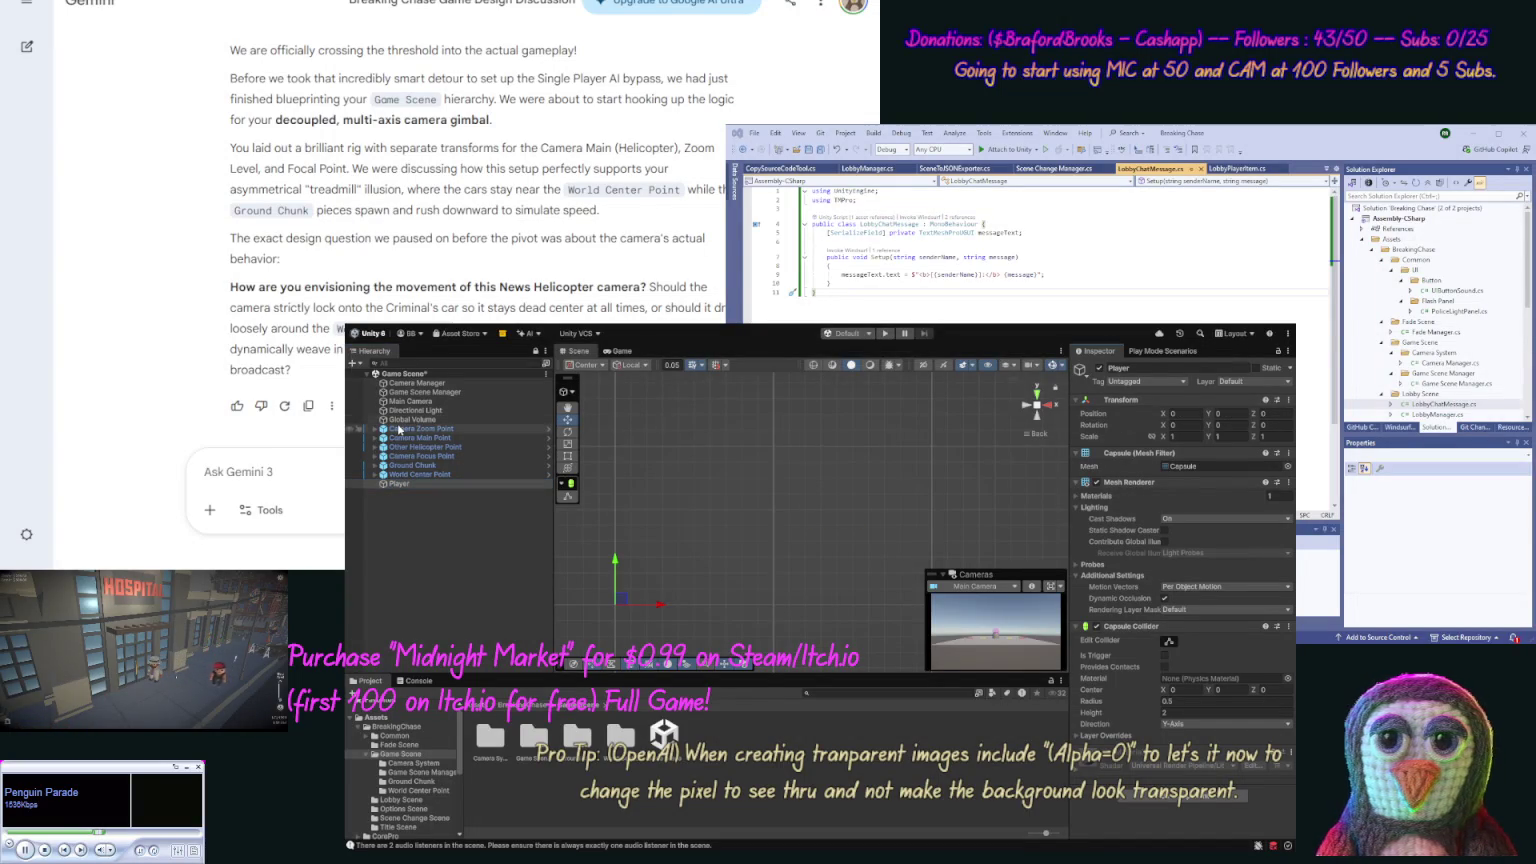
Step: Keep the Ground Chunk at height 0 while viewing the ground plane at an angle
left_click(407, 466)
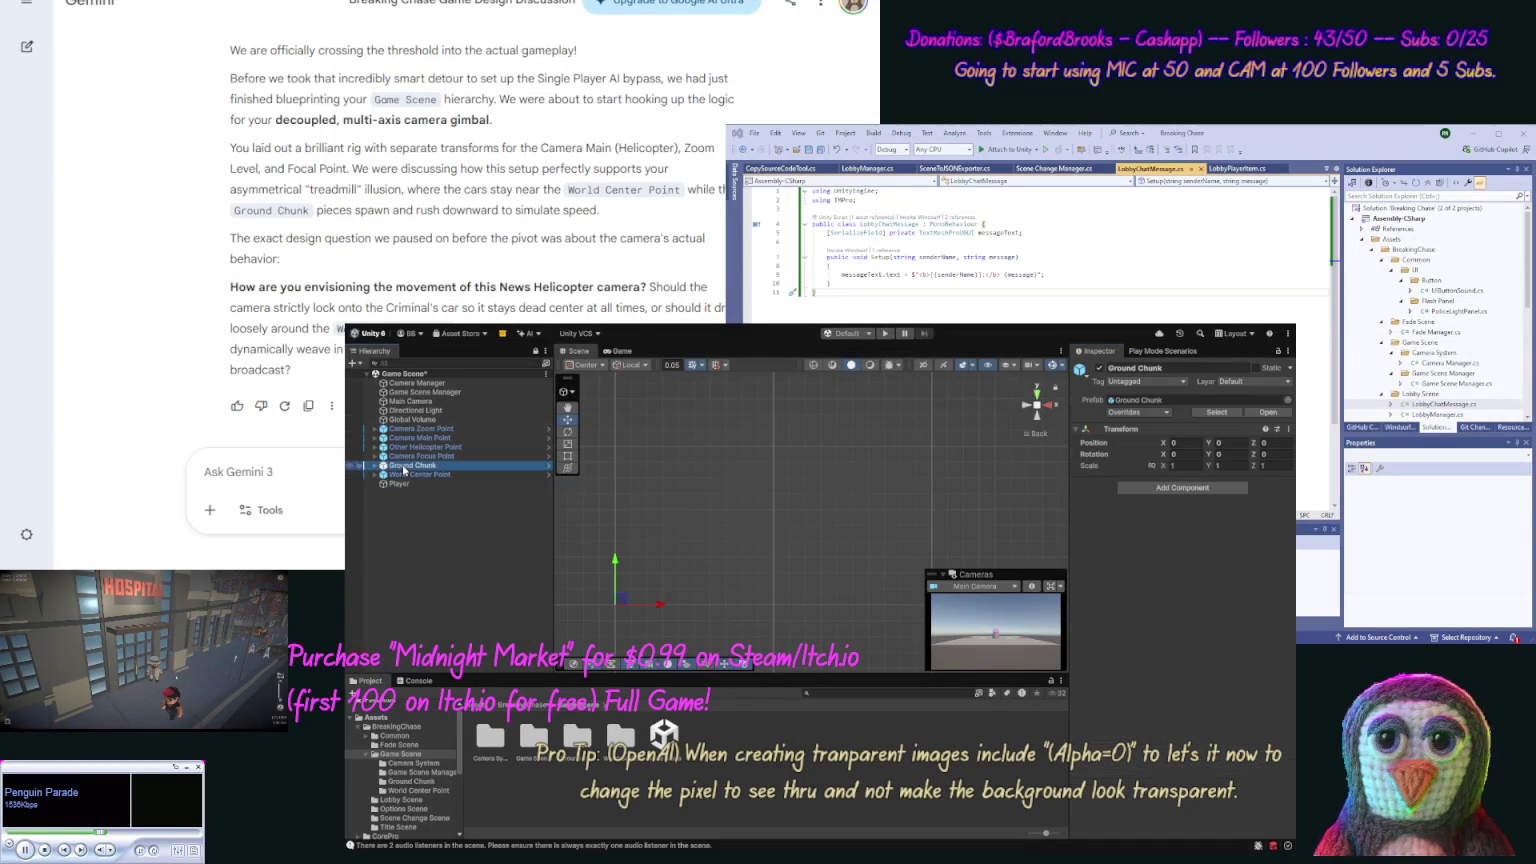
left_click_drag(712, 457, 708, 593)
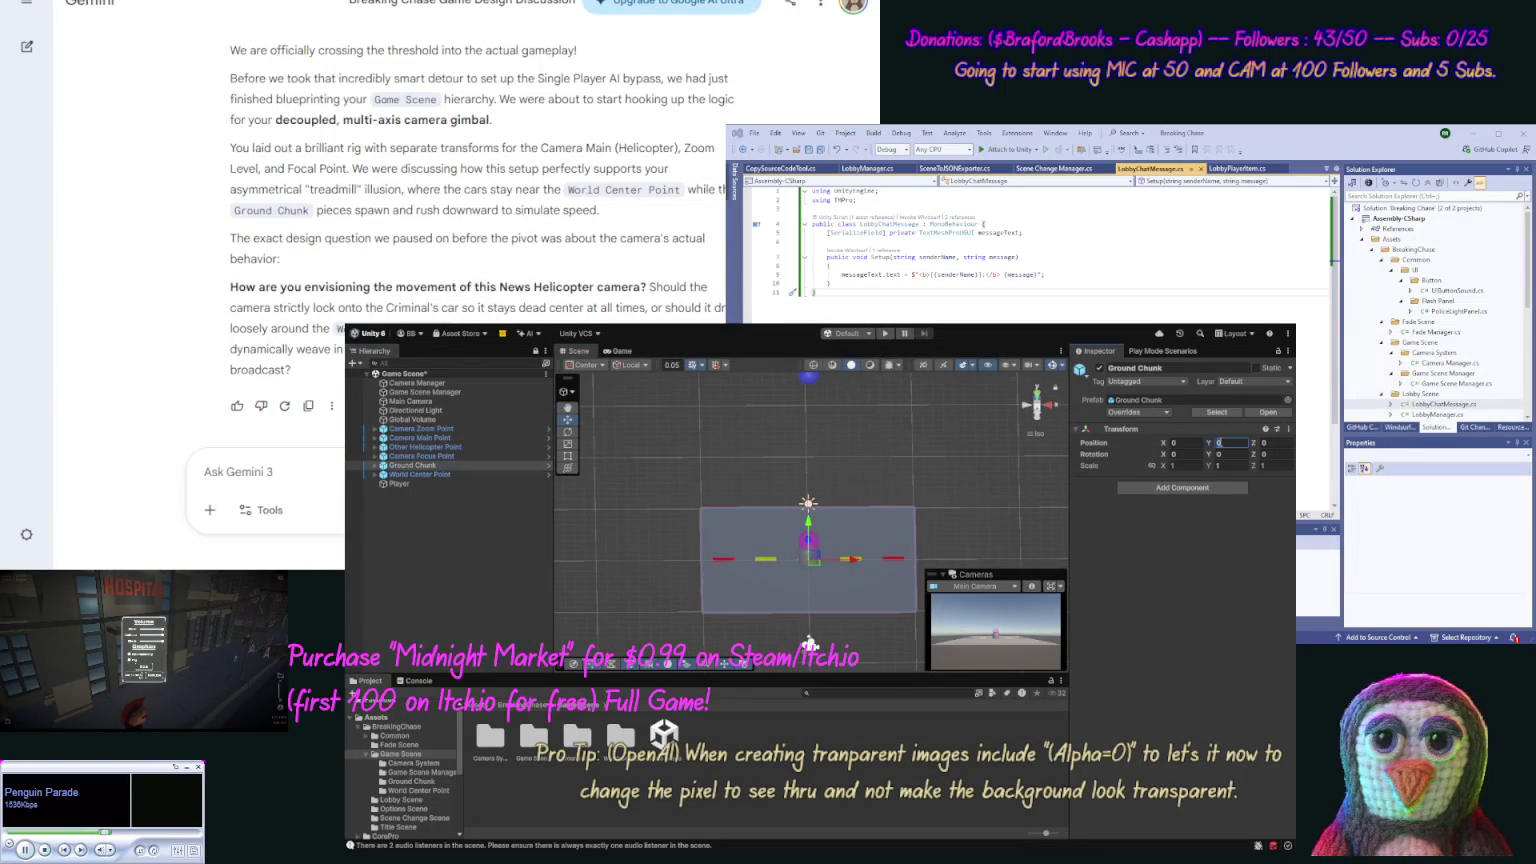
type("3")
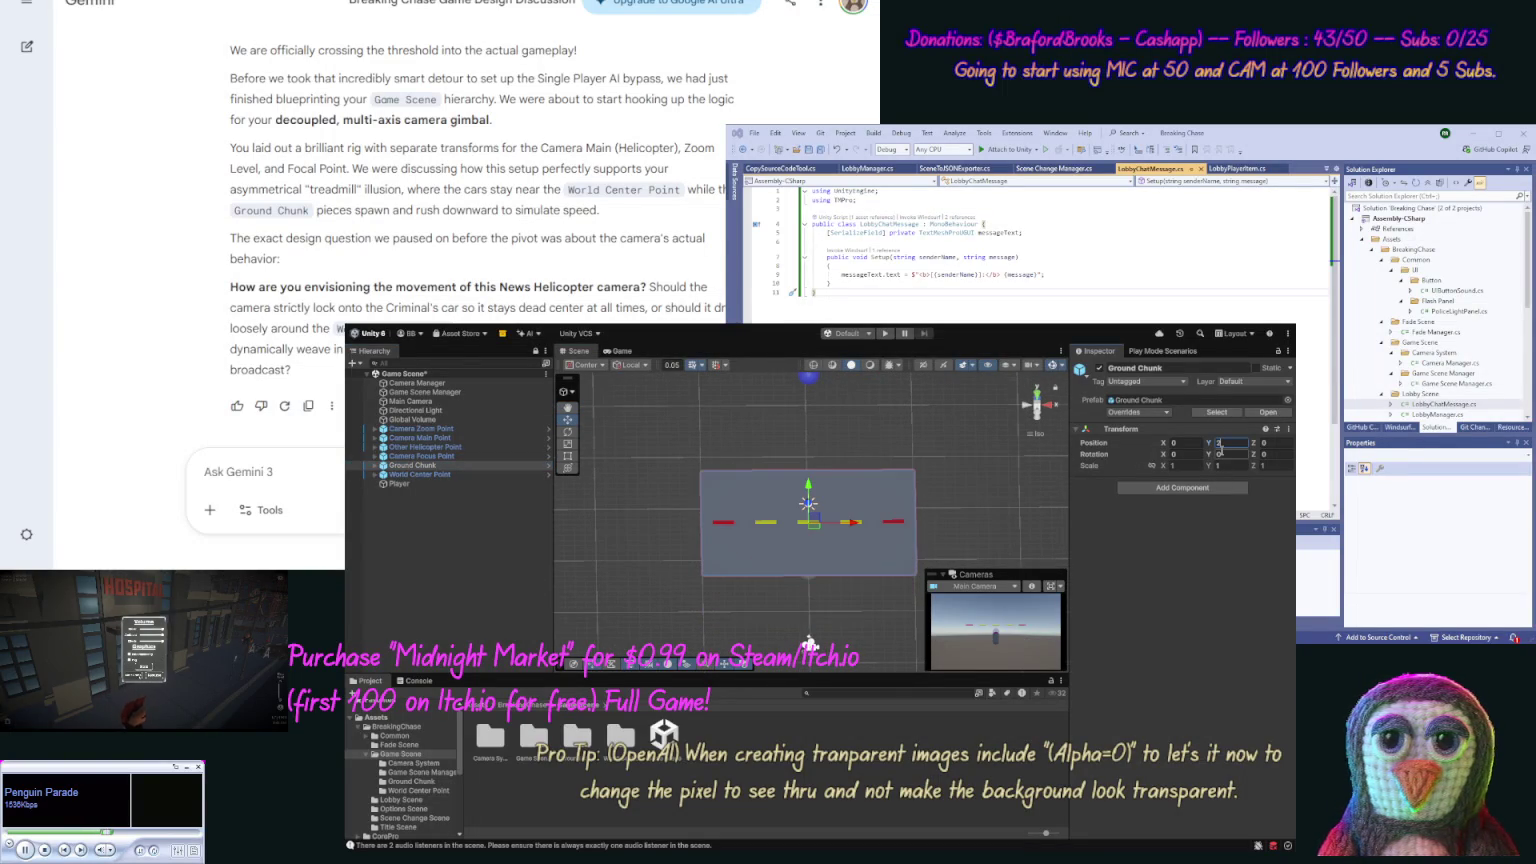
key("BackSpace")
type("0")
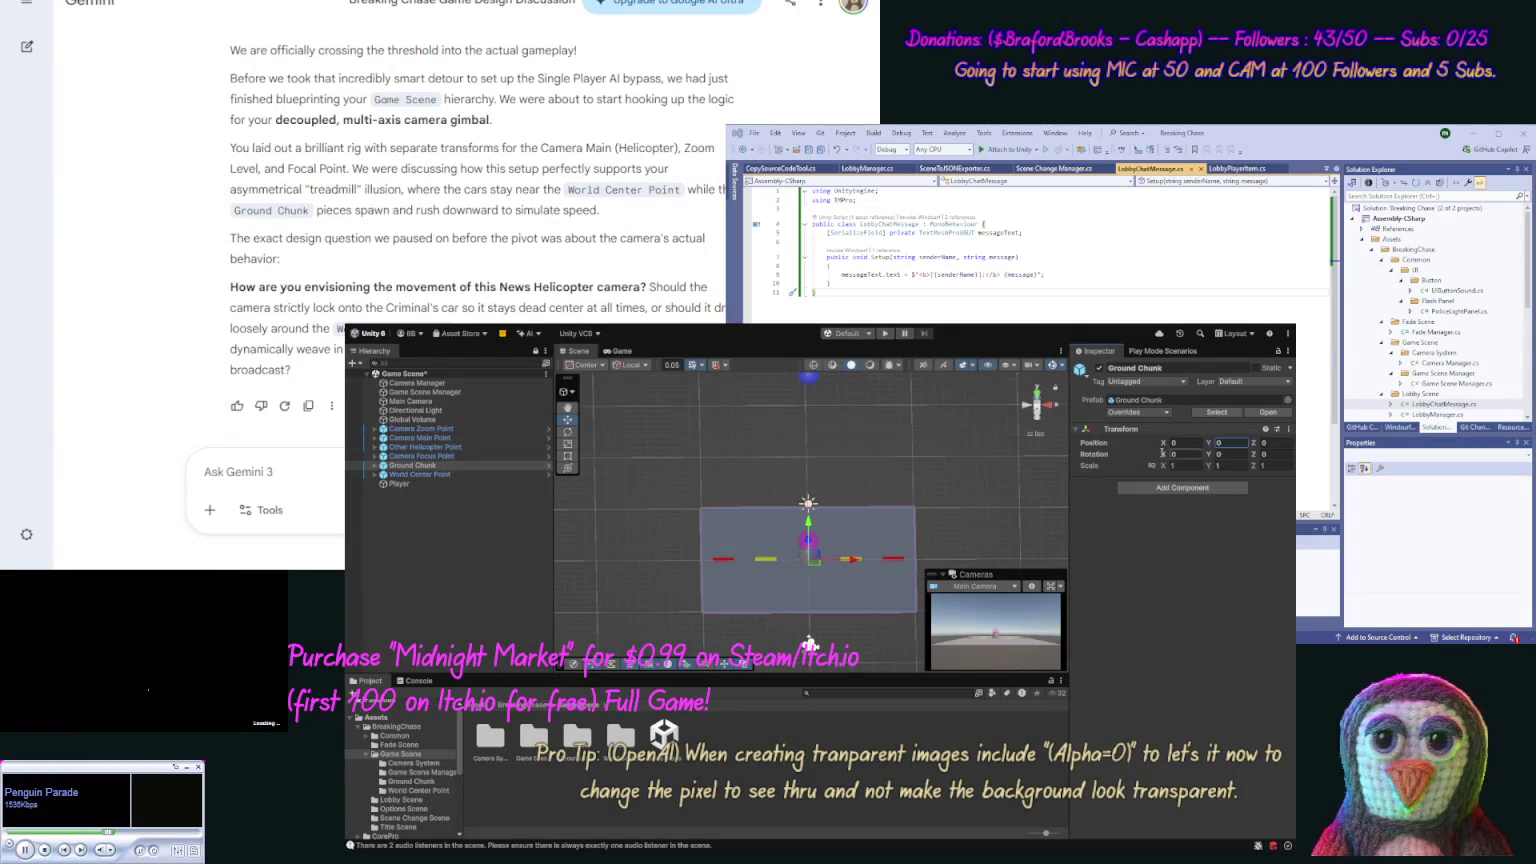
Step: Set the Player capsule's Position Y to 1
left_click(405, 484)
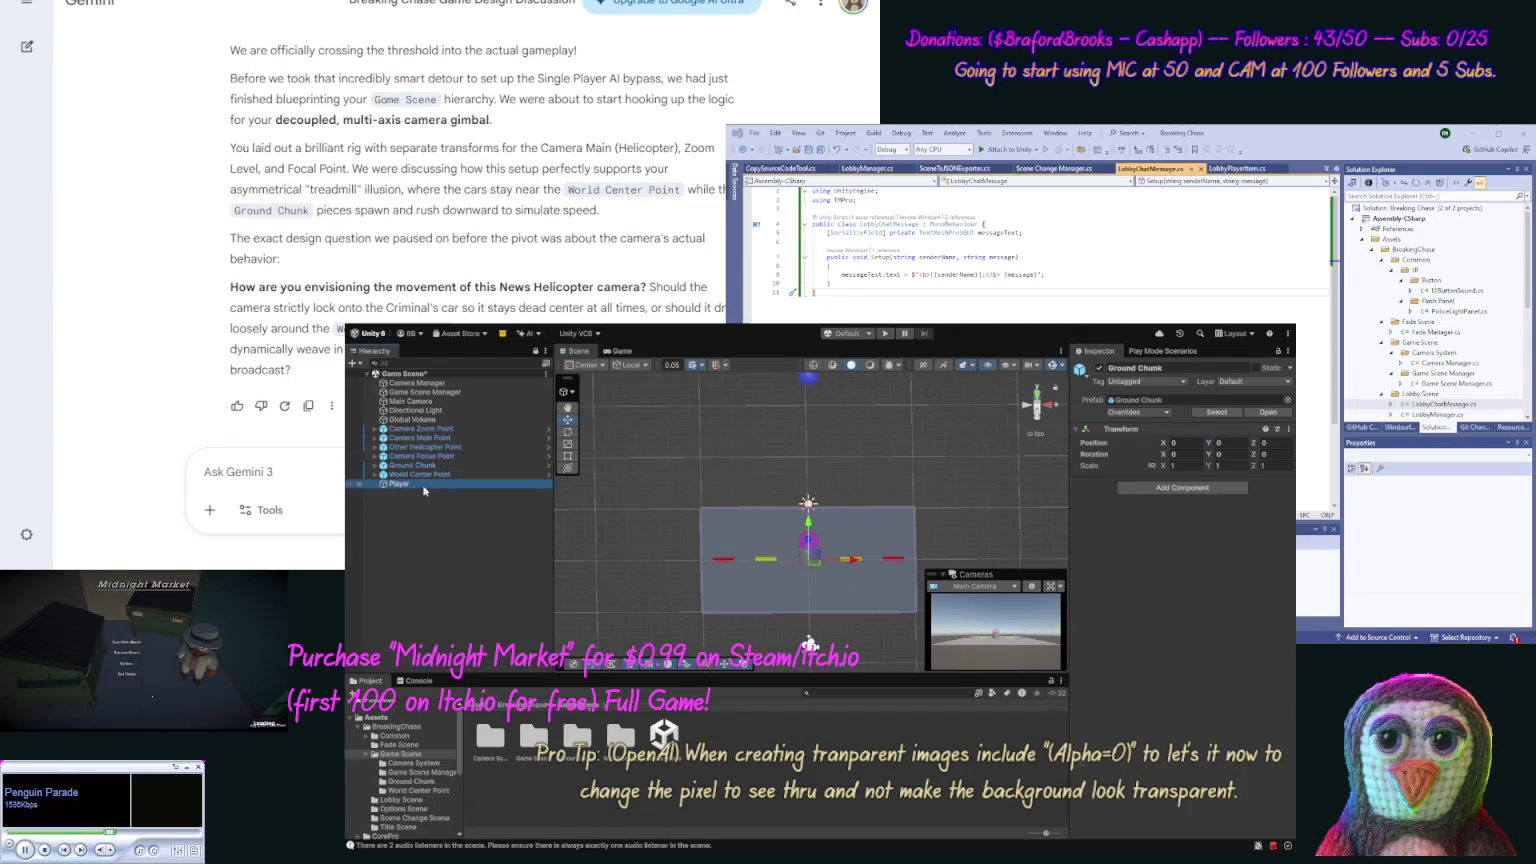
left_click(1229, 416)
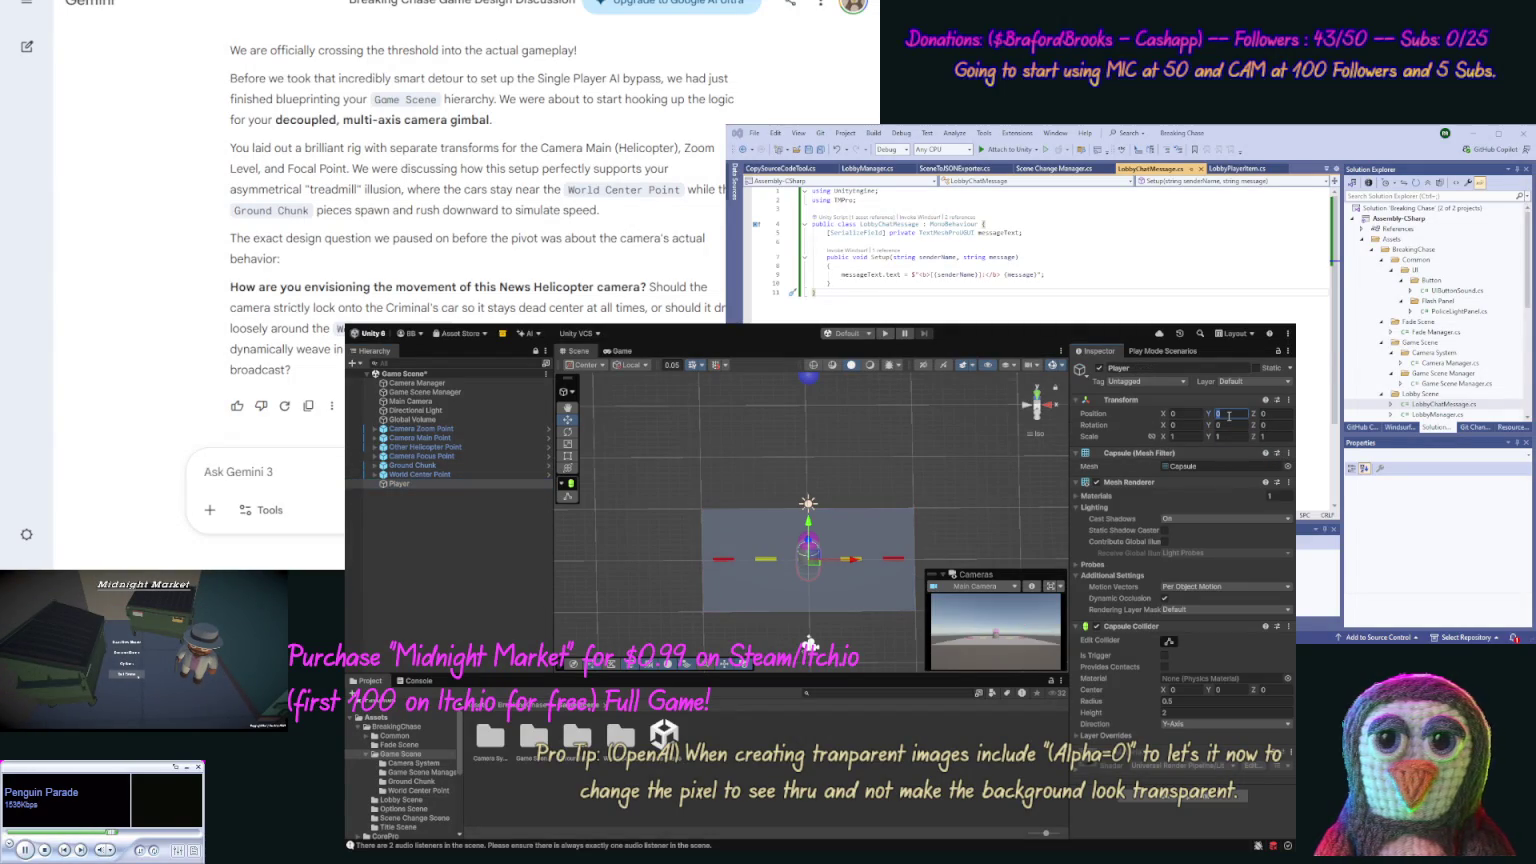
type("1")
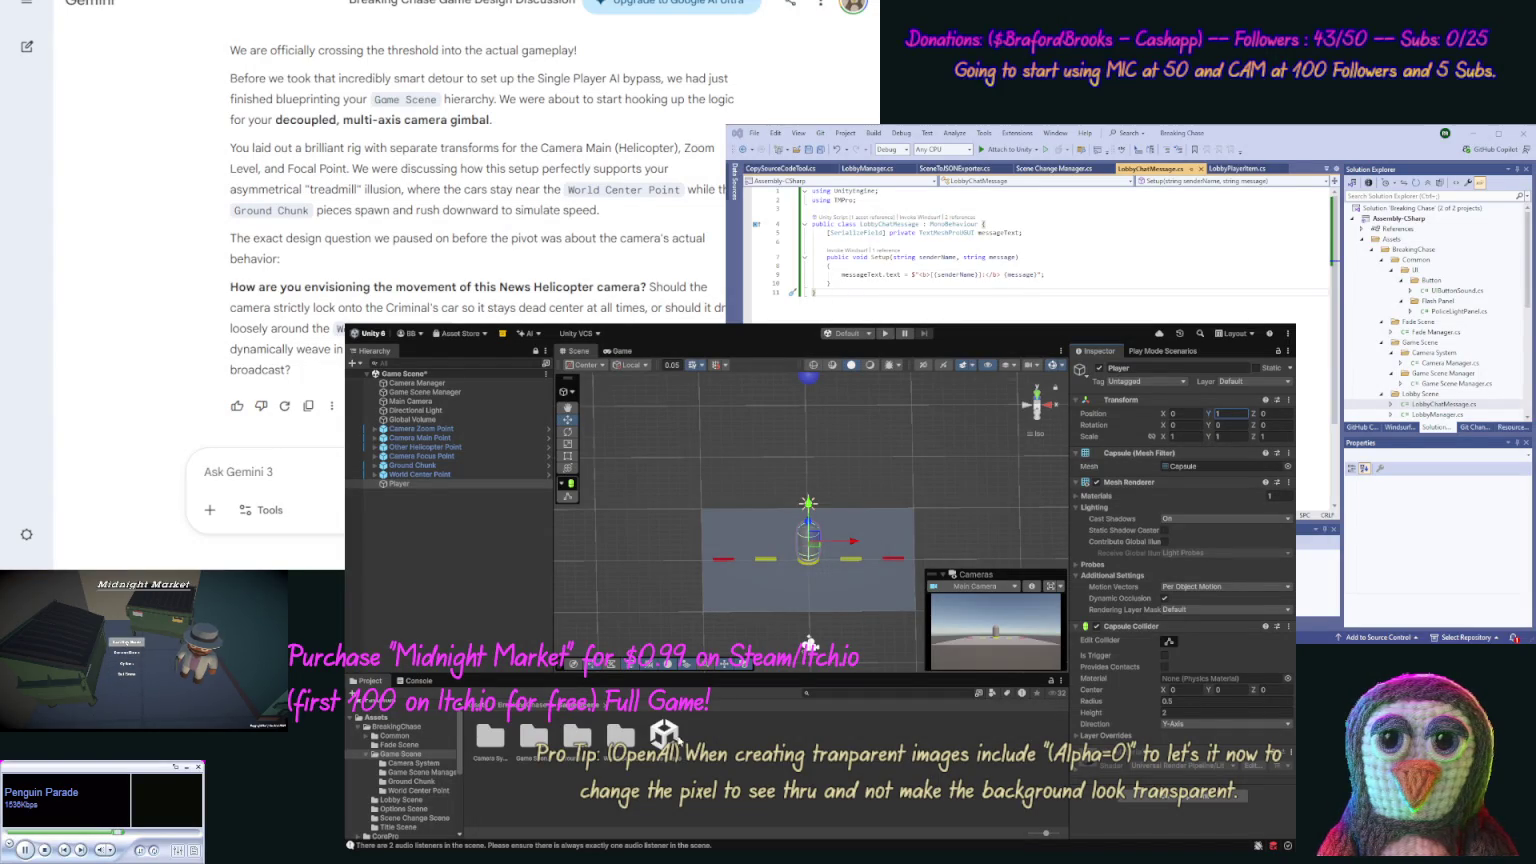
left_click(721, 758)
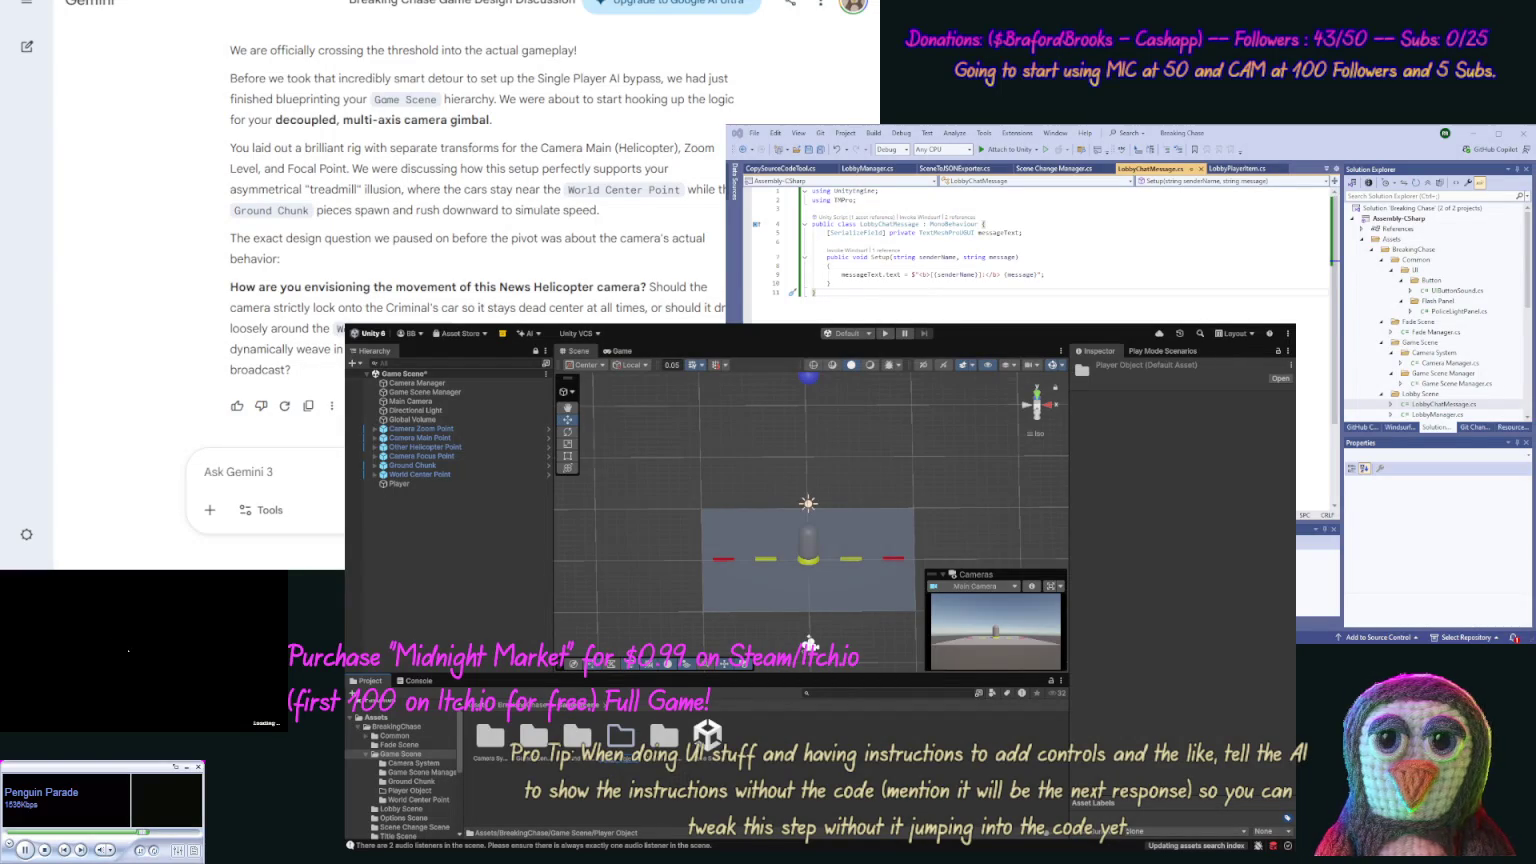
Step: Name the new folder and the Player capsule 'Ped Object', then open that folder
type("Ped Object")
key("Return")
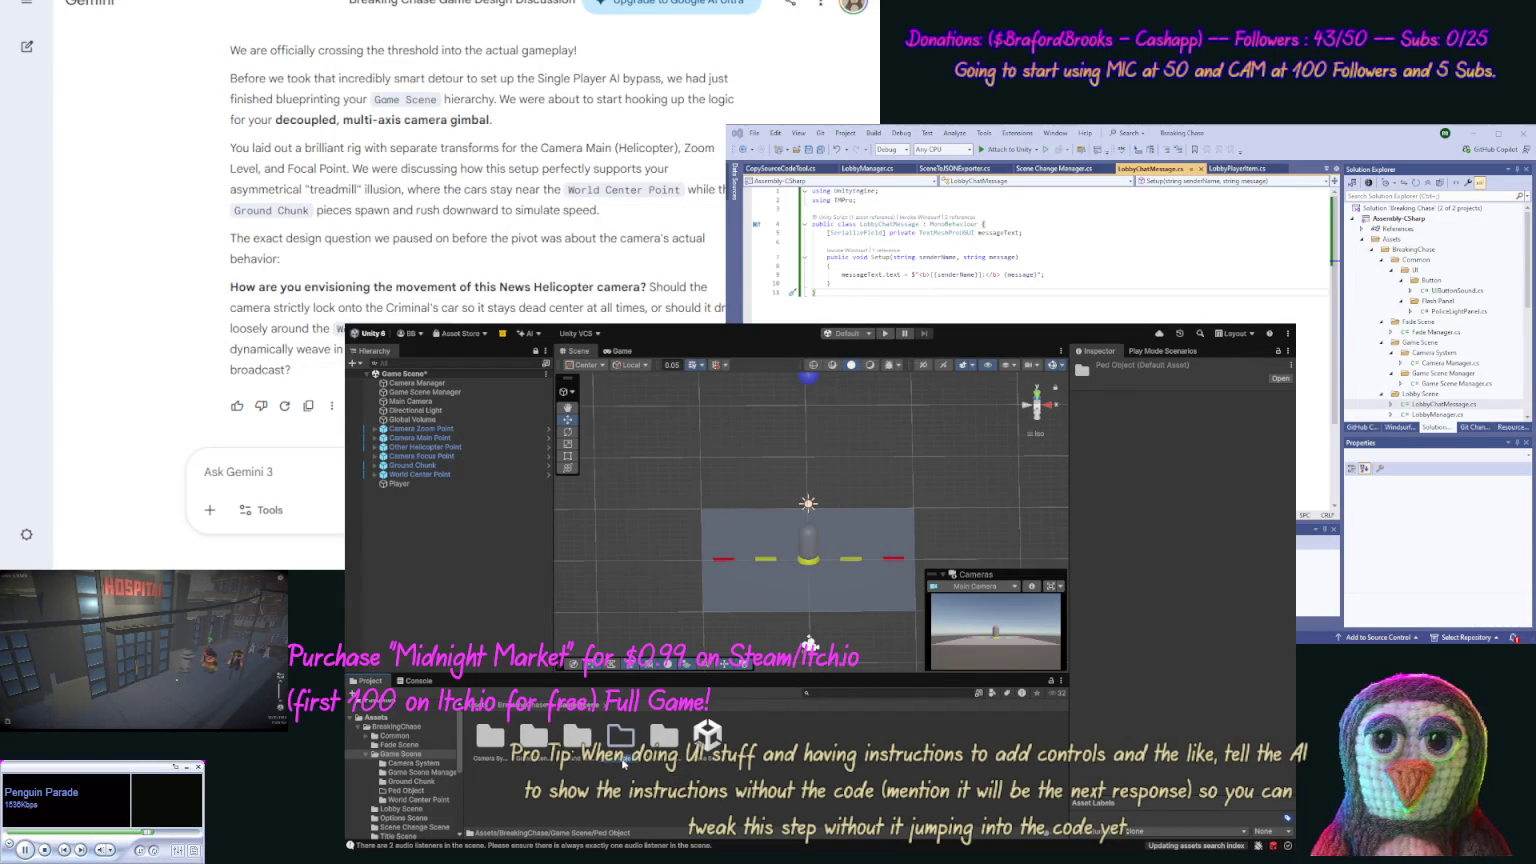
left_click(401, 485)
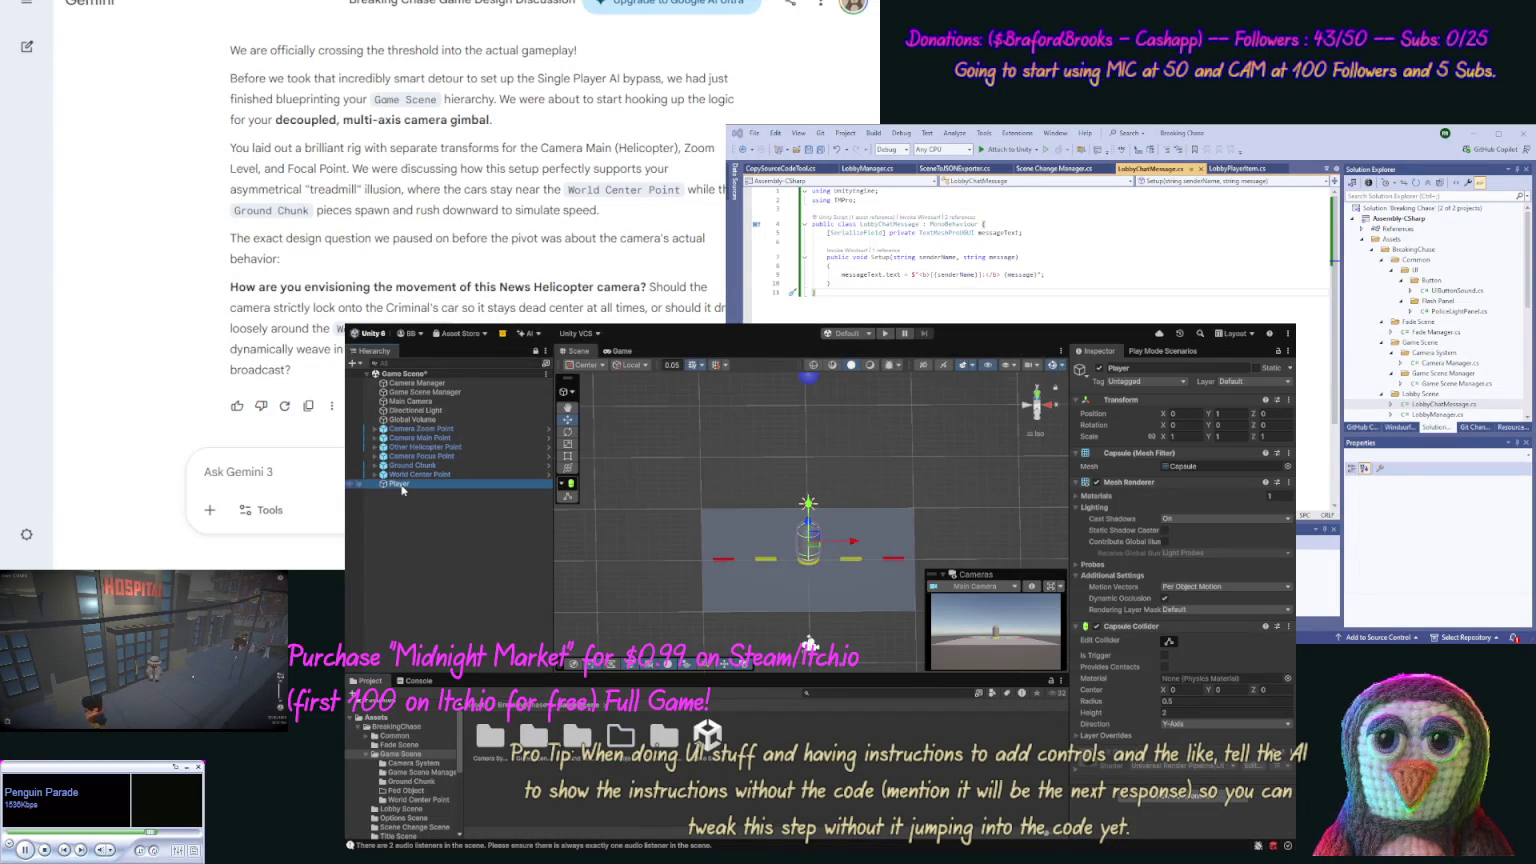
left_click(401, 485)
type("Ped Object")
key("Return")
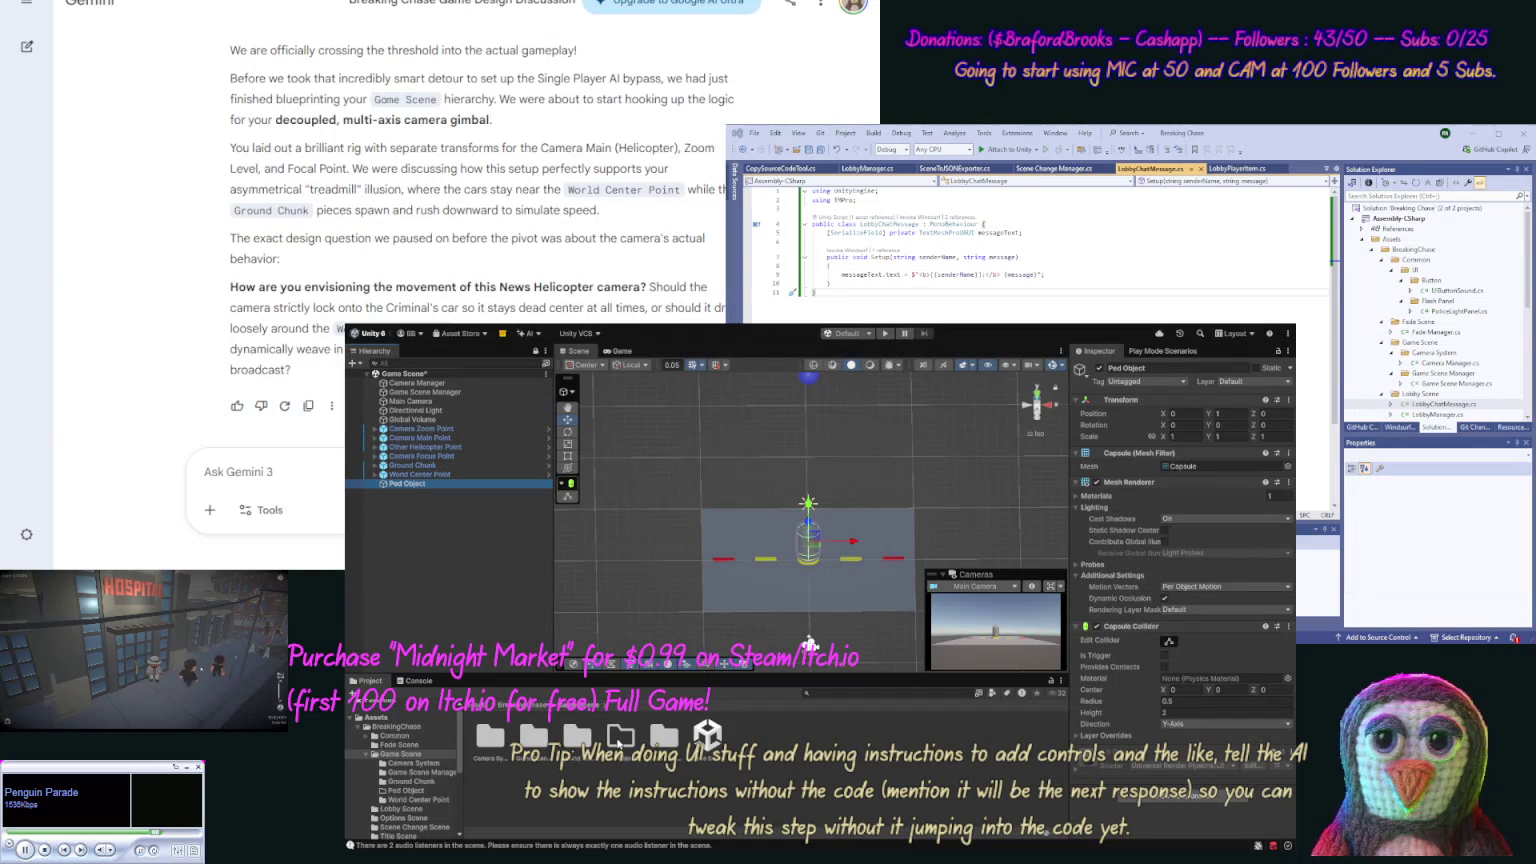
double_click(620, 740)
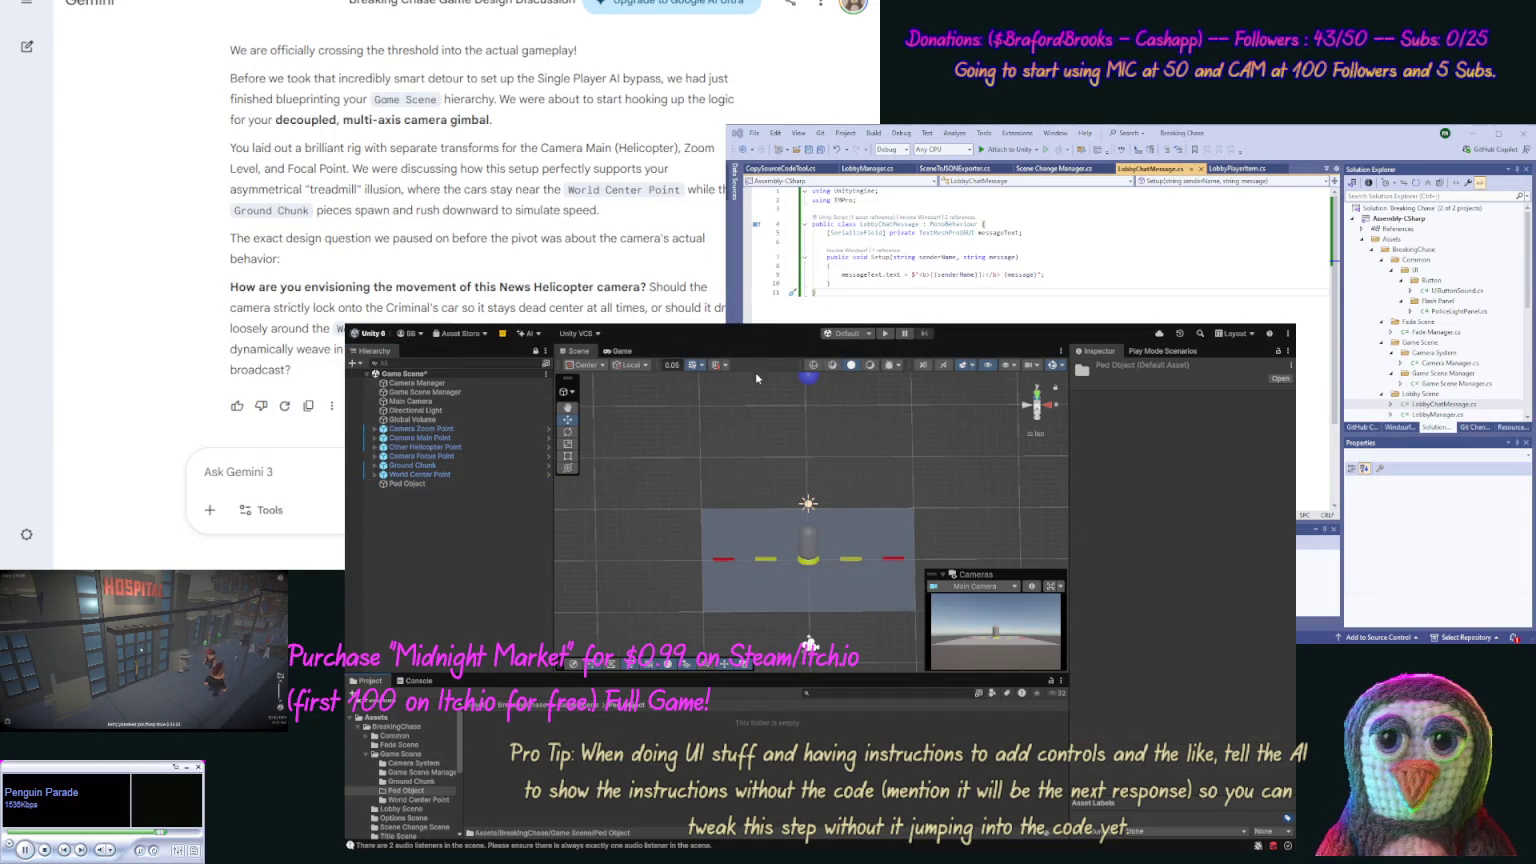
Step: Create a material named Ped Object in the Ped Object folder
right_click(700, 760)
left_click(960, 790)
type("Ped Object")
key("Return")
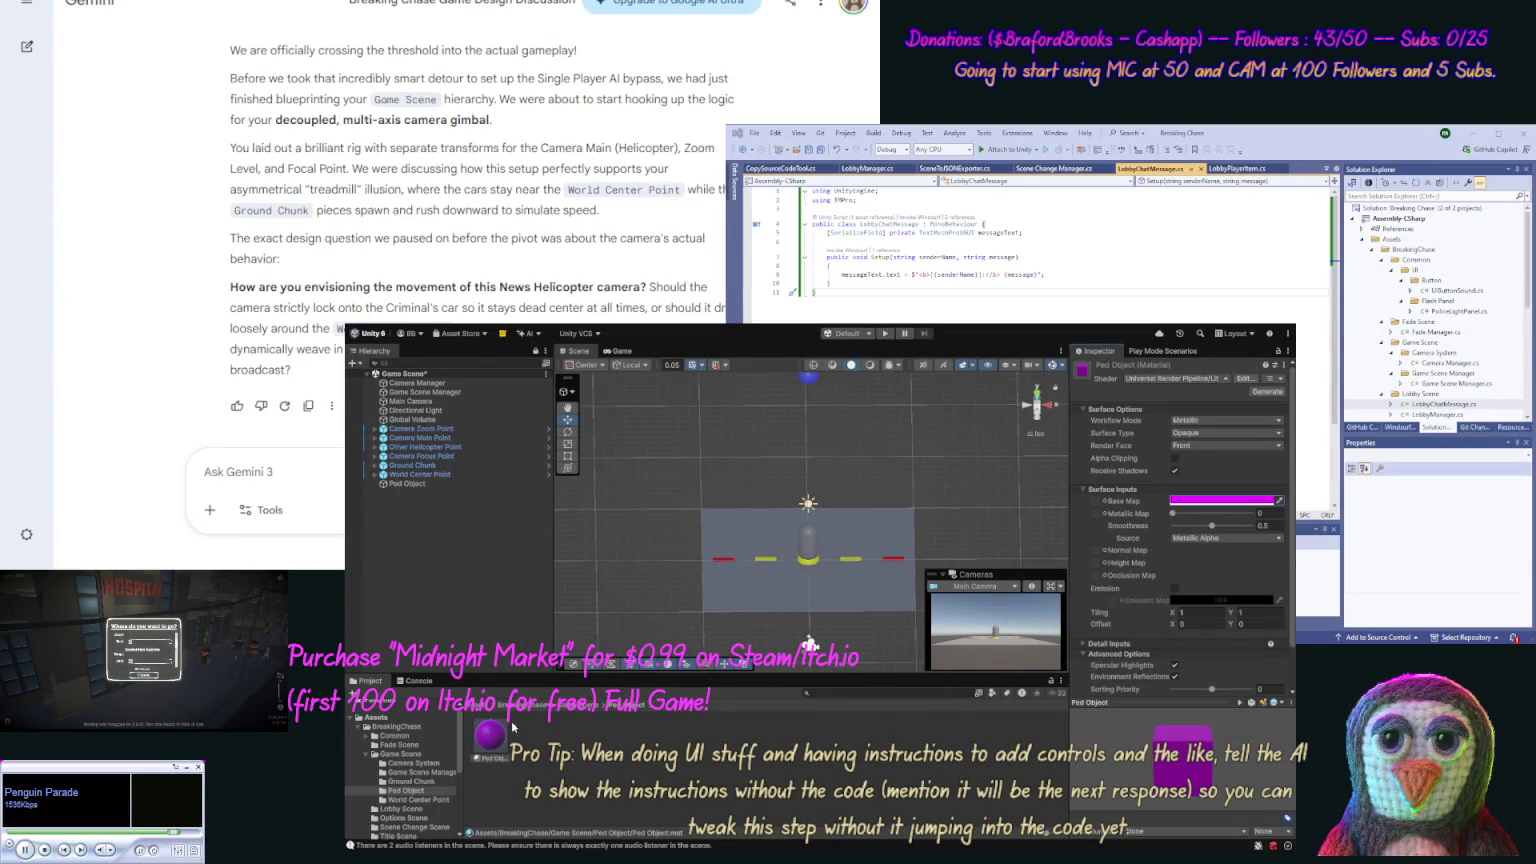
Step: Apply the magenta Ped Object material to the capsule and add a new empty GameObject
left_click_drag(489, 729, 426, 553)
left_click_drag(396, 485, 396, 487)
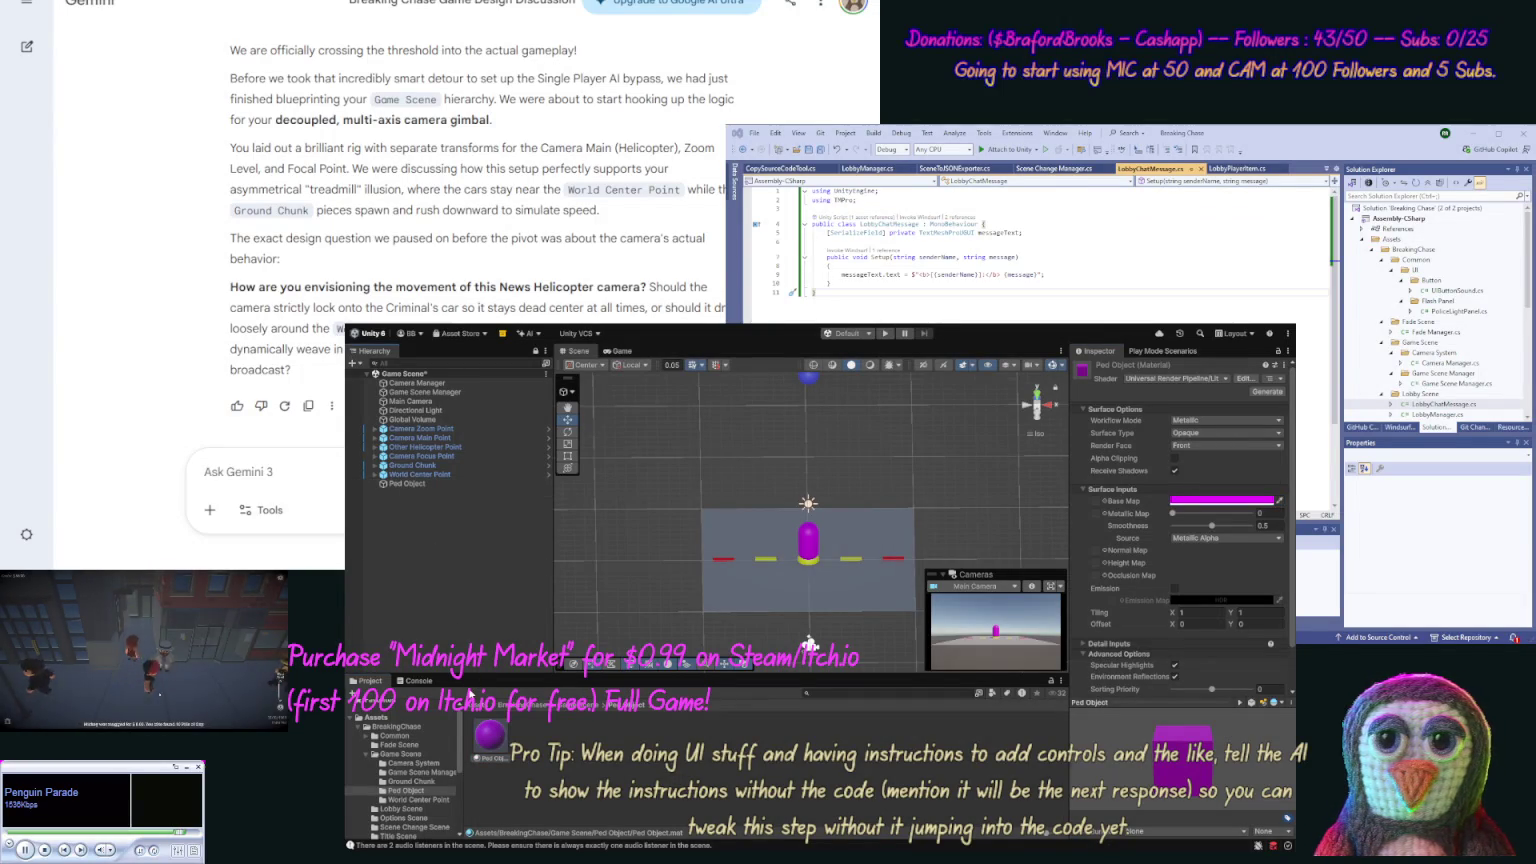
key("ctrl+shift+n")
key("F2")
Step: Name the empty object Ped Object and nest the capsule under it
type("Ped")
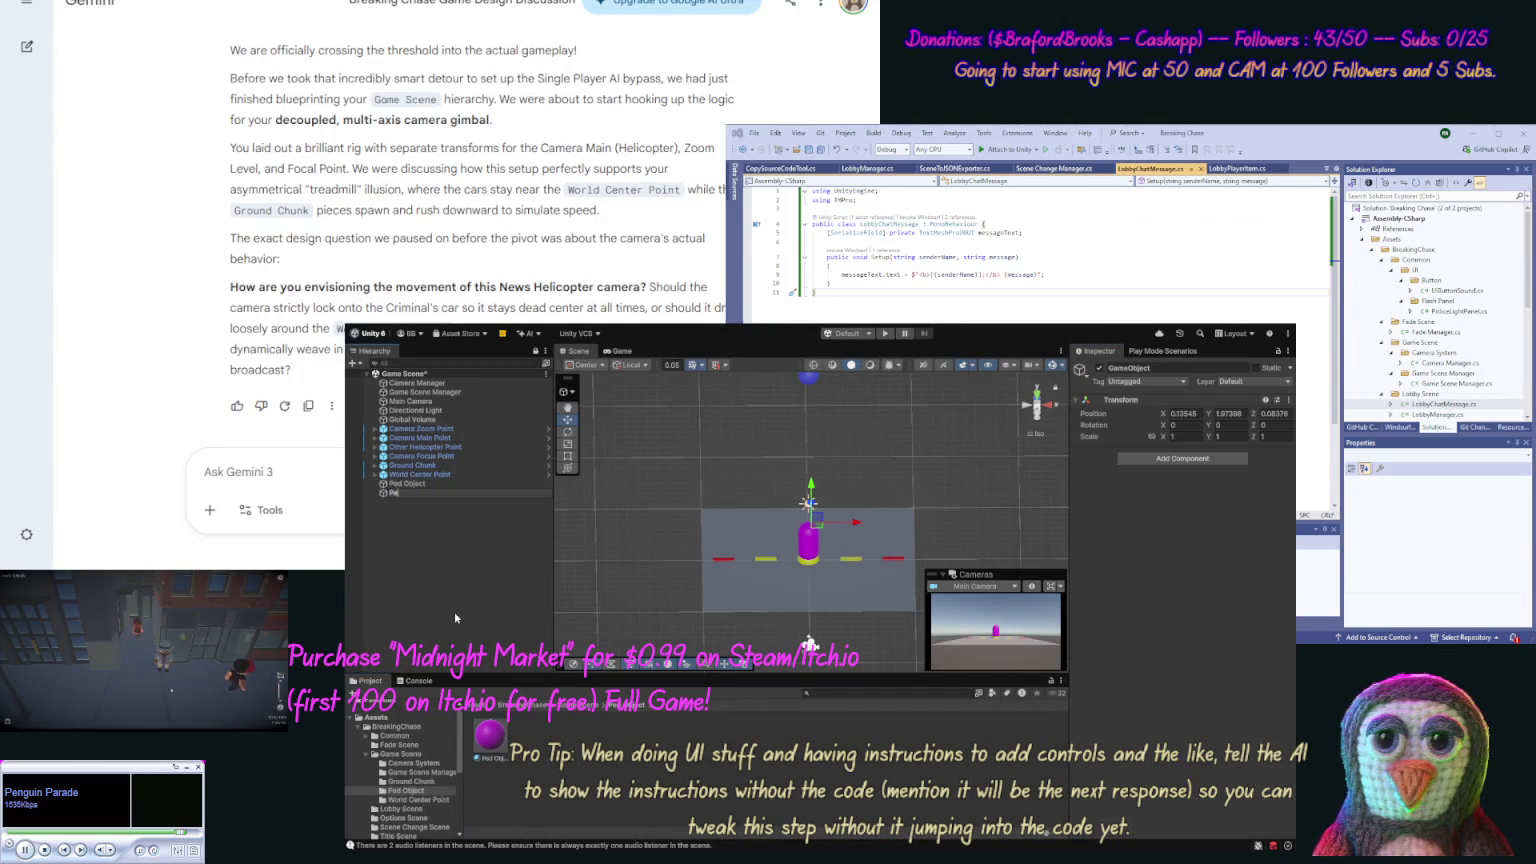
type(" Object")
key("Return")
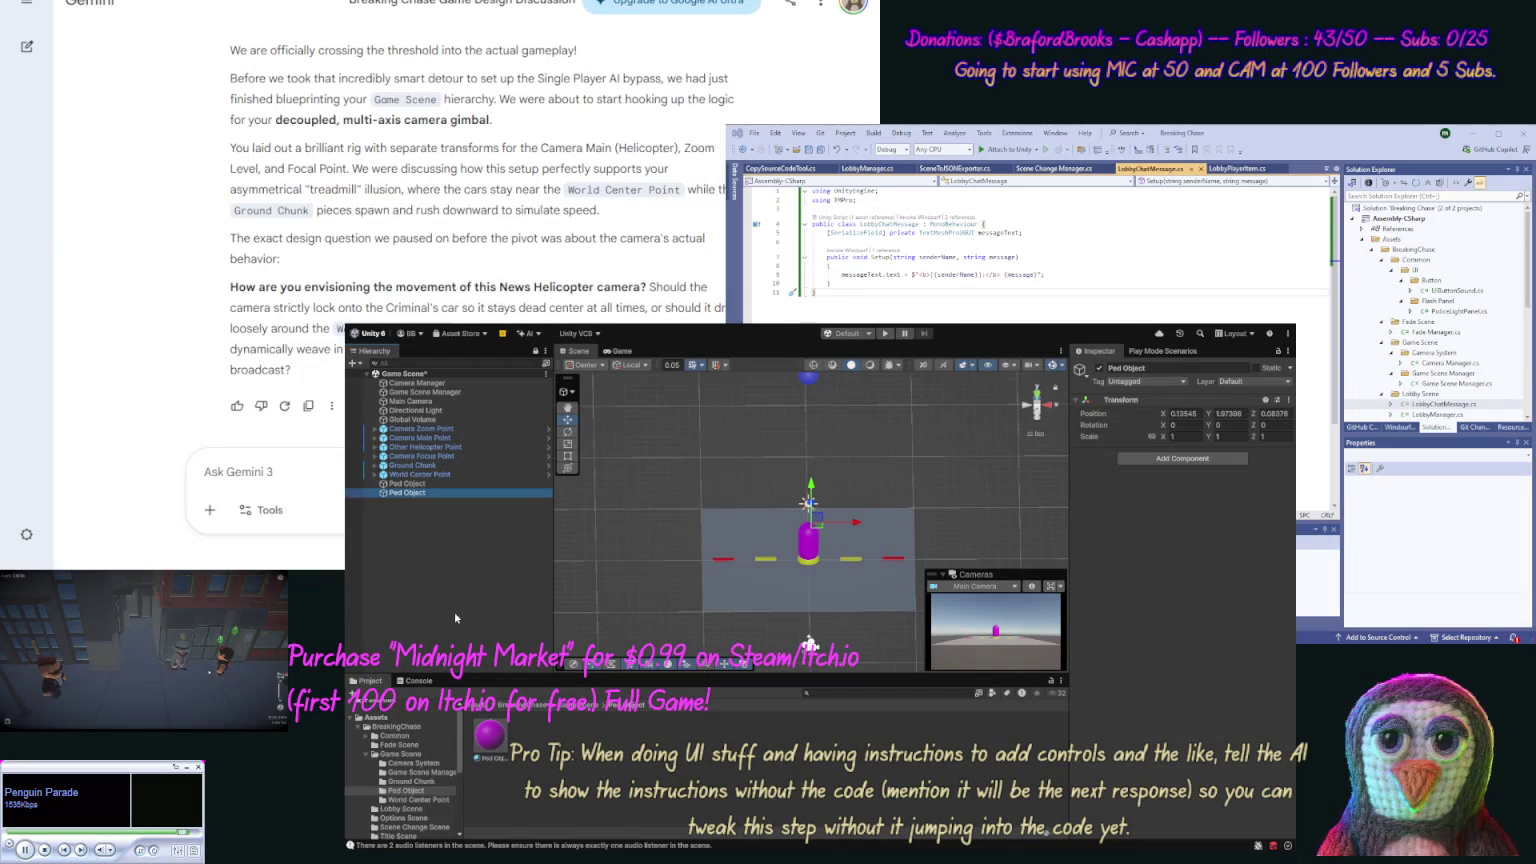
left_click_drag(406, 493, 409, 484)
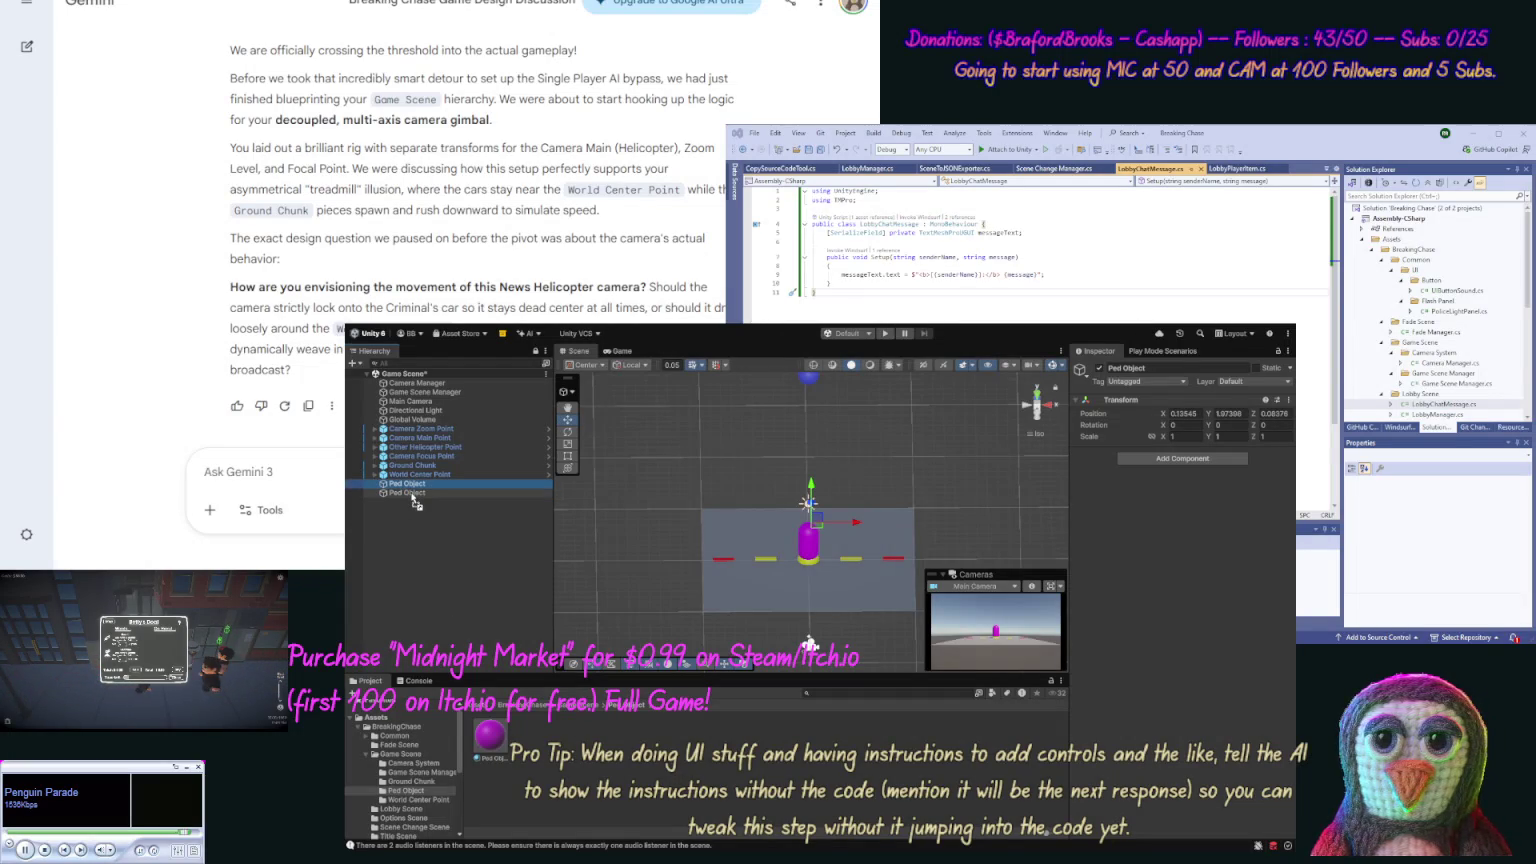
left_click(375, 483)
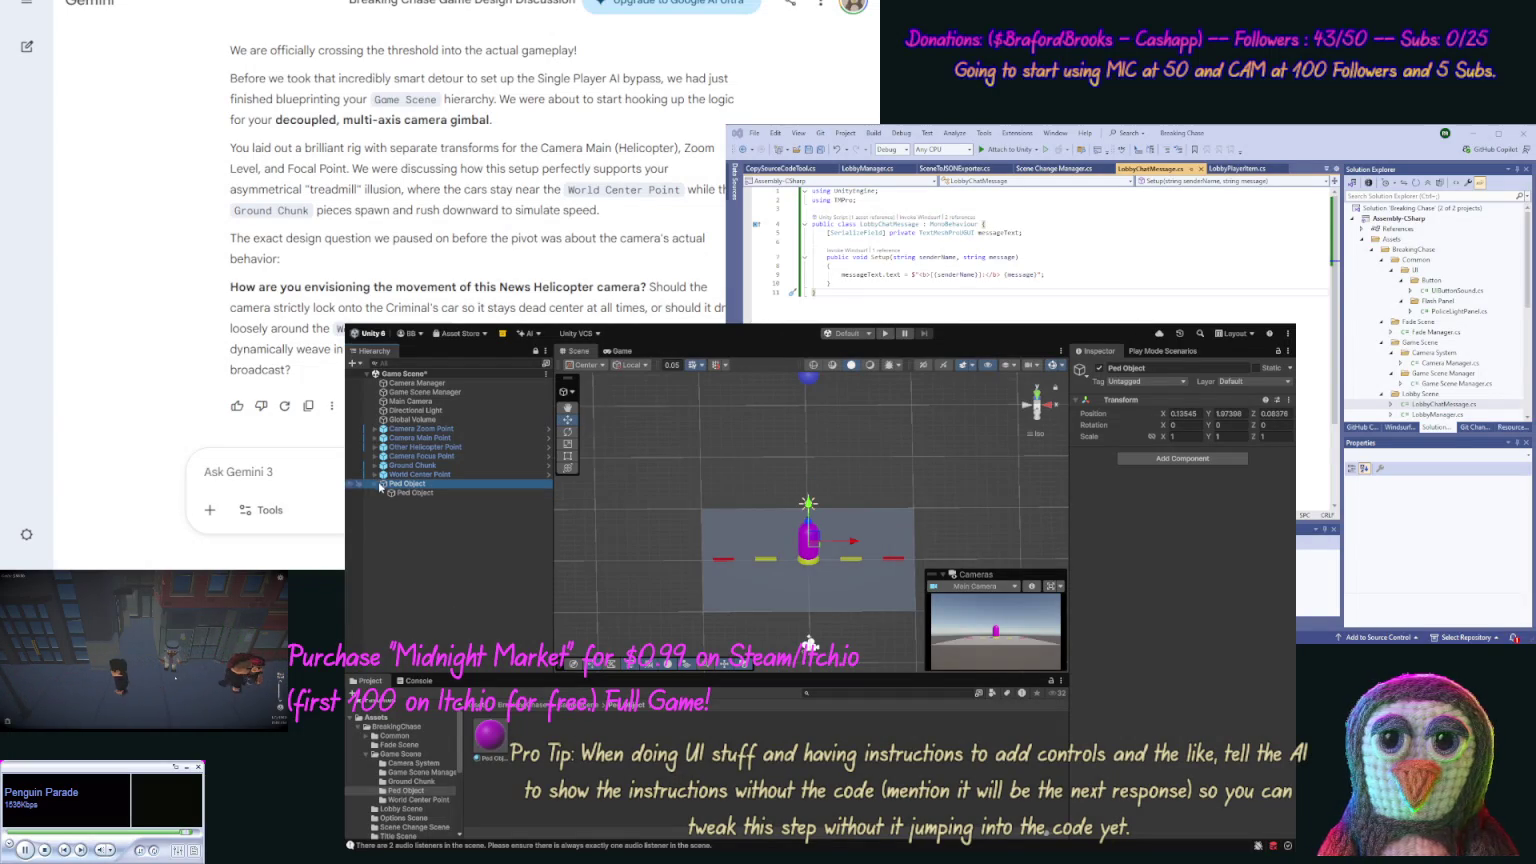
Step: Rename the child capsule to Ped Shape
left_click(409, 494)
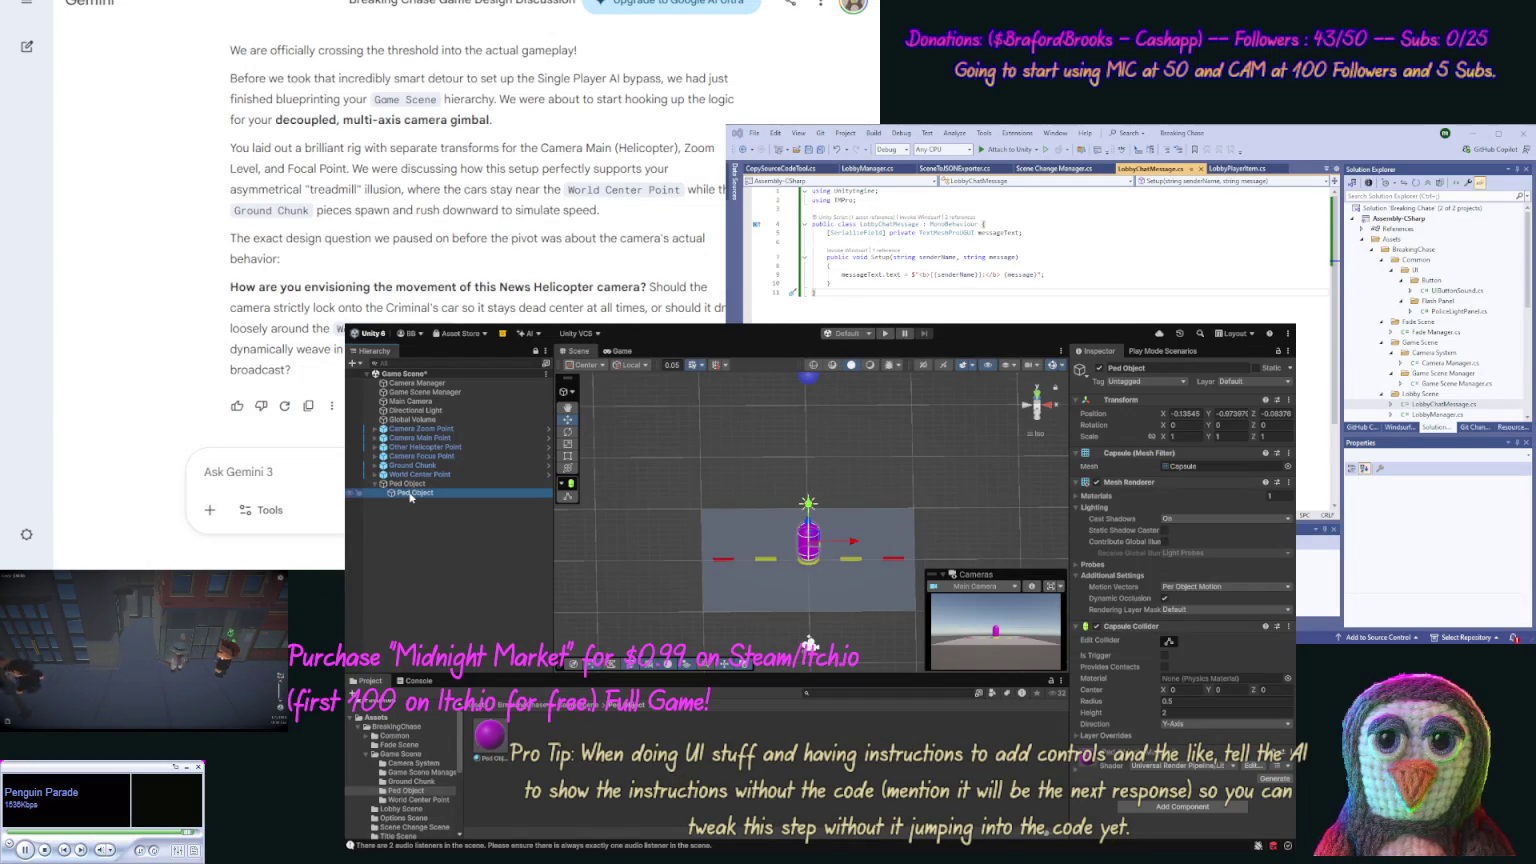
key("F2")
left_click(417, 493)
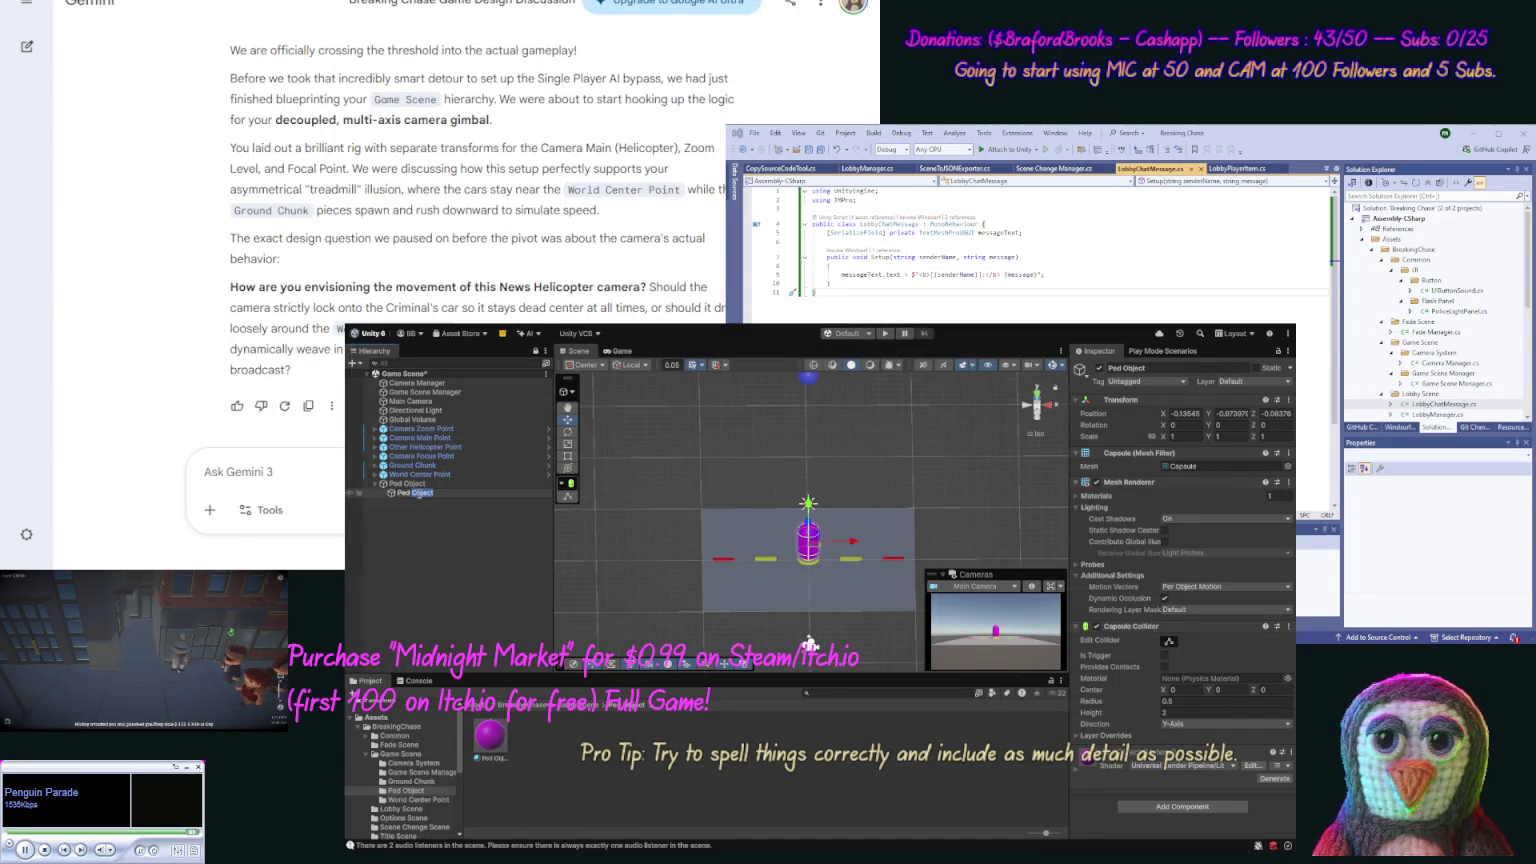
type("Shape")
key("Return")
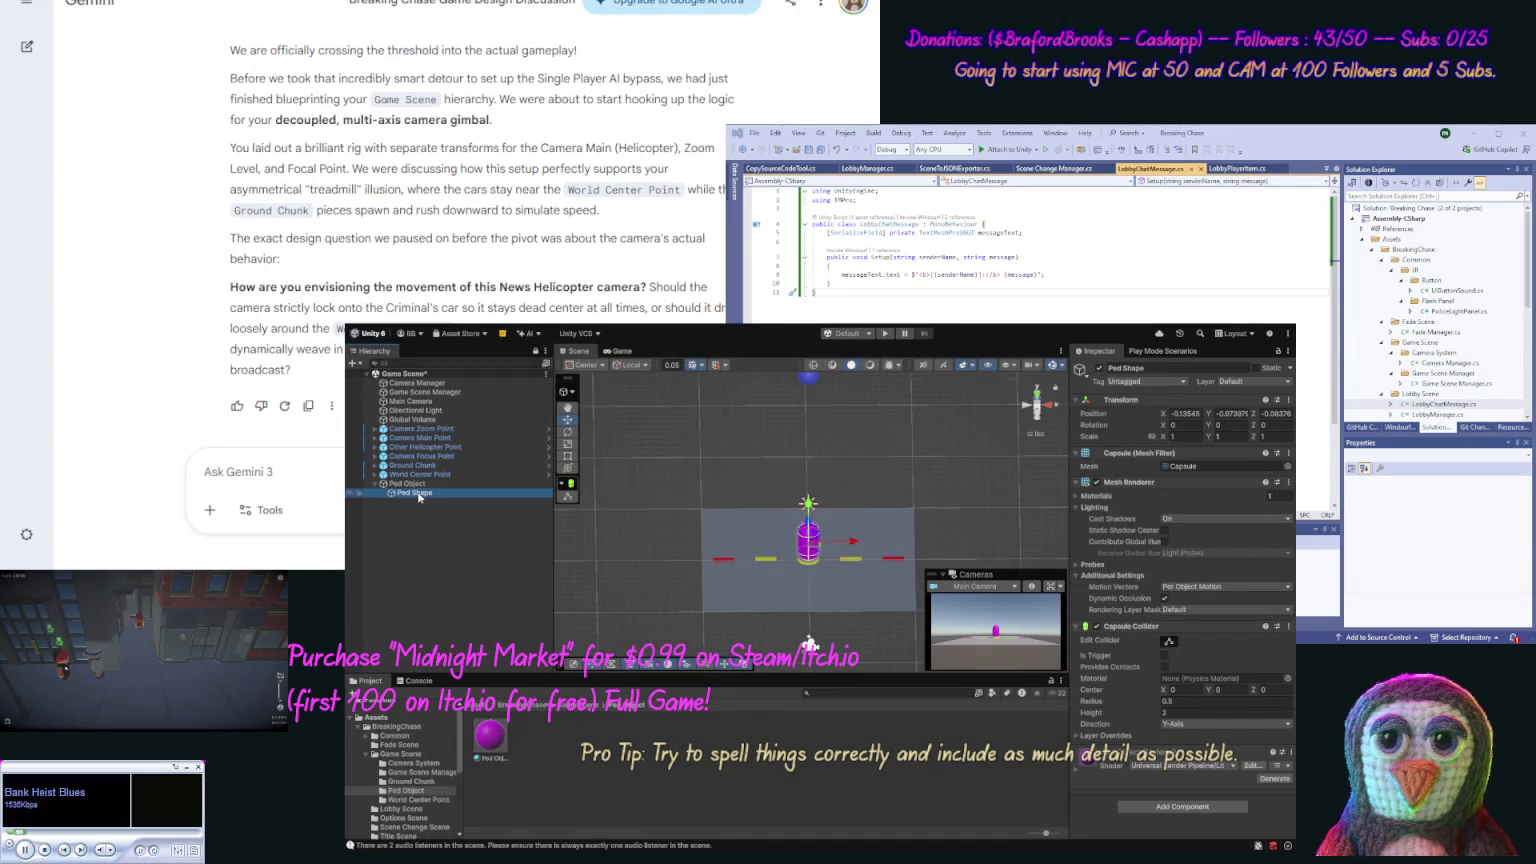
left_click(419, 495)
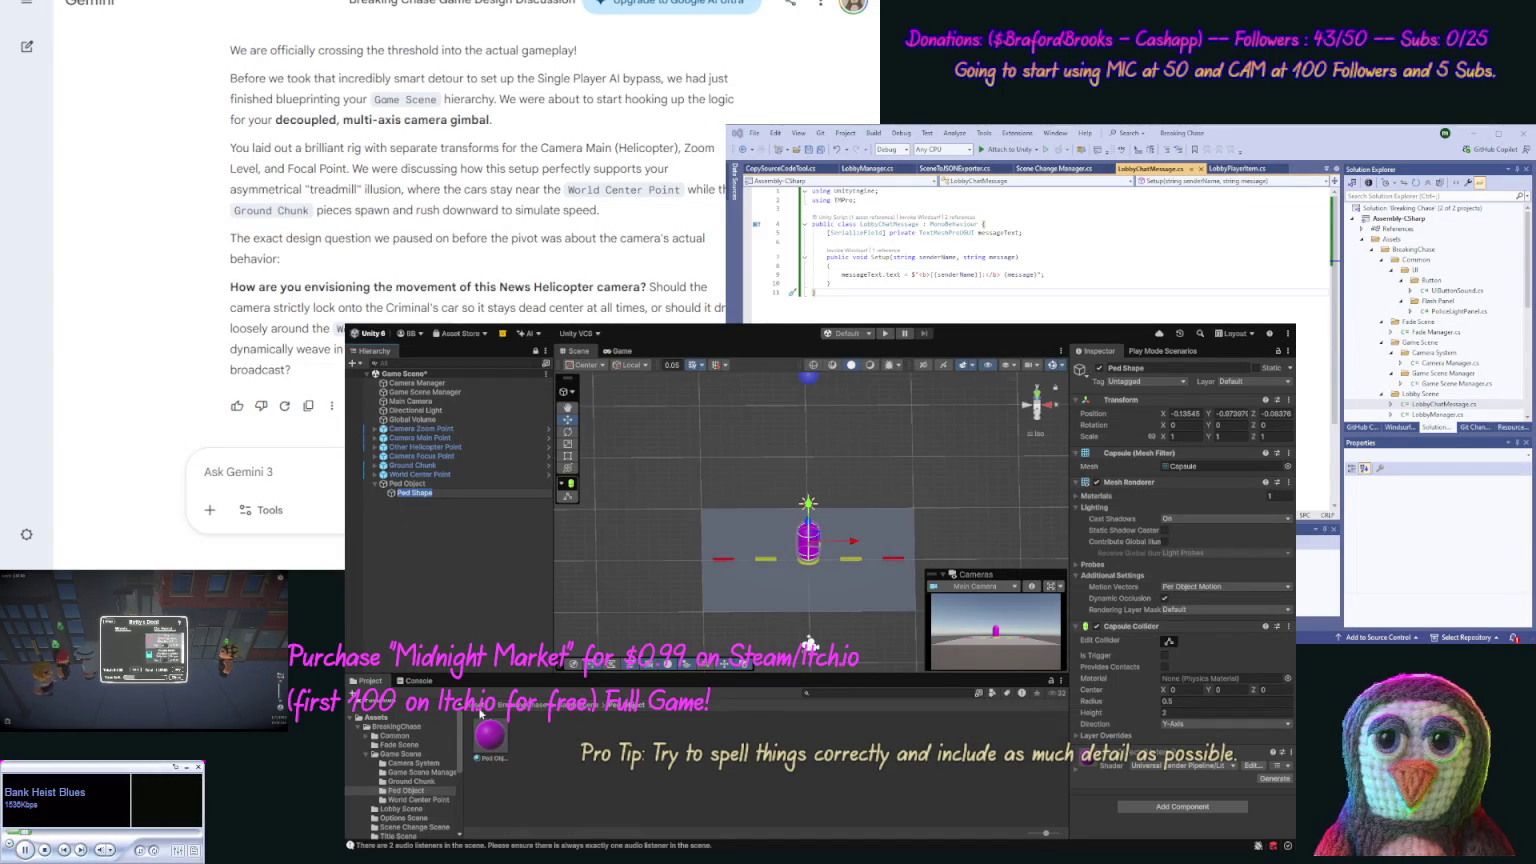
Step: Rename the Ped Object material to Ped Shape
left_click(491, 762)
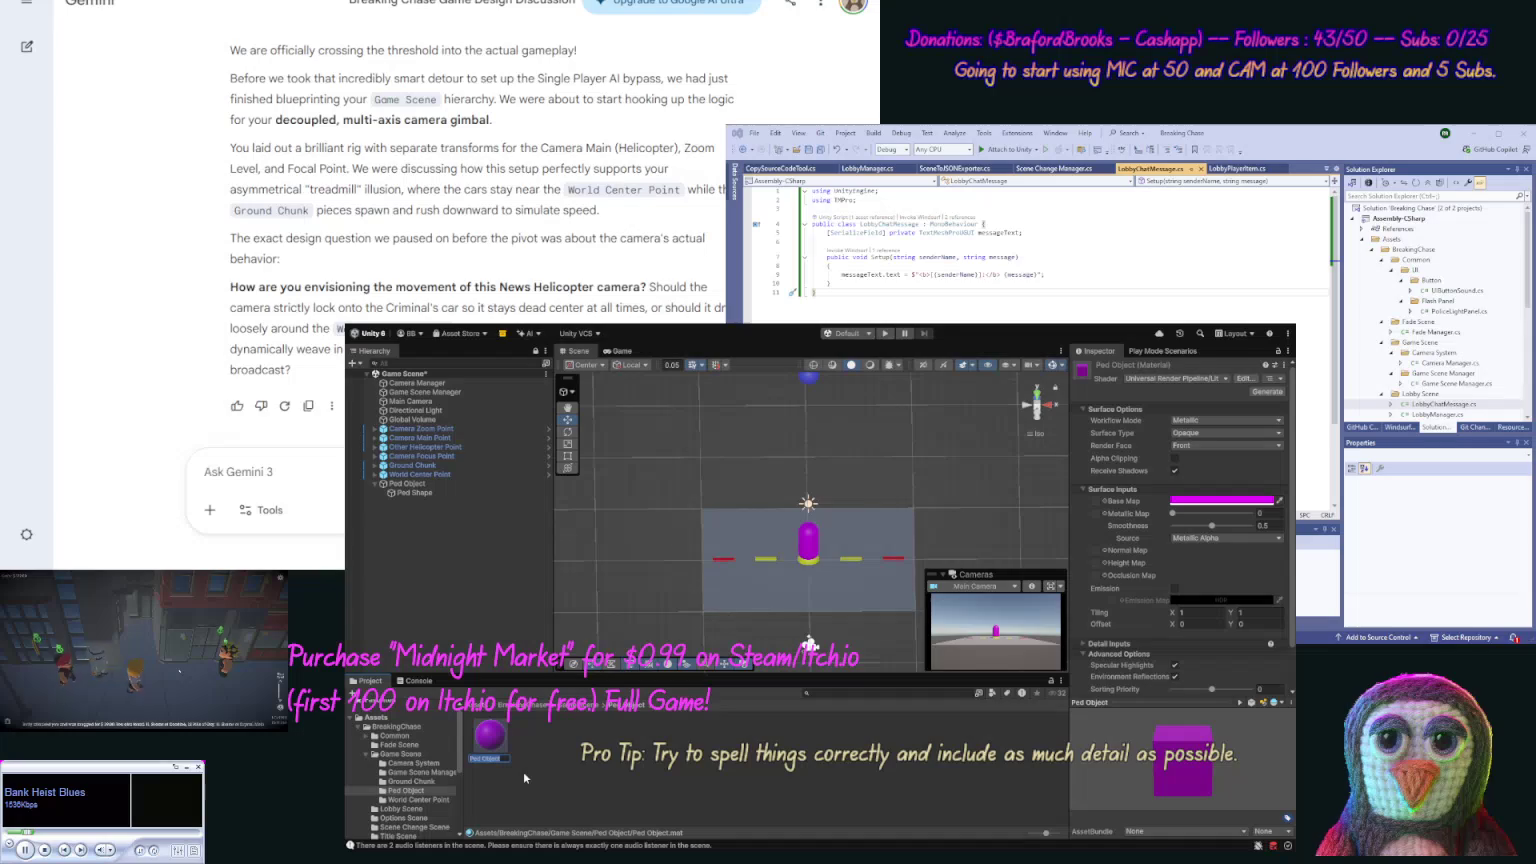
type("Ped Shape")
key("Return")
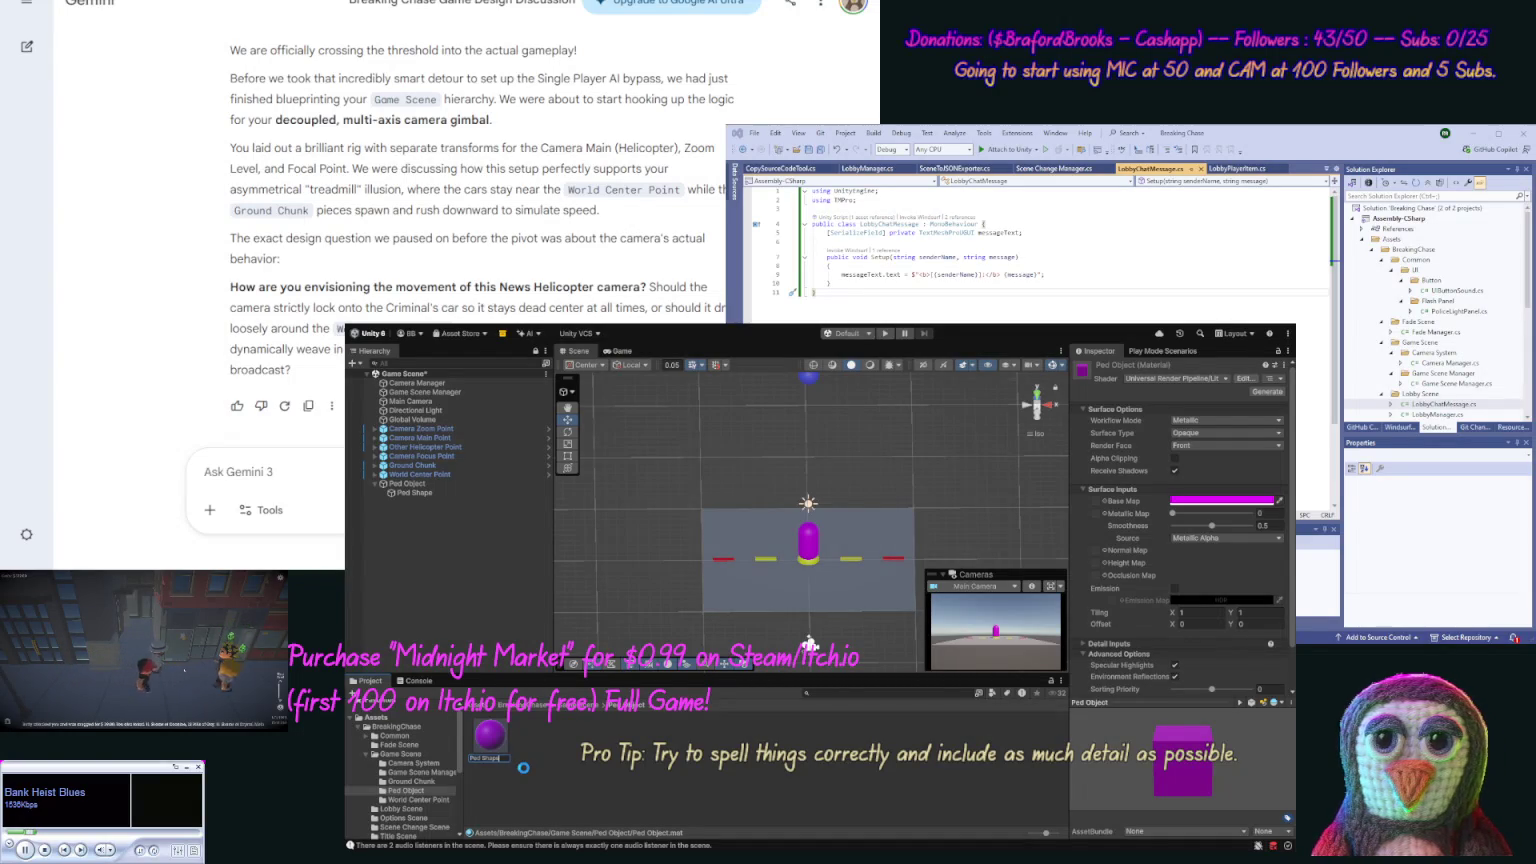
left_click(568, 760)
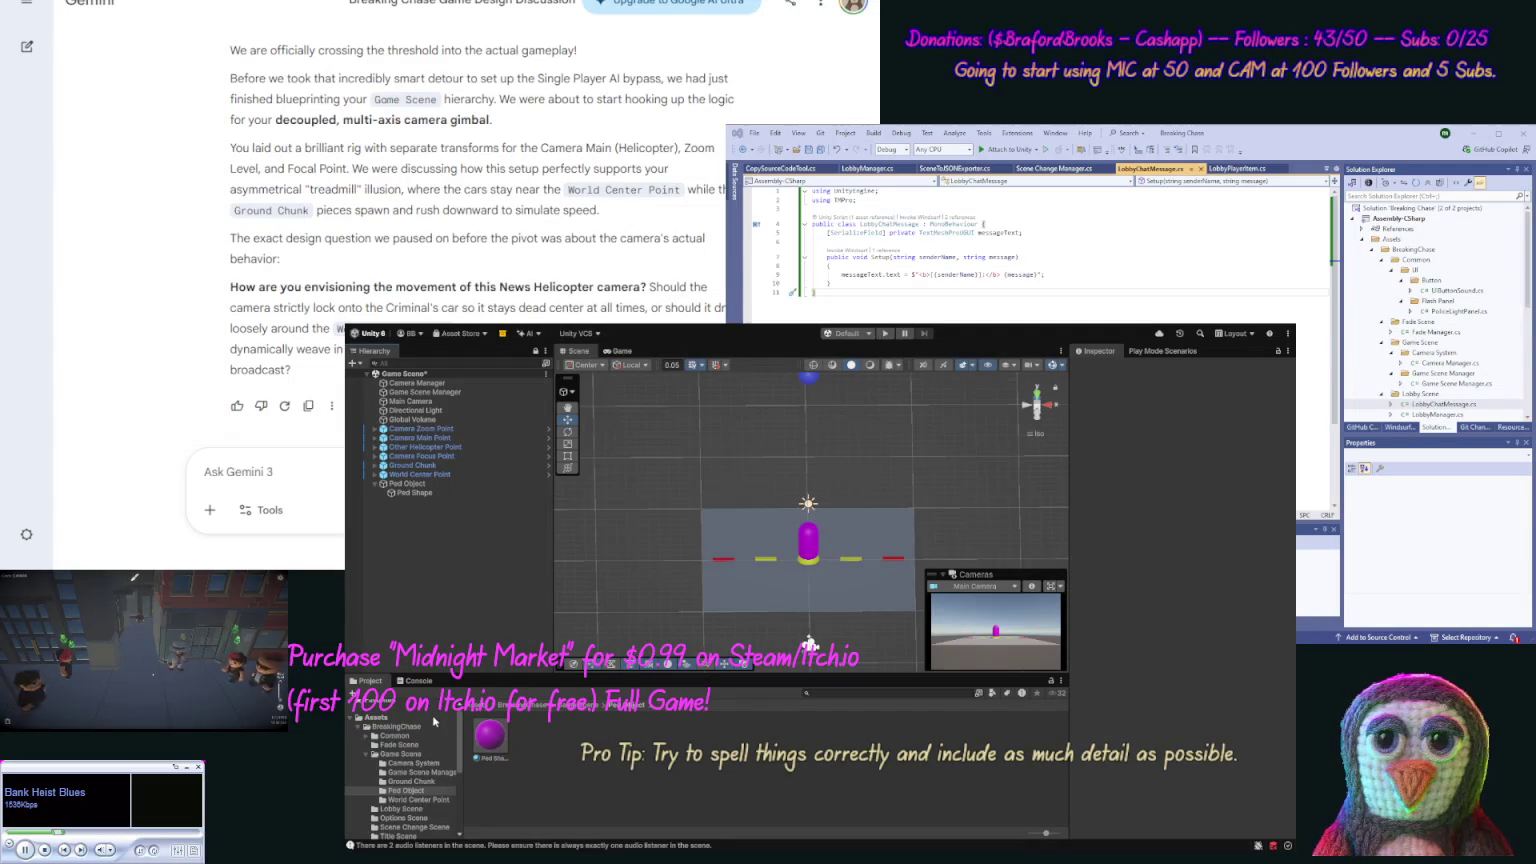
Step: Create an empty object named 'Vechicle Object' and add a cube child under it
key("ctrl+shift+n")
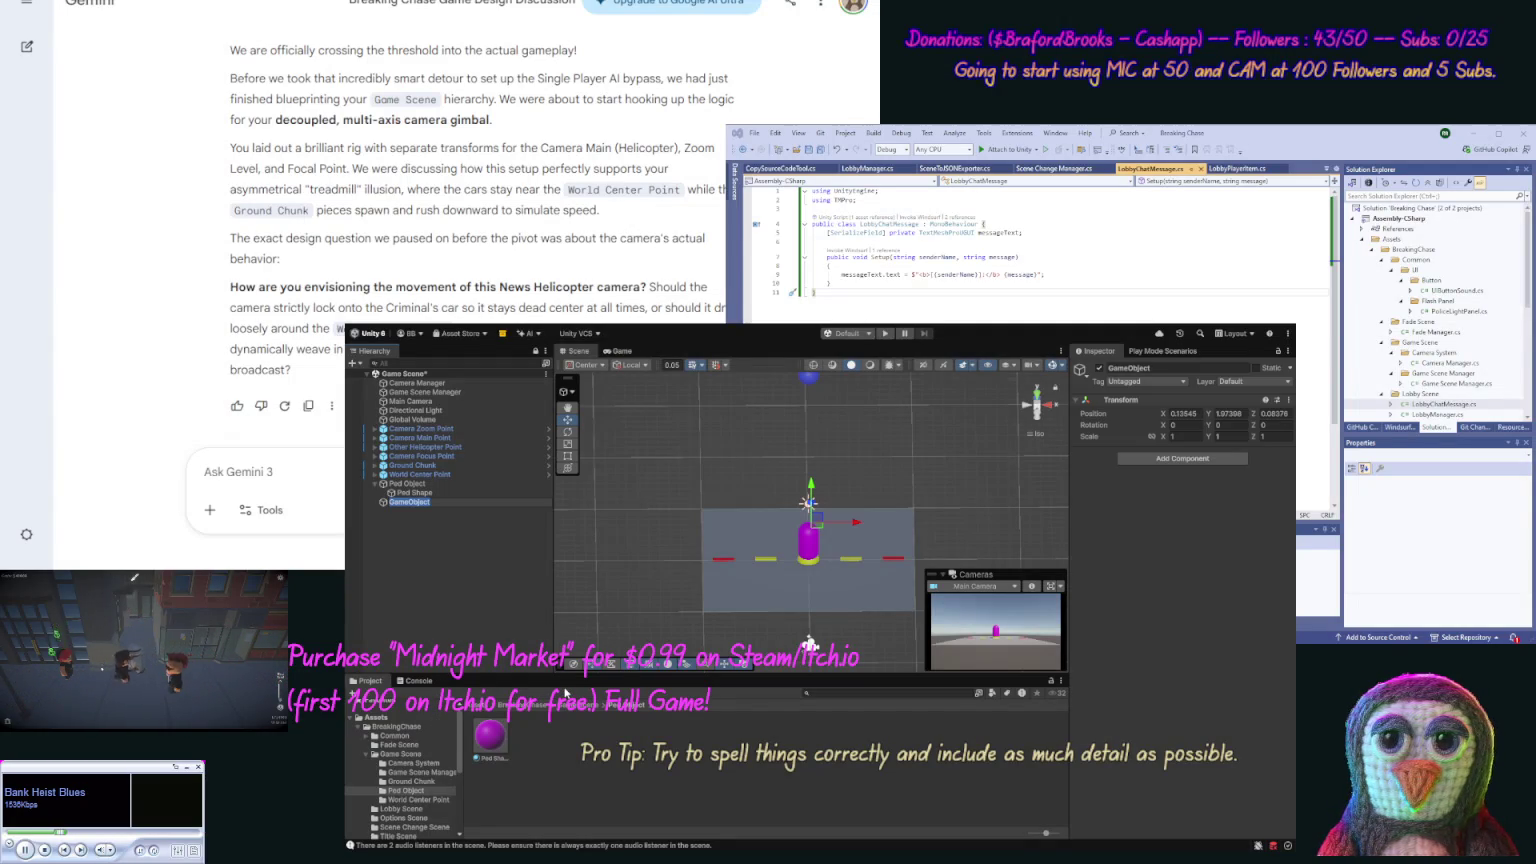
type("Ve")
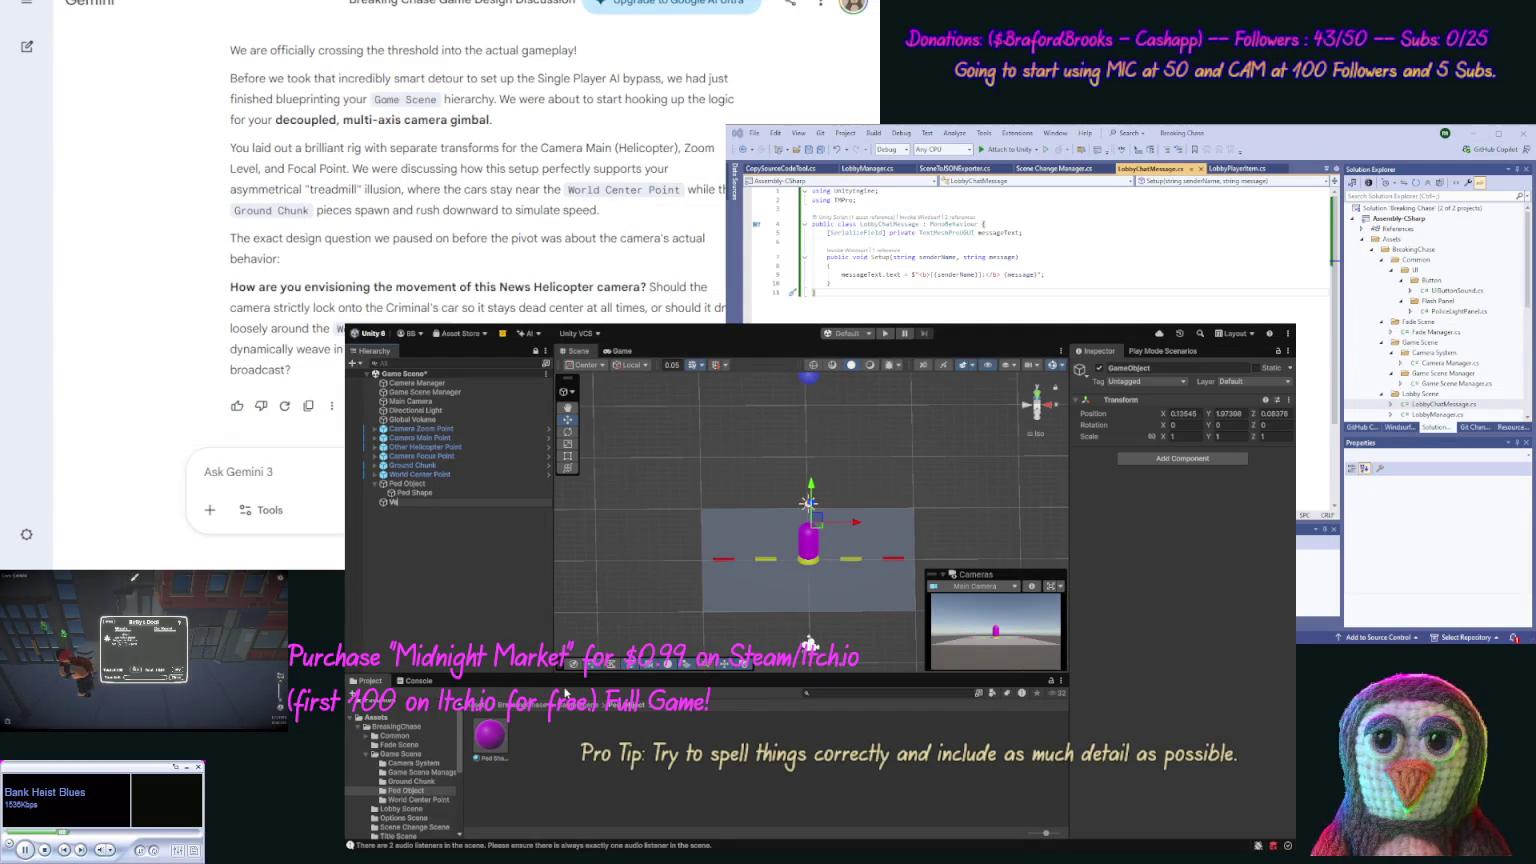
type("chile Object")
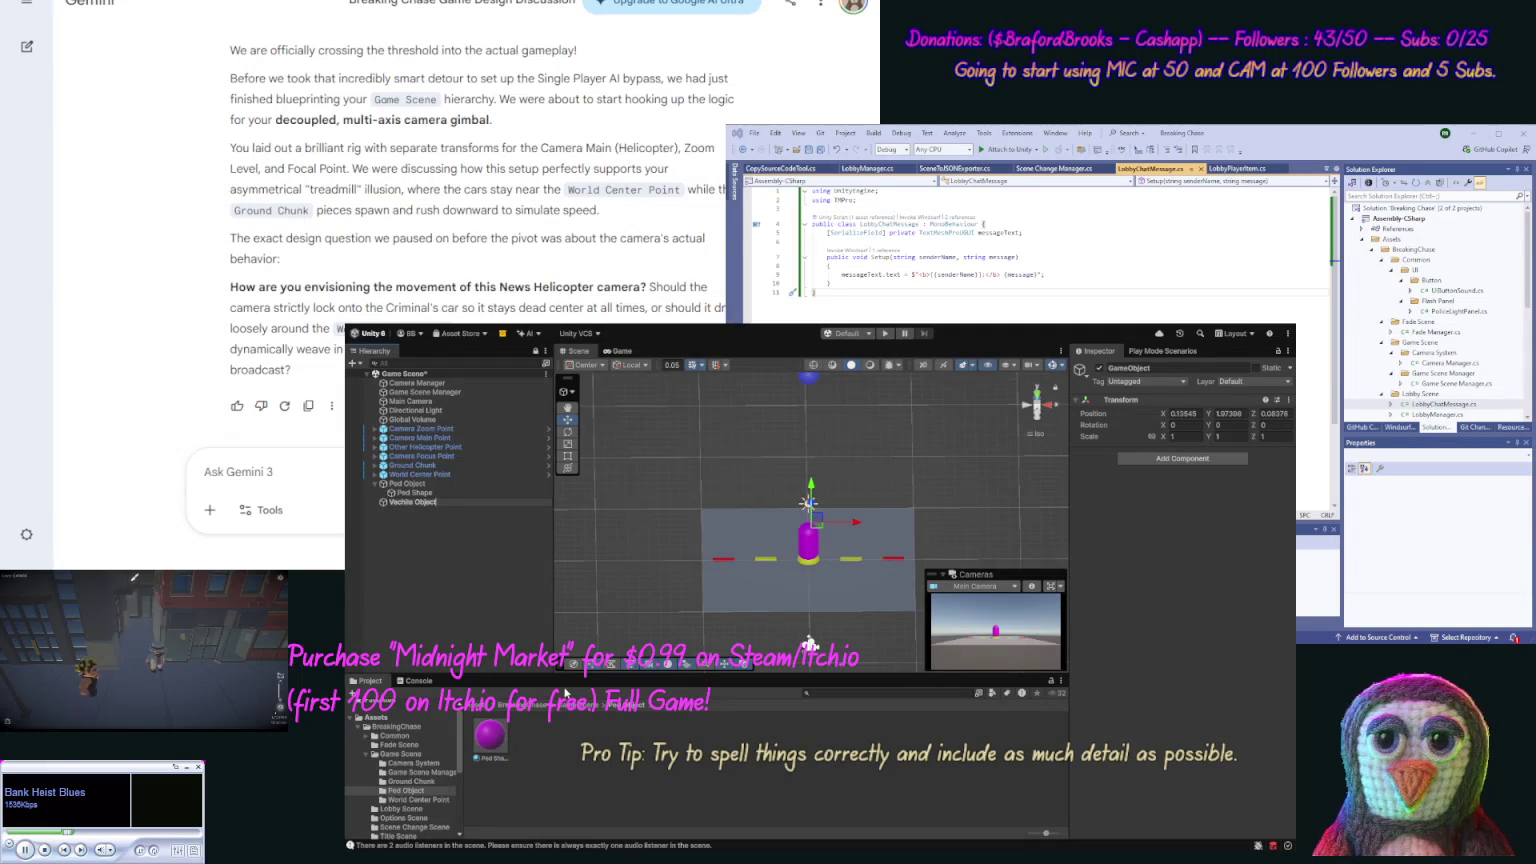
key("Left")
key("Left")
key("Left")
key("BackSpace")
key("BackSpace")
key("BackSpace")
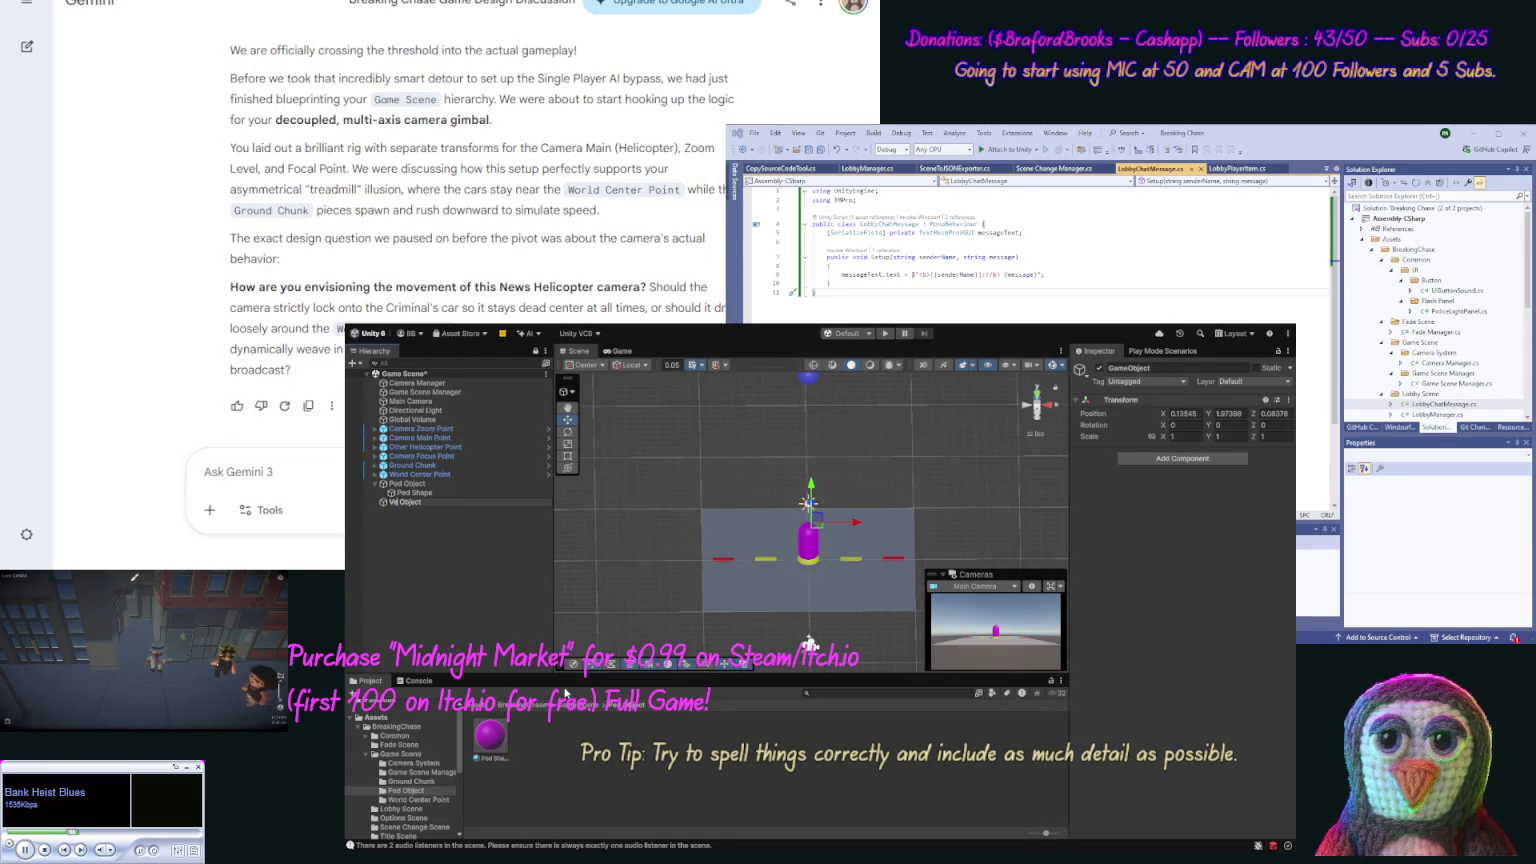
type("hicle")
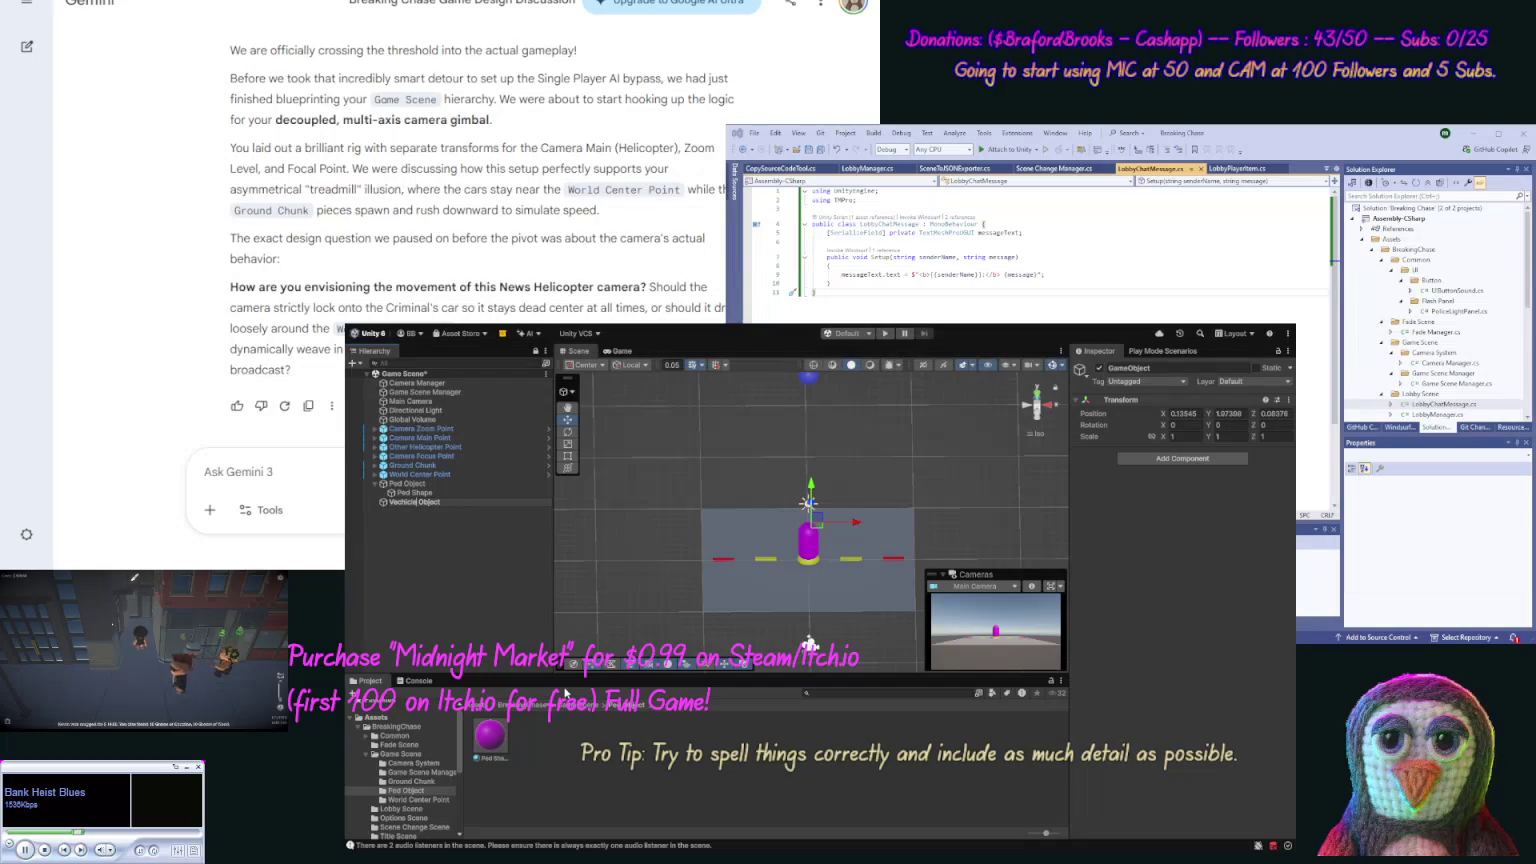
key("Return")
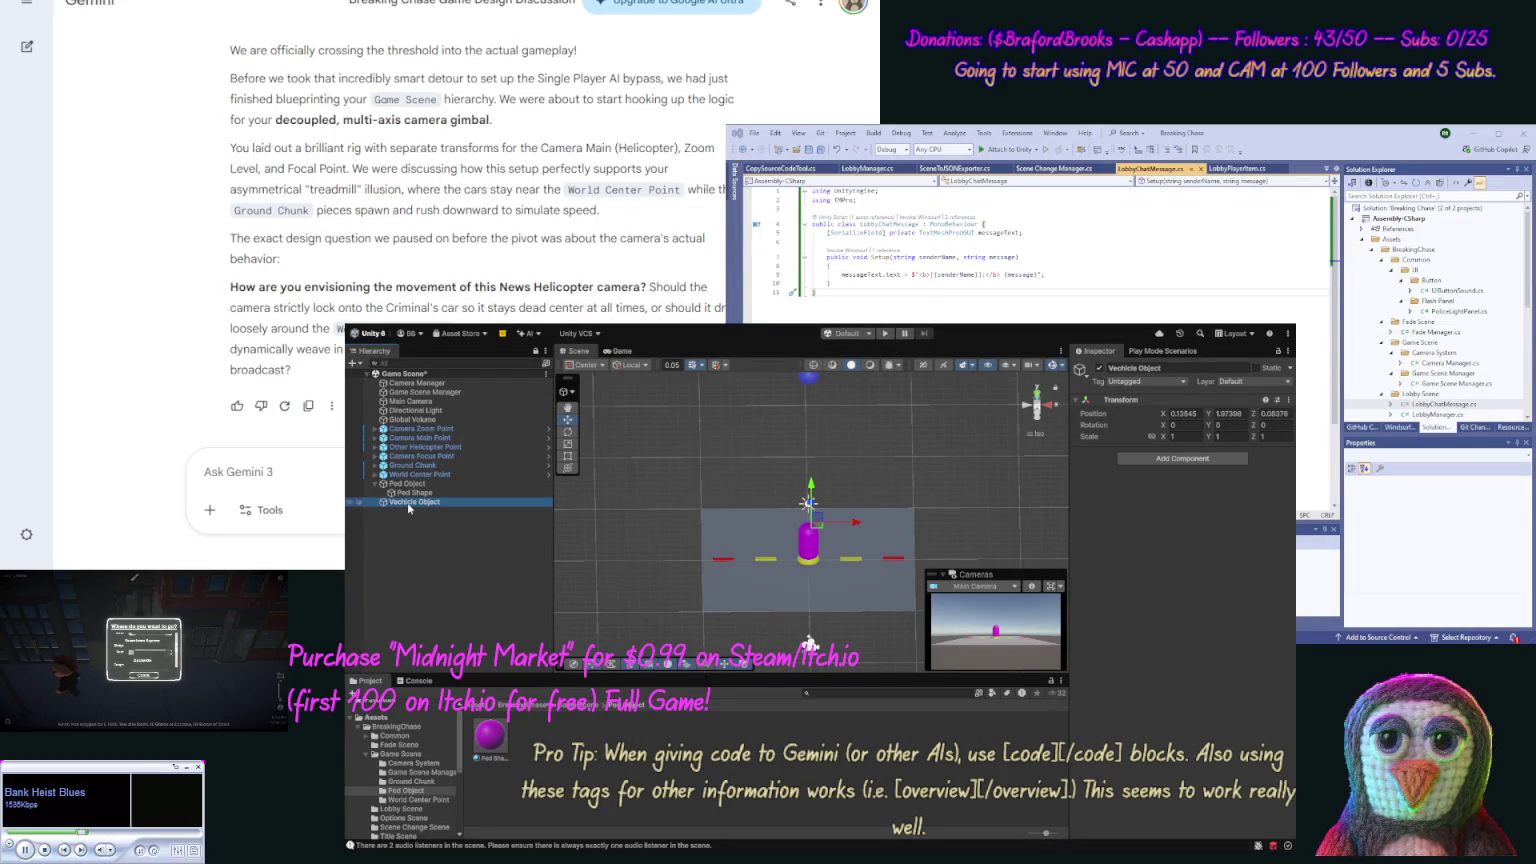
left_click(609, 668)
type("Vechic")
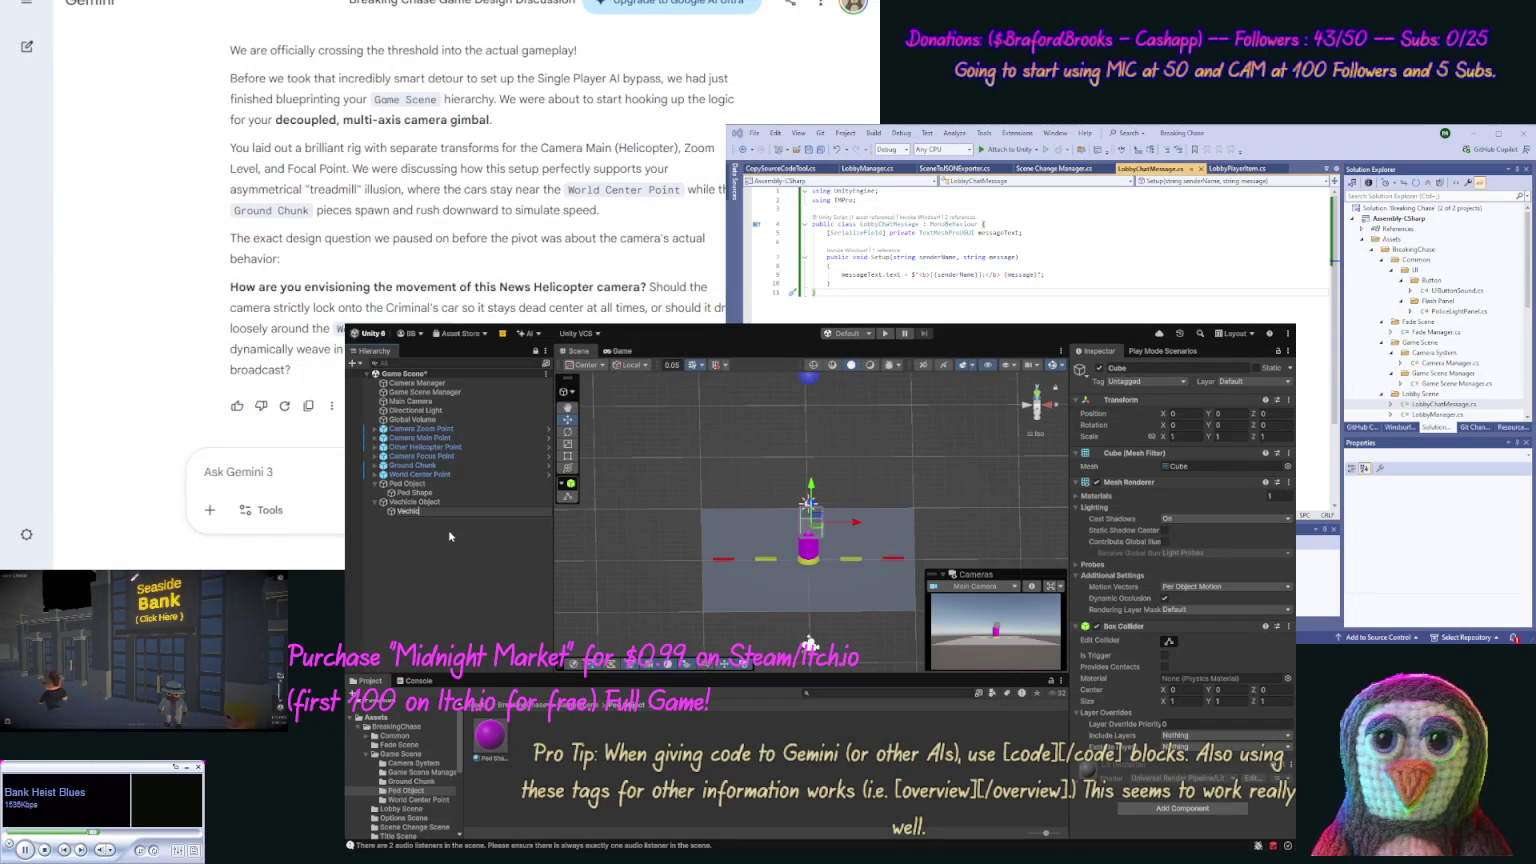
Step: Name the cube Vechicle Shape and reset Vechicle Object to the origin
type("le Shape")
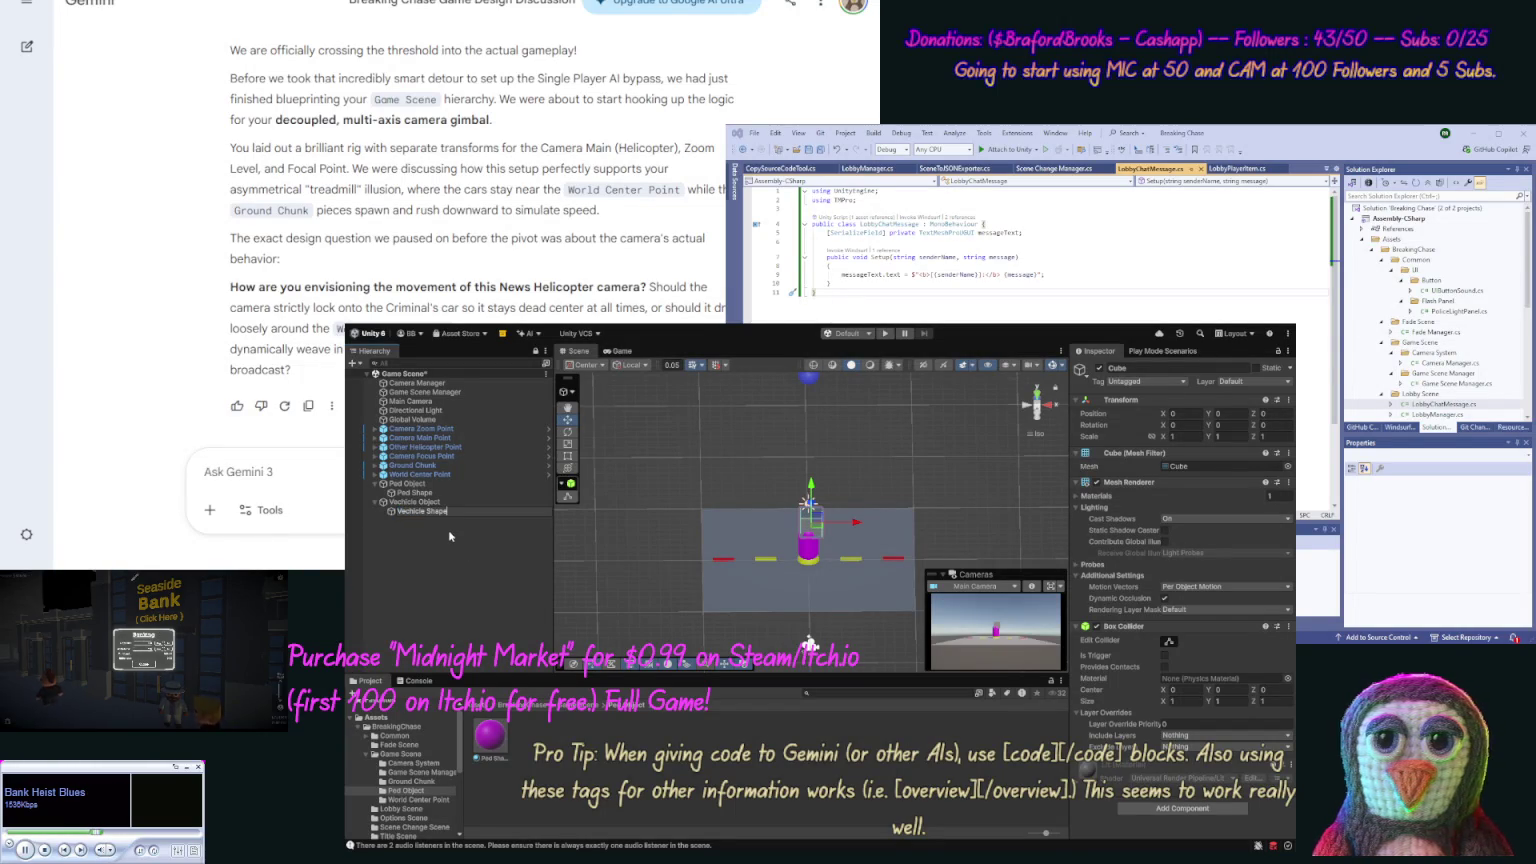
key("Return")
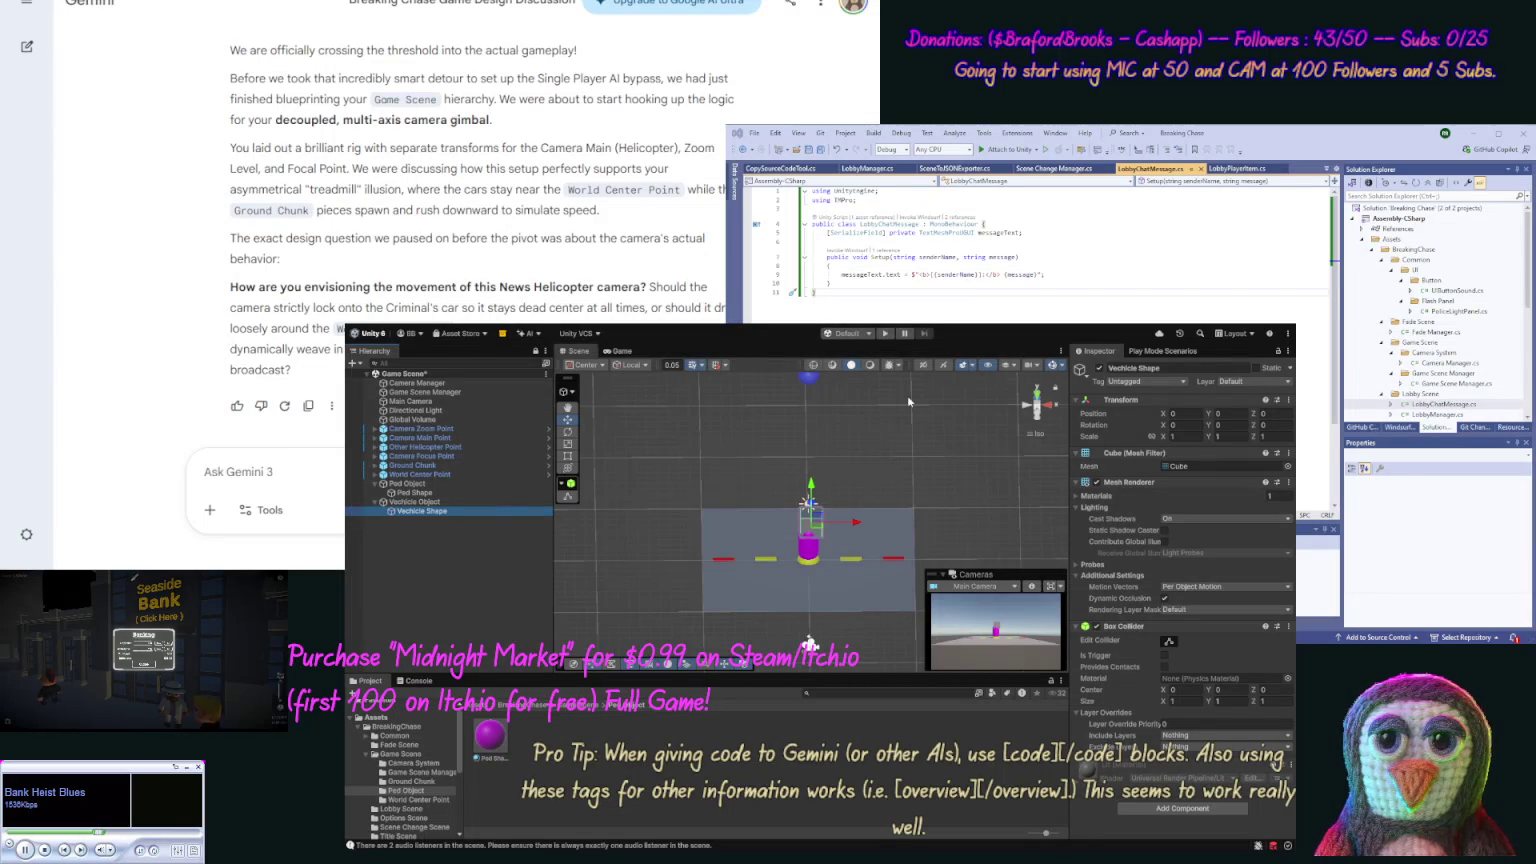
left_click(481, 501)
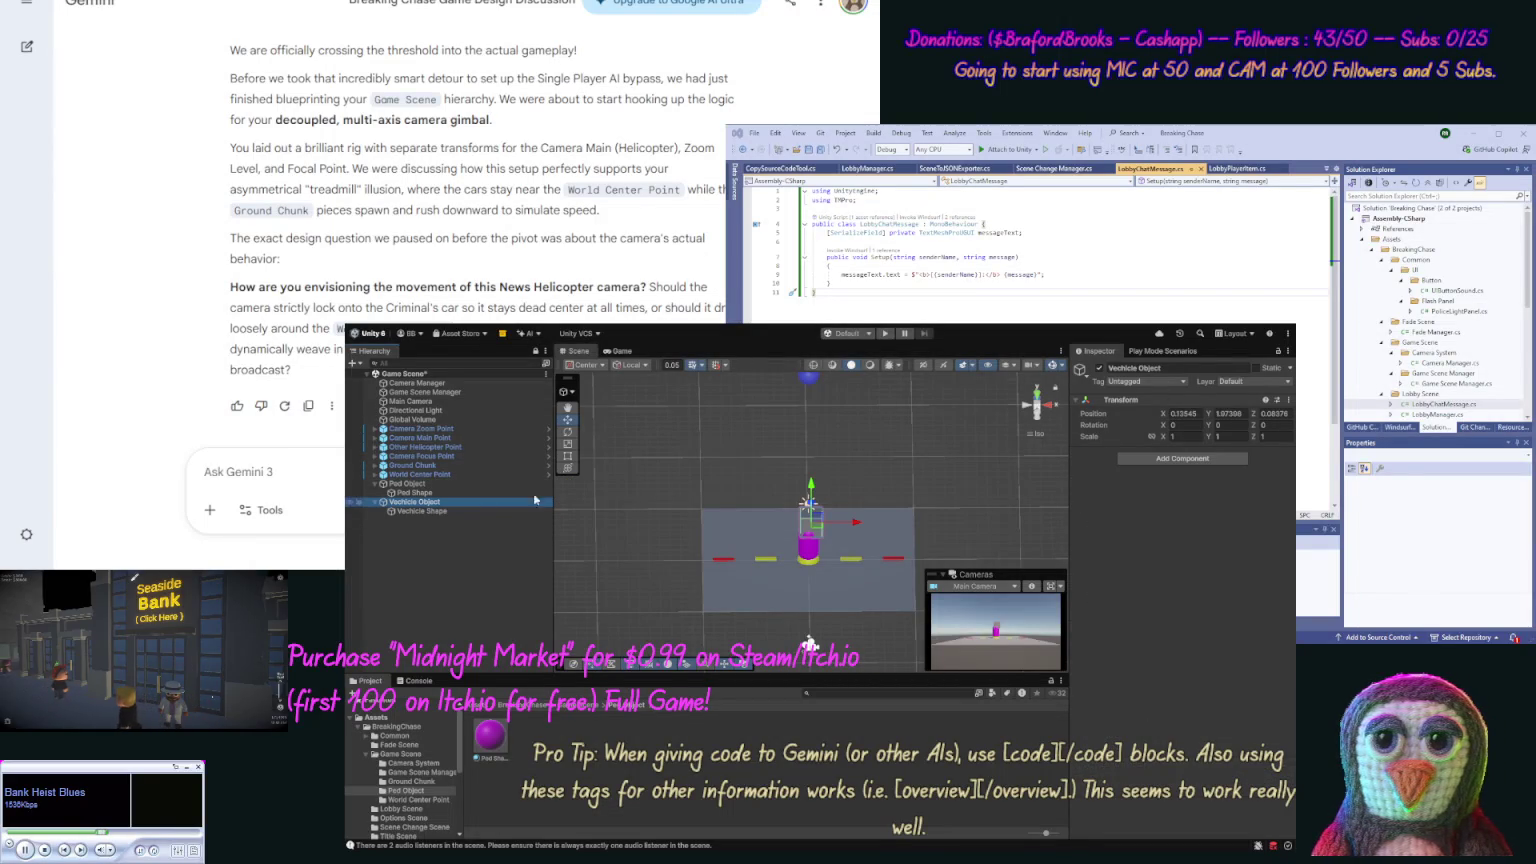
left_click(1288, 399)
left_click(1287, 413)
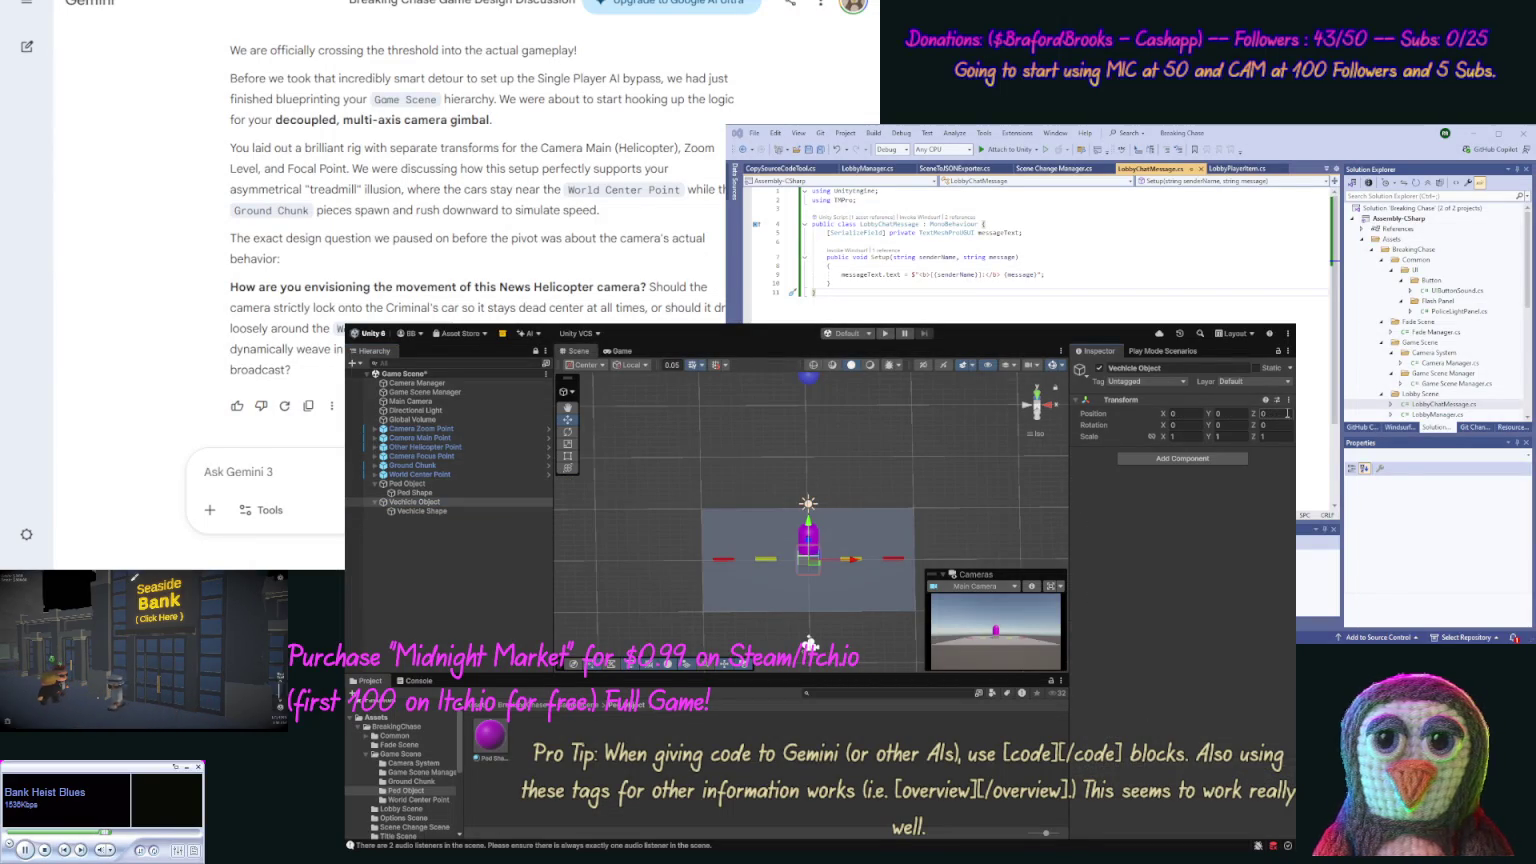
Step: Change the Vechicle Shape cube's Position Y from 1.5 to 1, checking it side-on
left_click(472, 512)
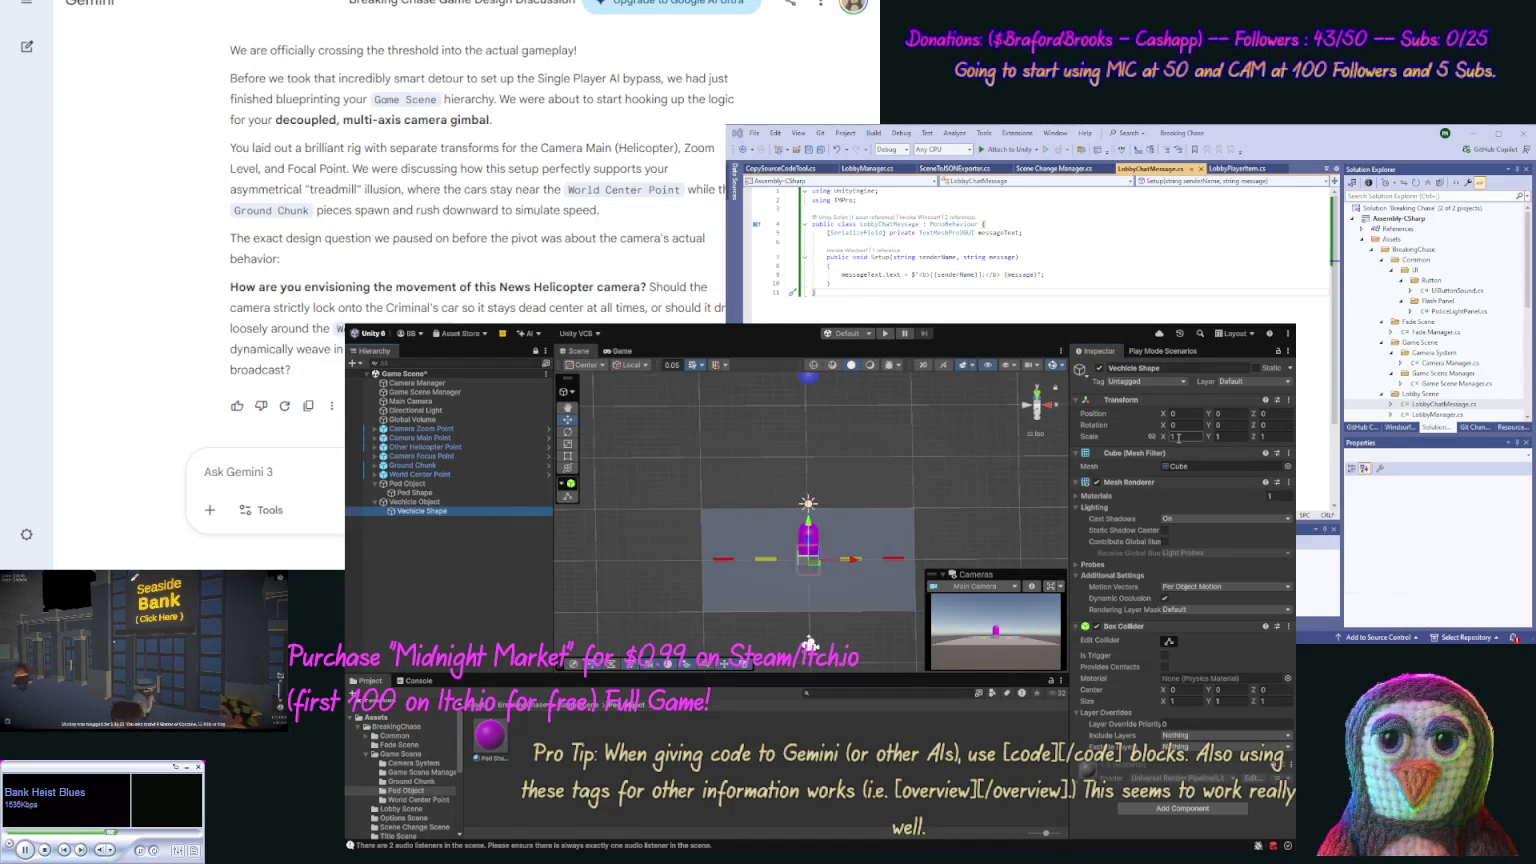
left_click(1224, 436)
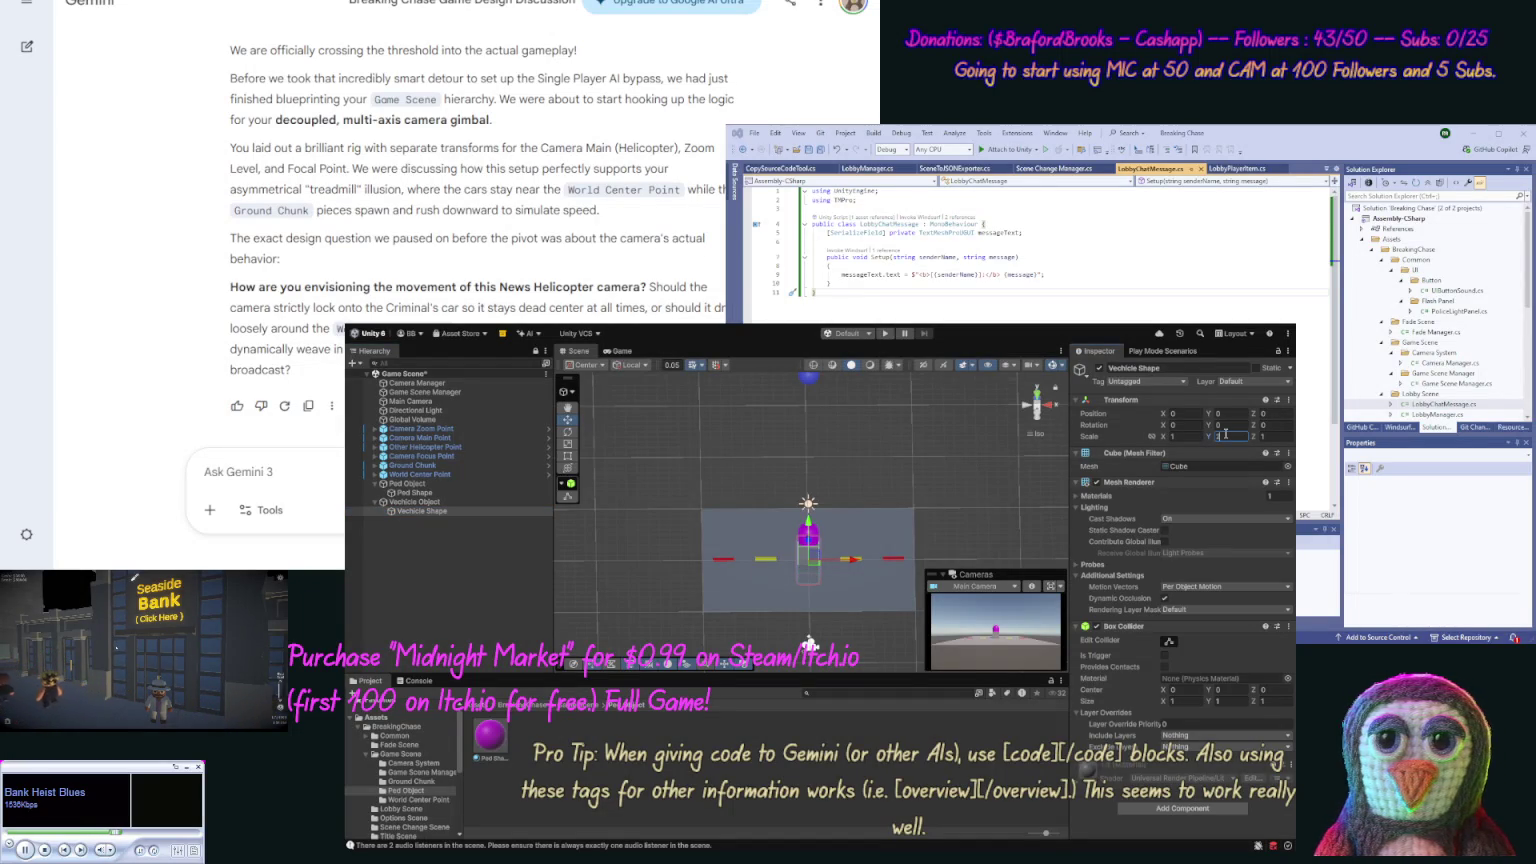
type("1")
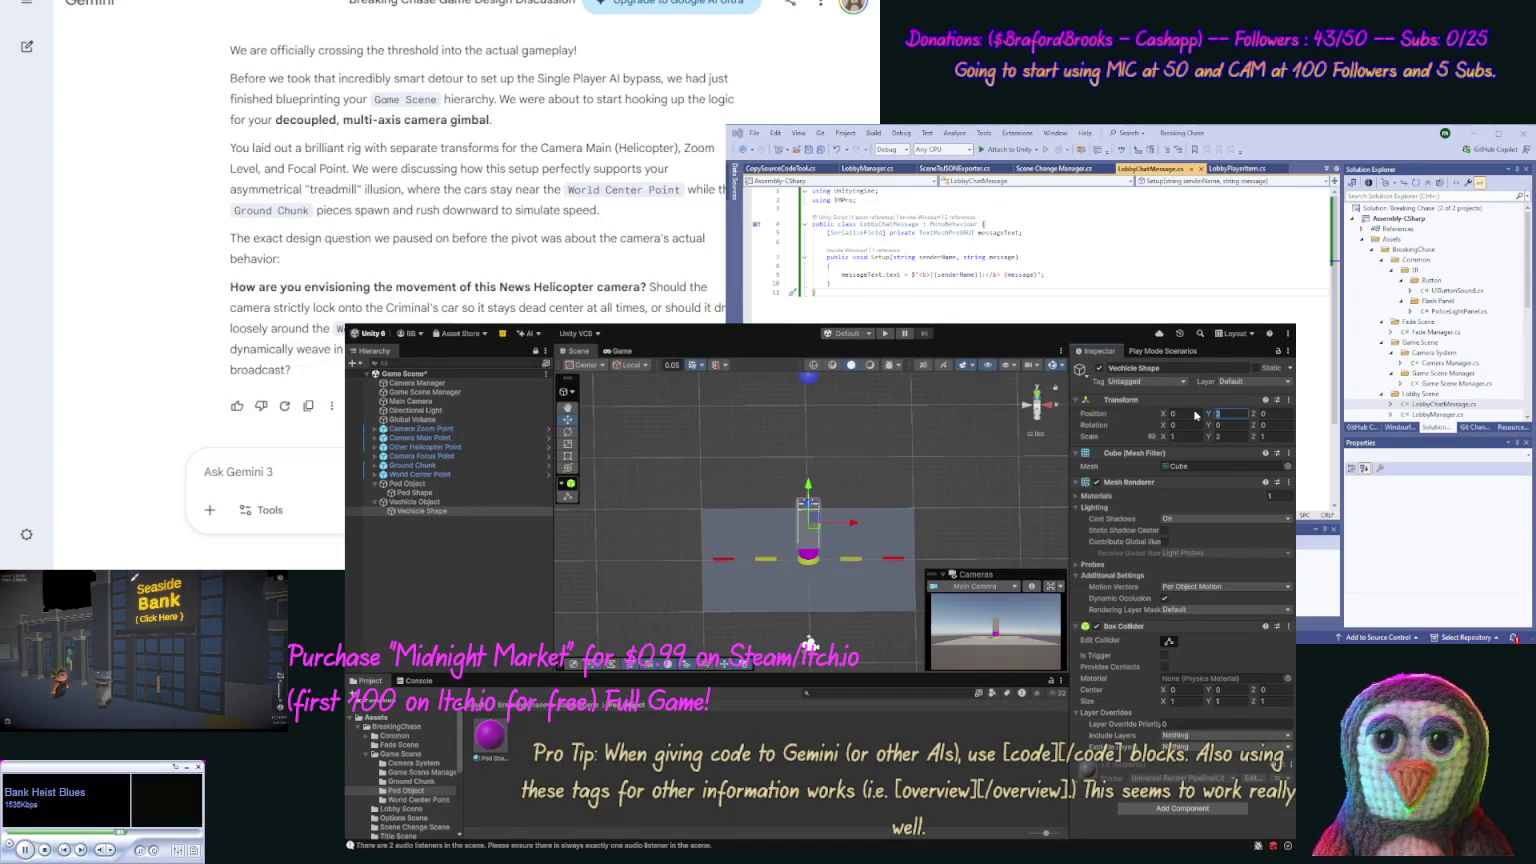
type("1")
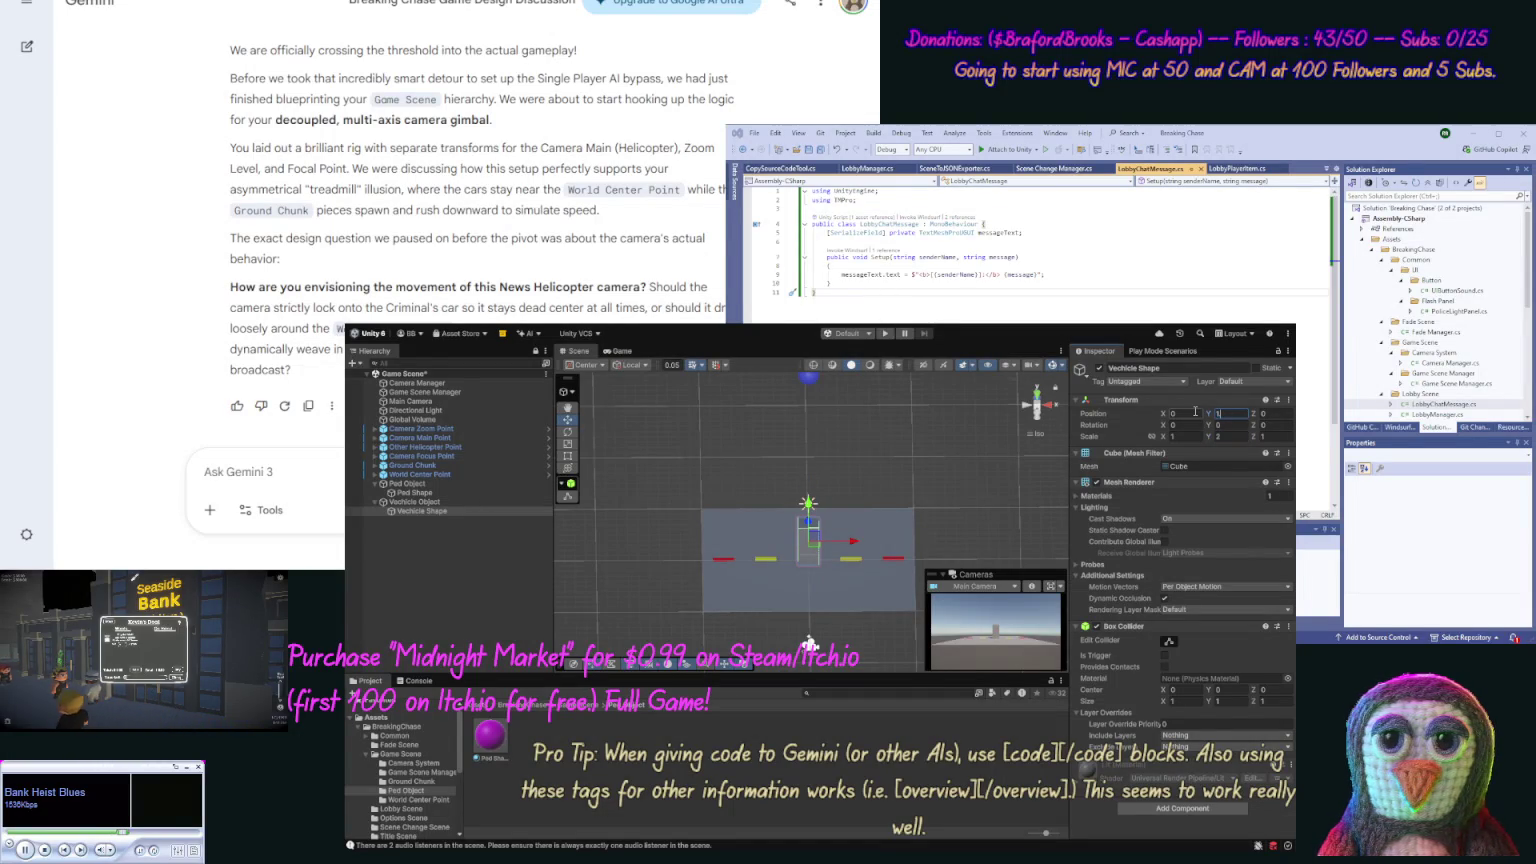
type(".5")
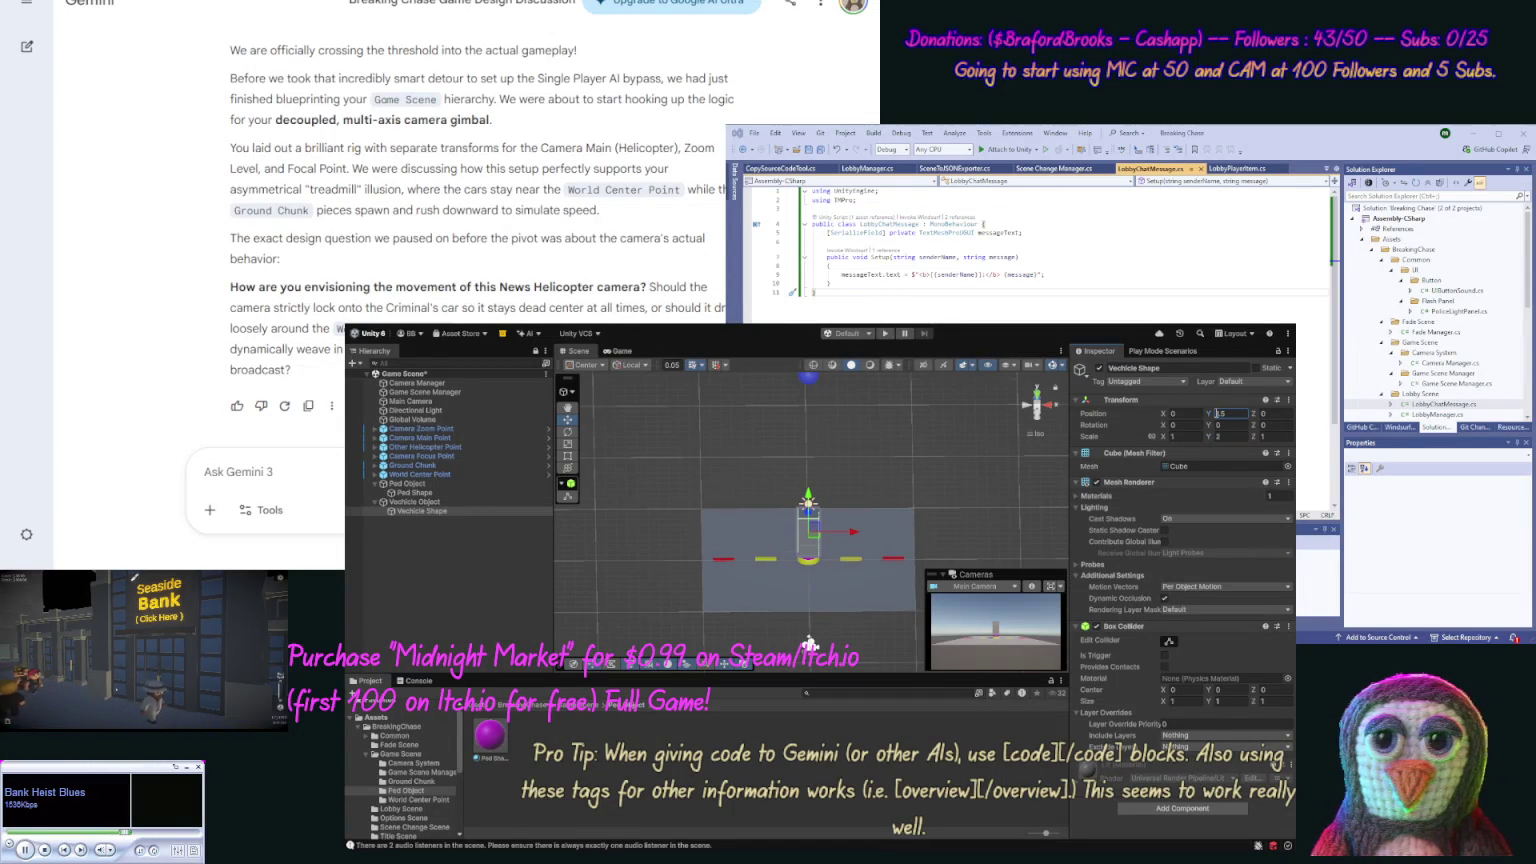
left_click_drag(1024, 525, 1028, 447)
left_click(1230, 414)
type("1")
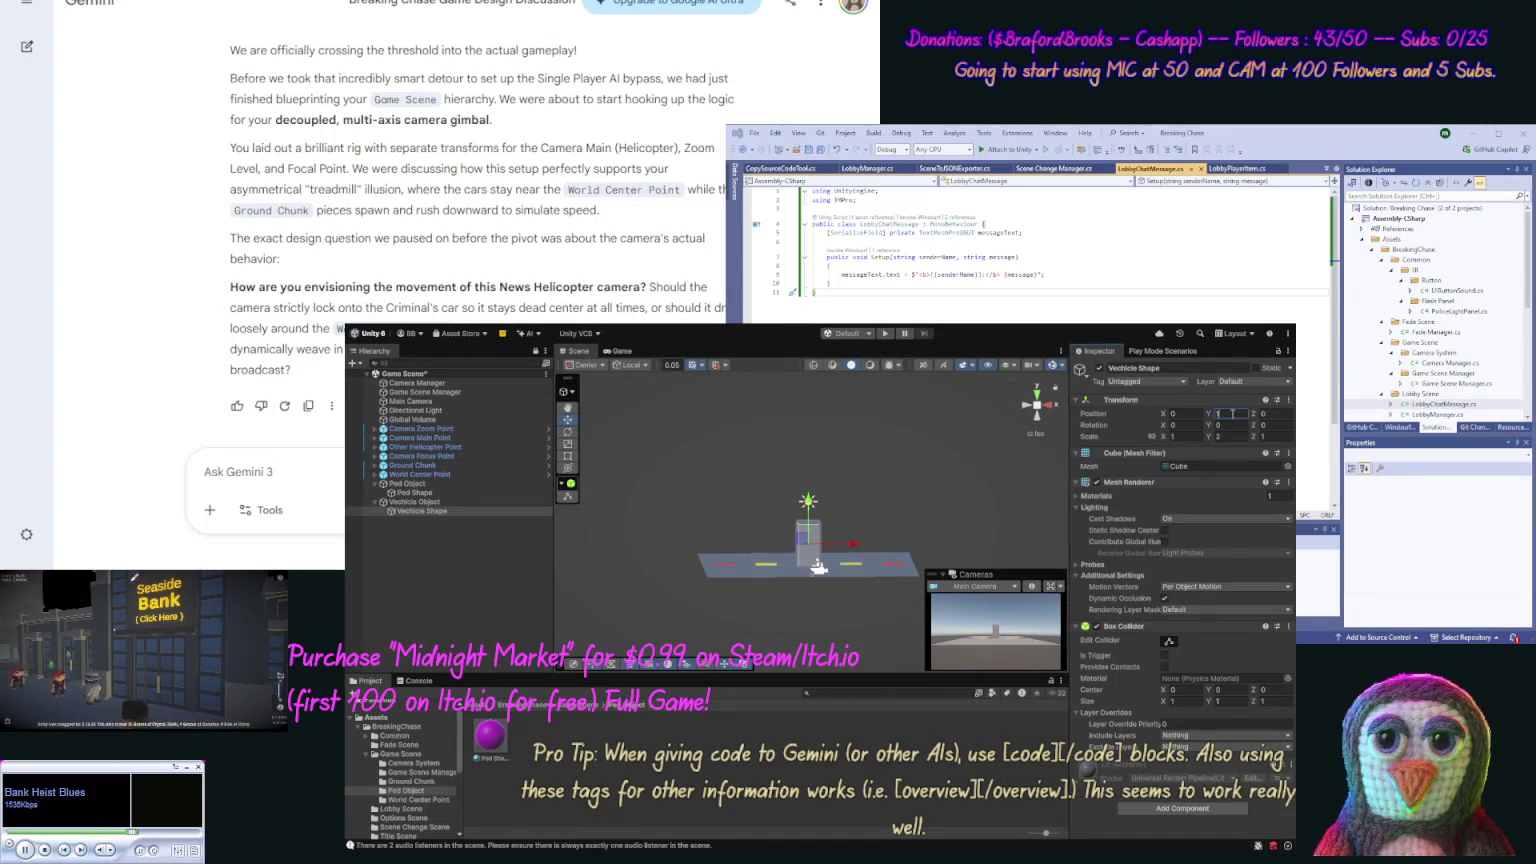
mouse_move(818, 567)
left_mouse_down()
mouse_move(978, 455)
mouse_move(980, 476)
left_mouse_up()
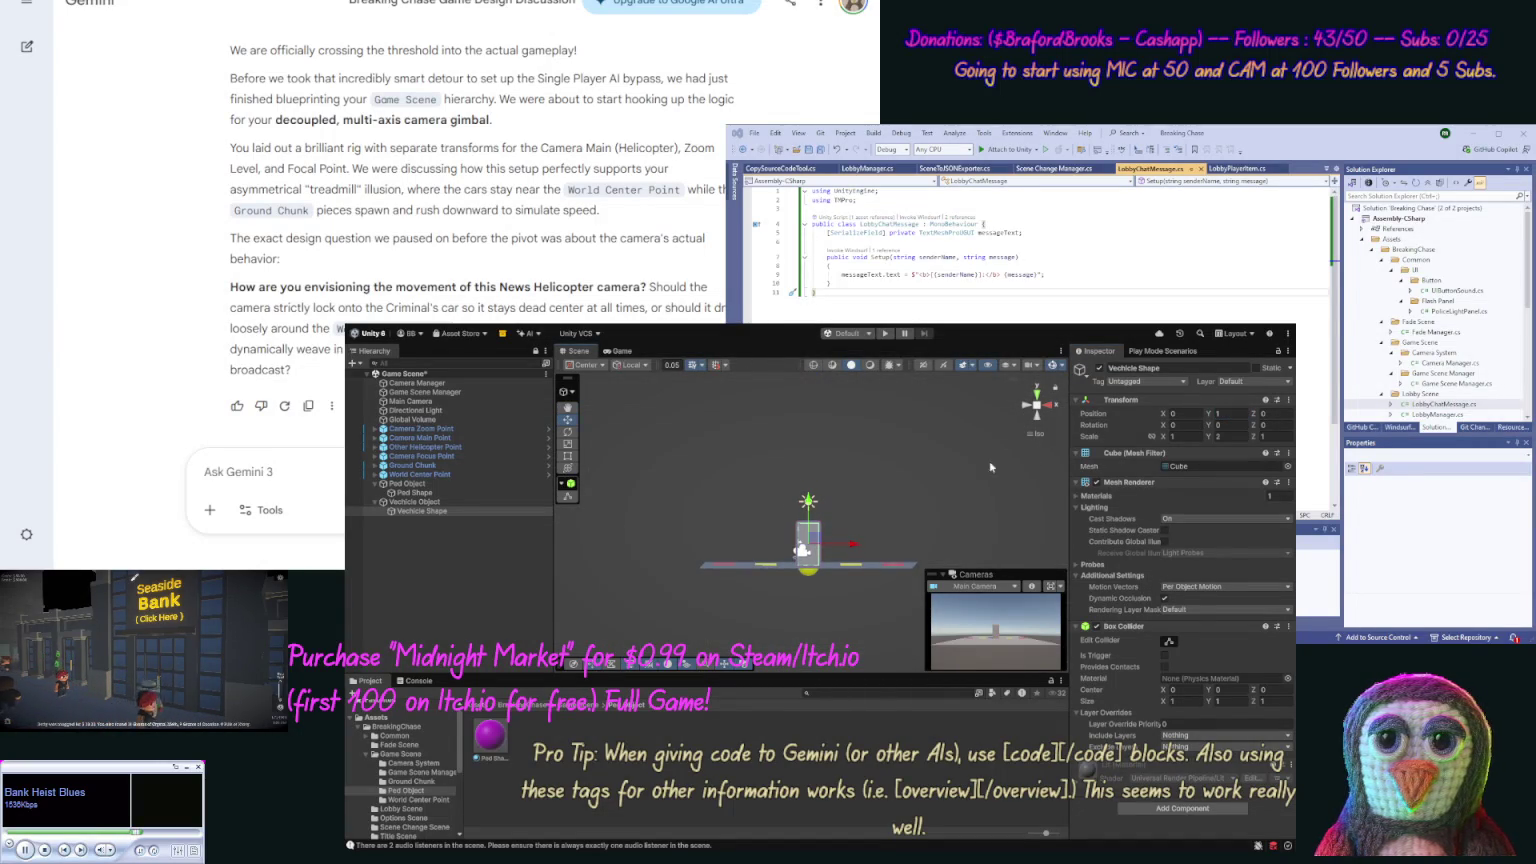
left_click(1223, 413)
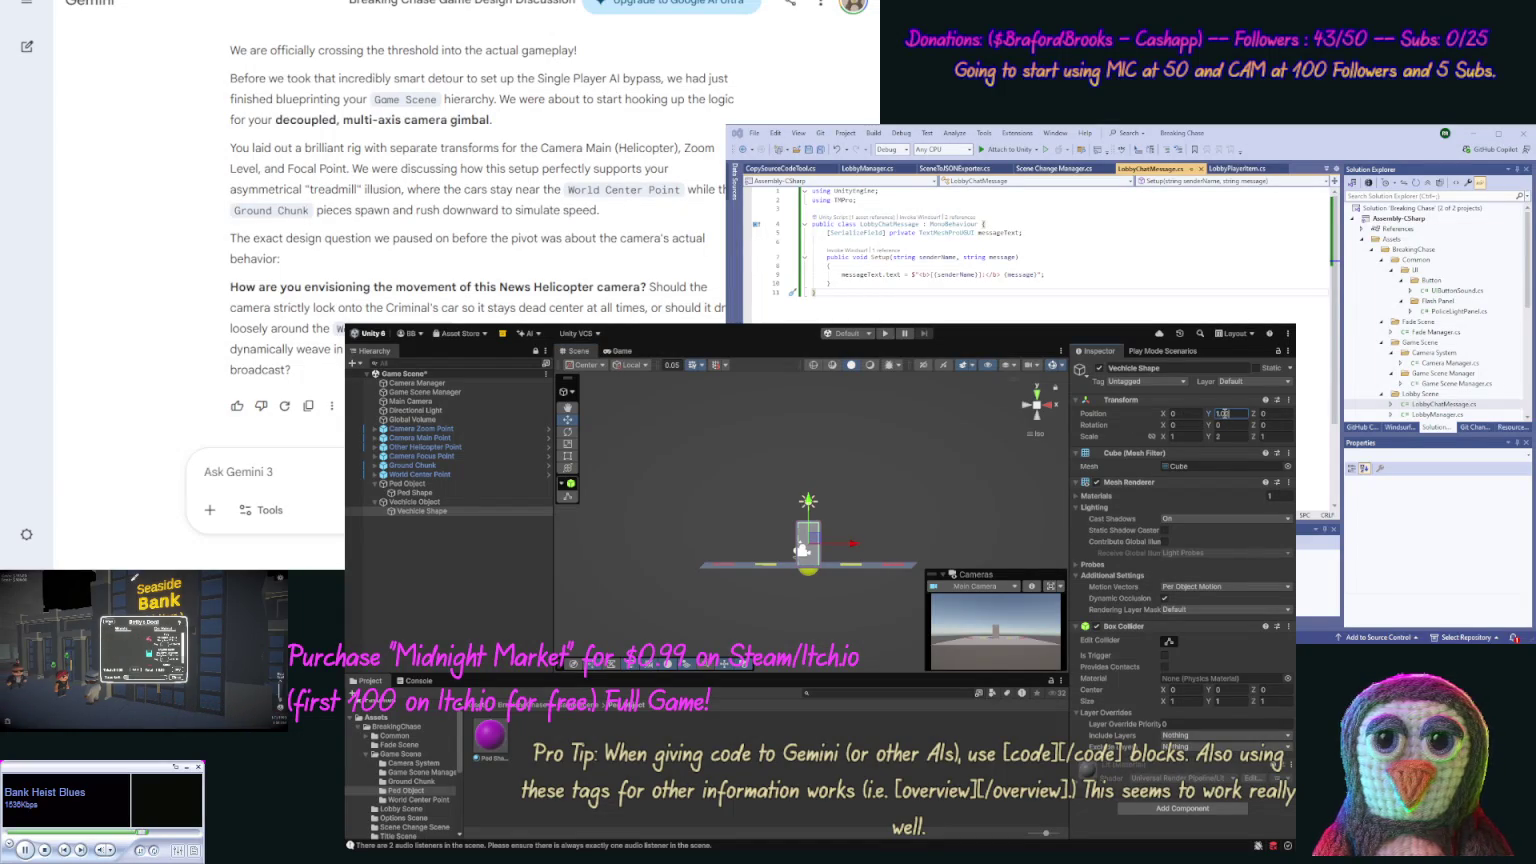
left_click(437, 493)
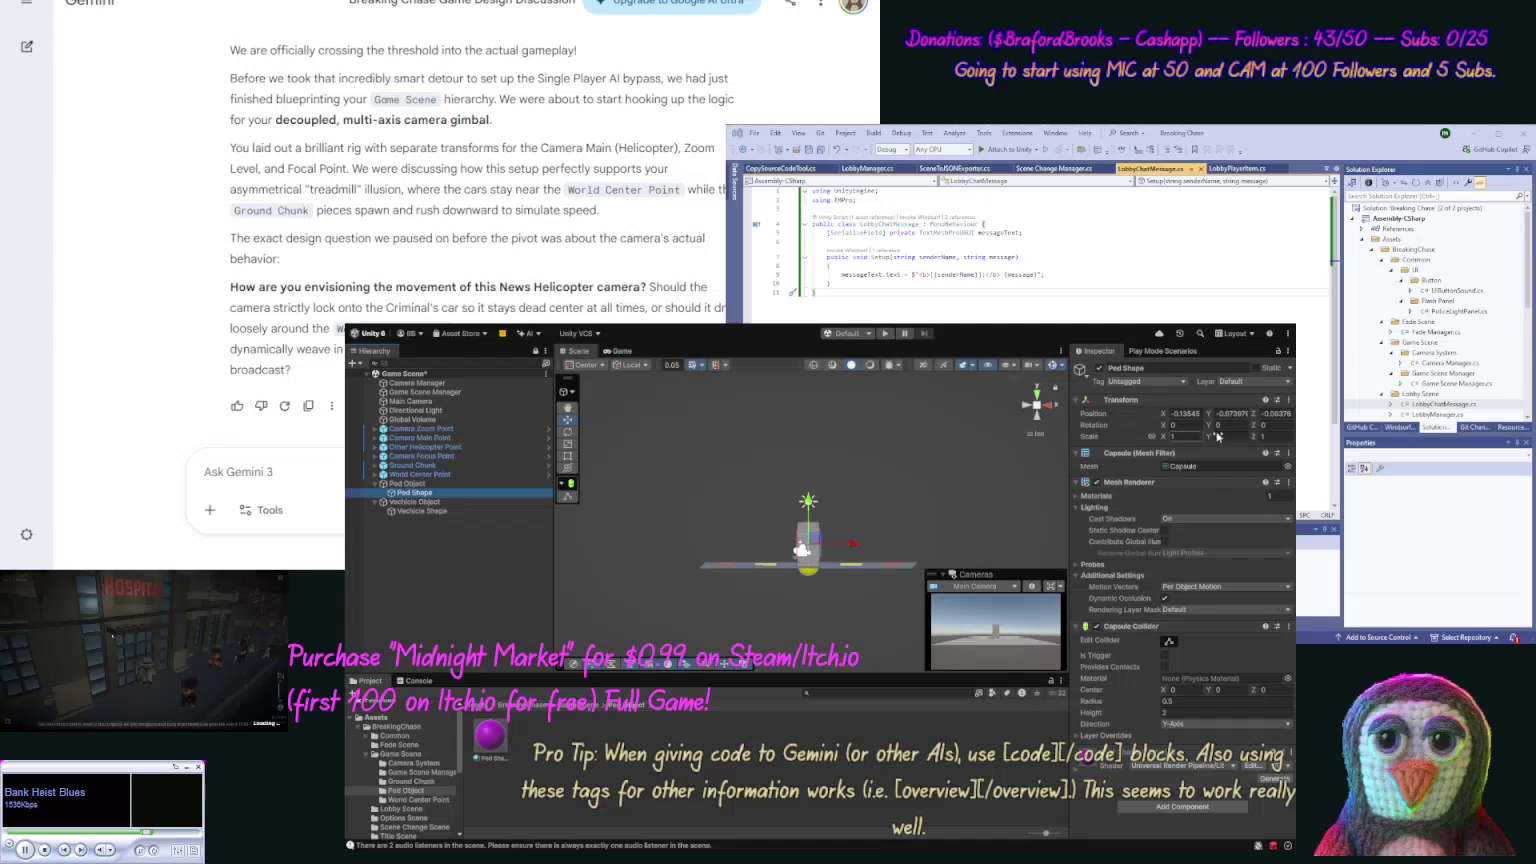
Step: Reset the Ped Shape capsule's local position to zero
left_click(1232, 413)
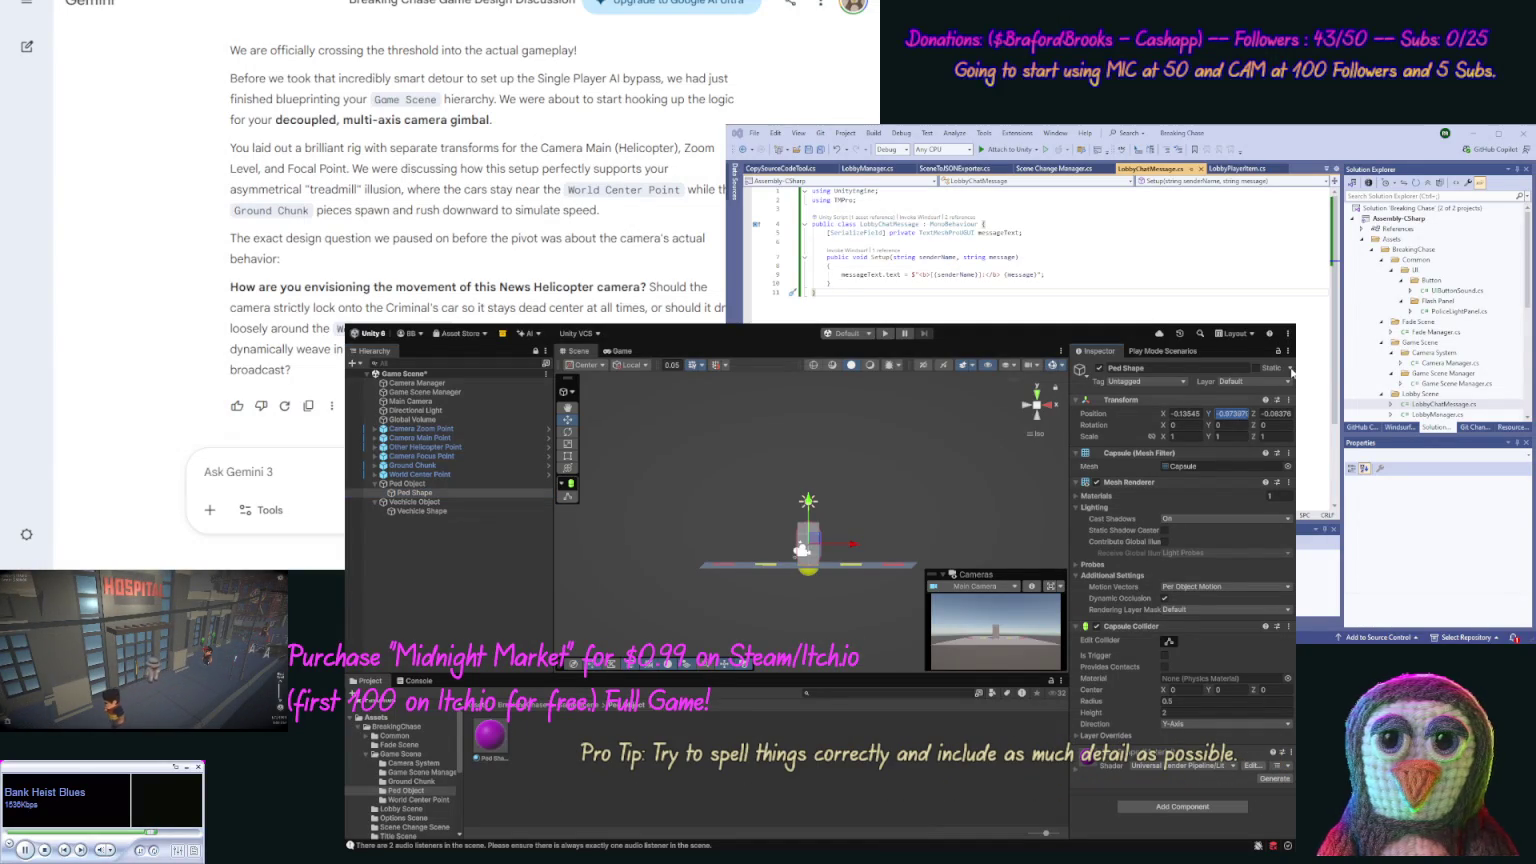
left_click(1288, 400)
left_click(1289, 411)
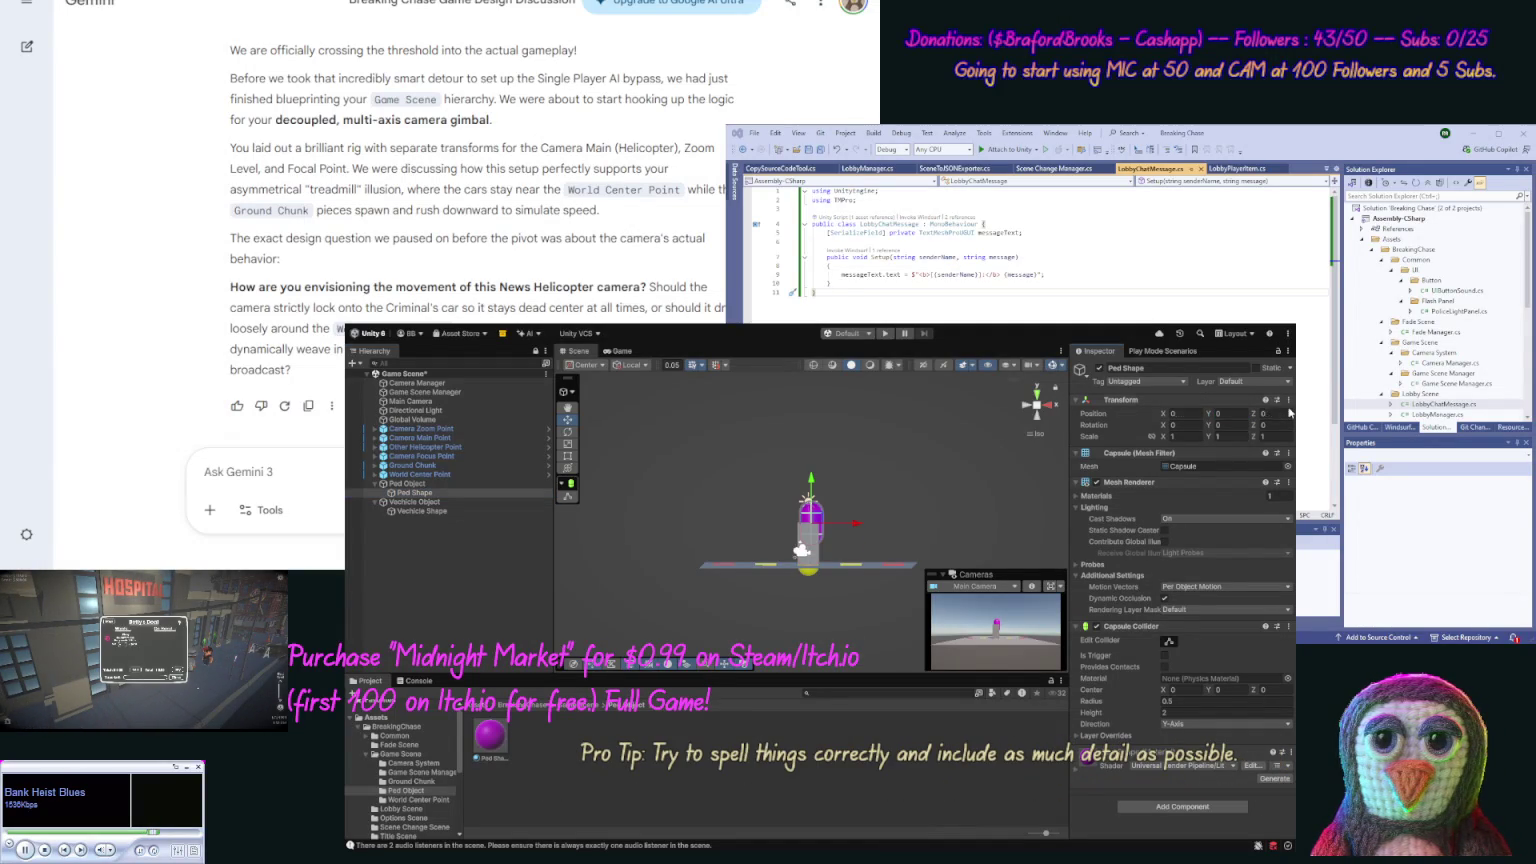
Step: Reset Ped Object to the origin and set its Position Y to 1
left_click(407, 483)
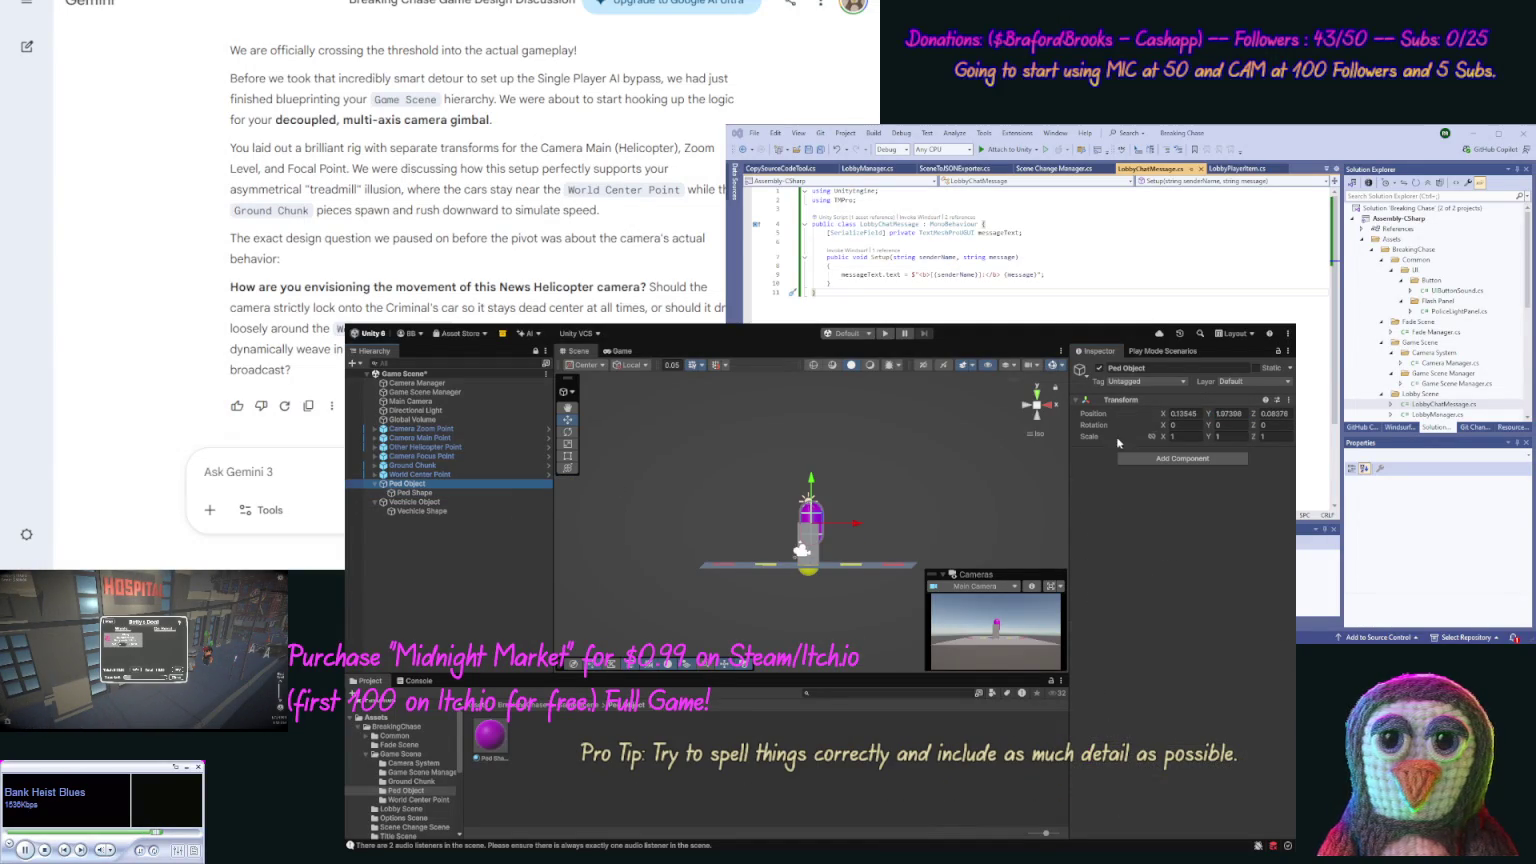
left_click(1290, 402)
left_click(1293, 409)
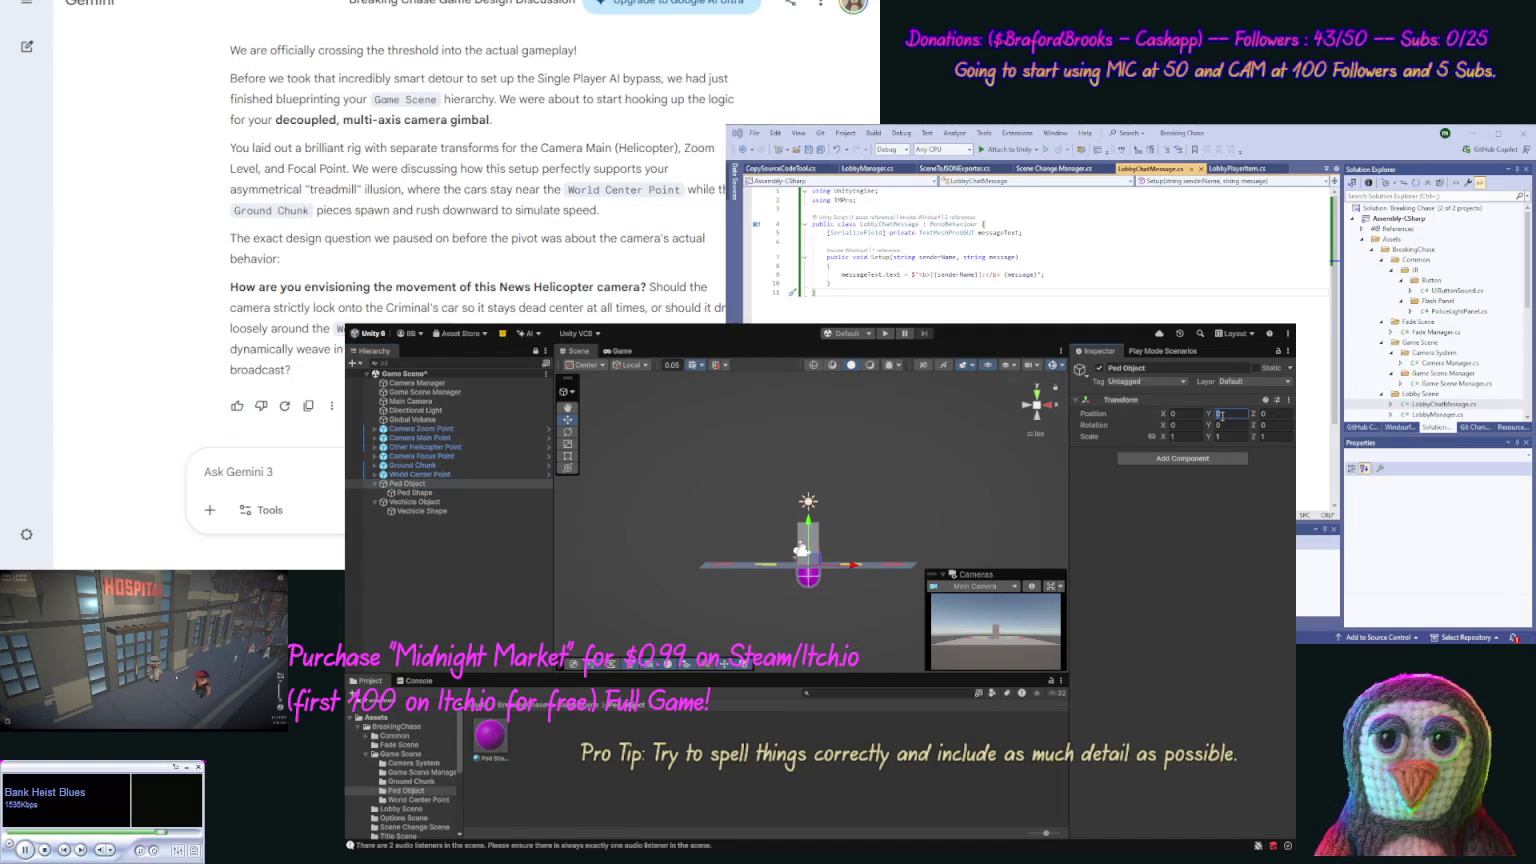
type("1.01")
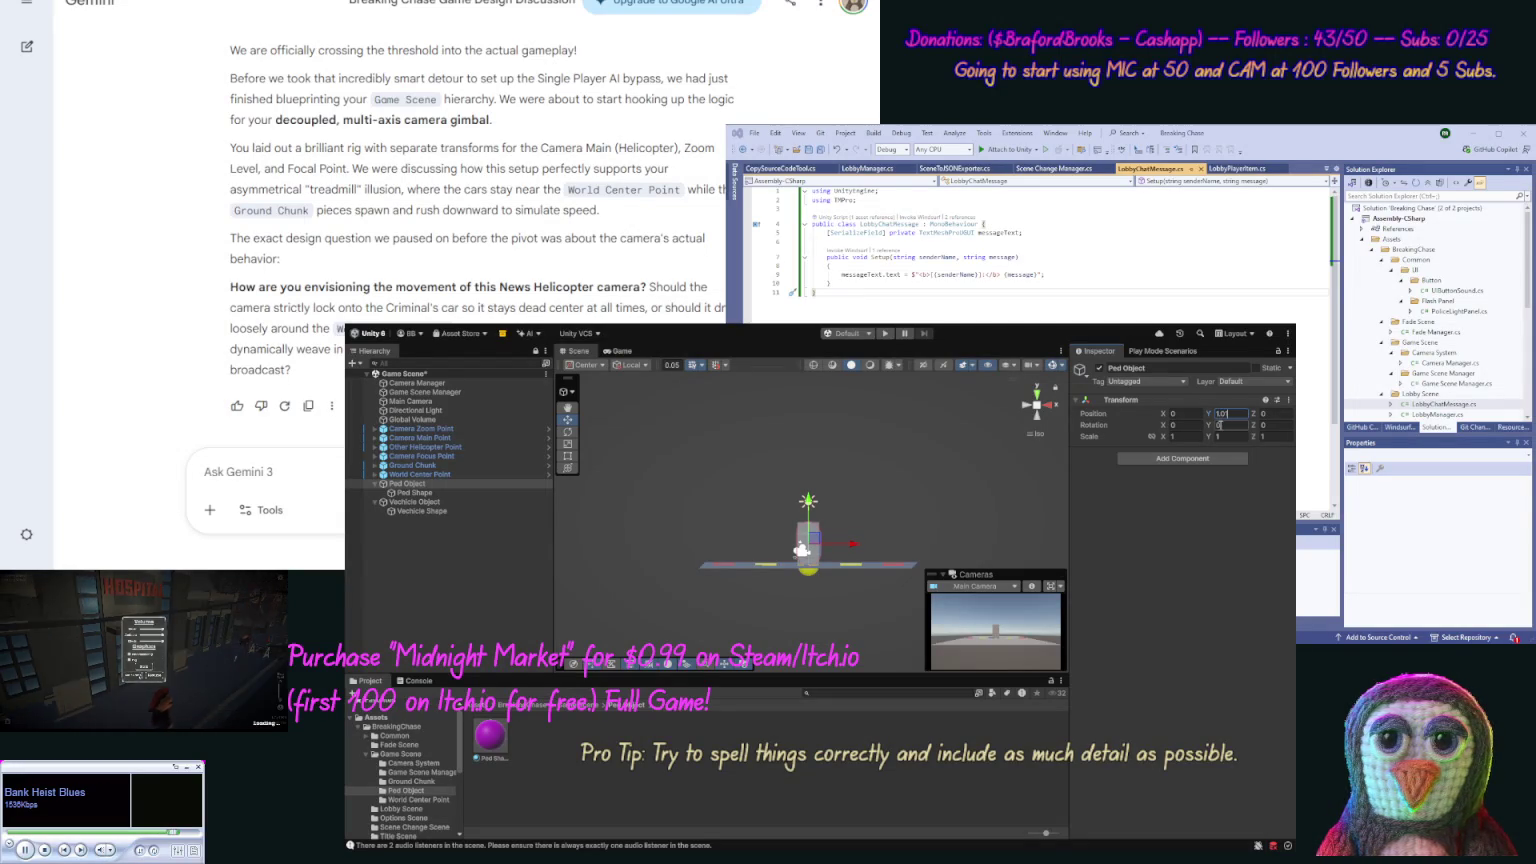
left_click(446, 510)
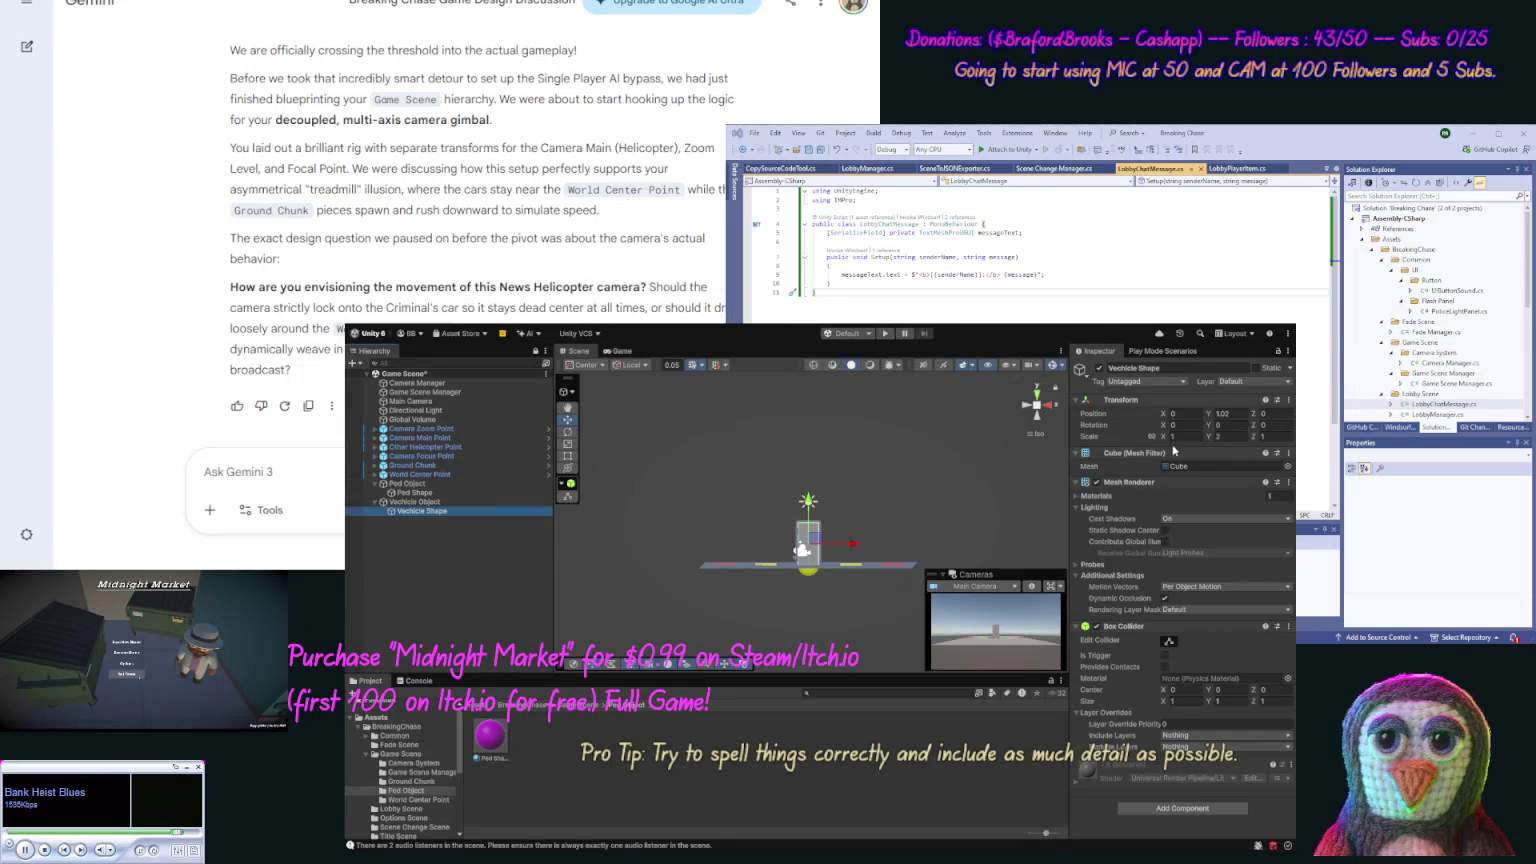
Step: Edit Vechicle Shape's vertical scale and raise its height to 1.7, comparing with the Ped objects
left_click(1230, 436)
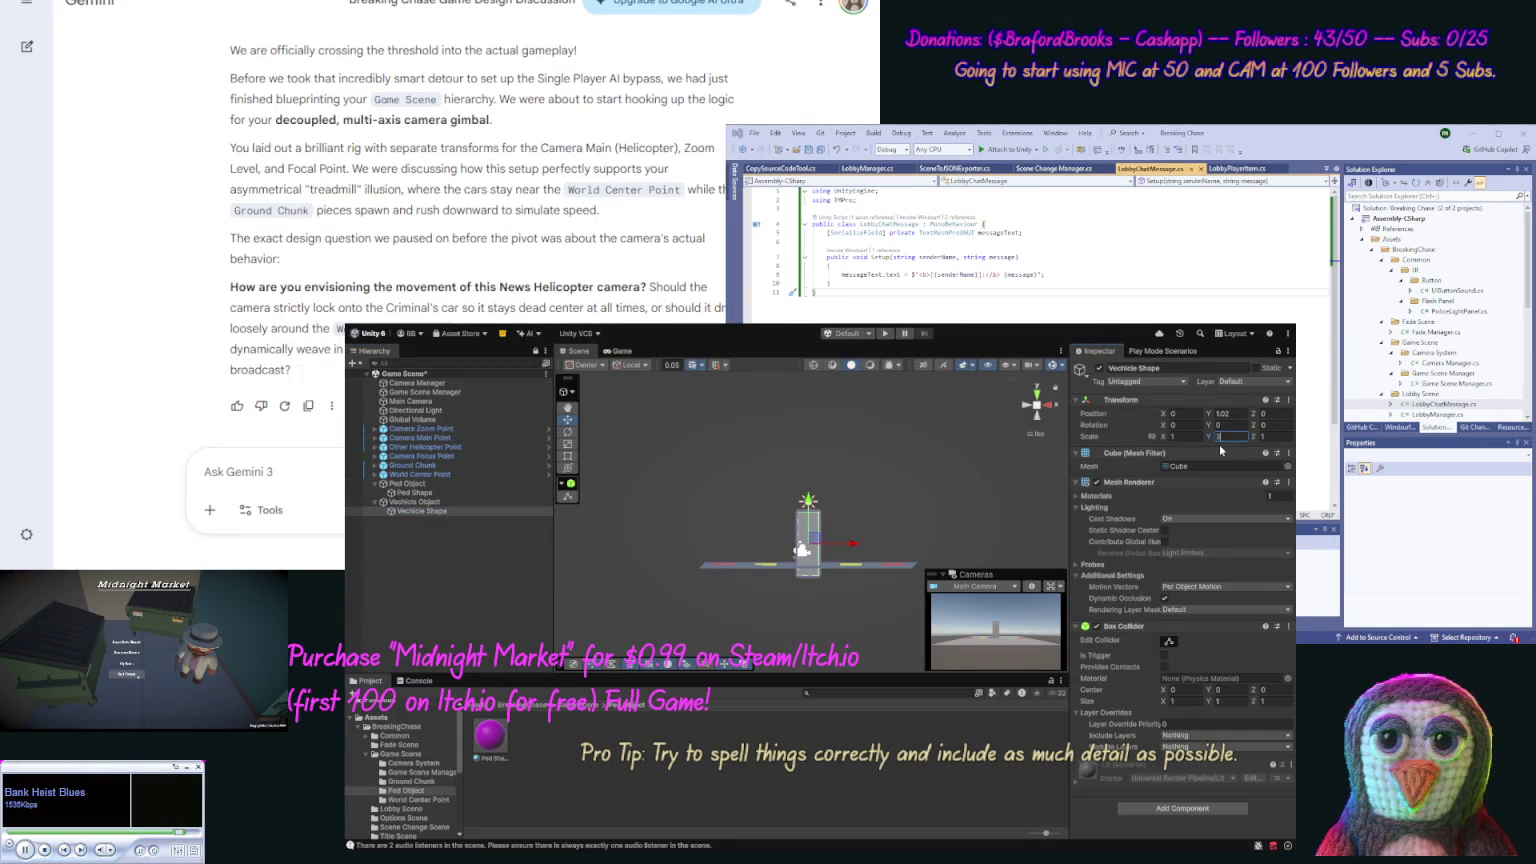
left_click(1222, 413)
type("4.5")
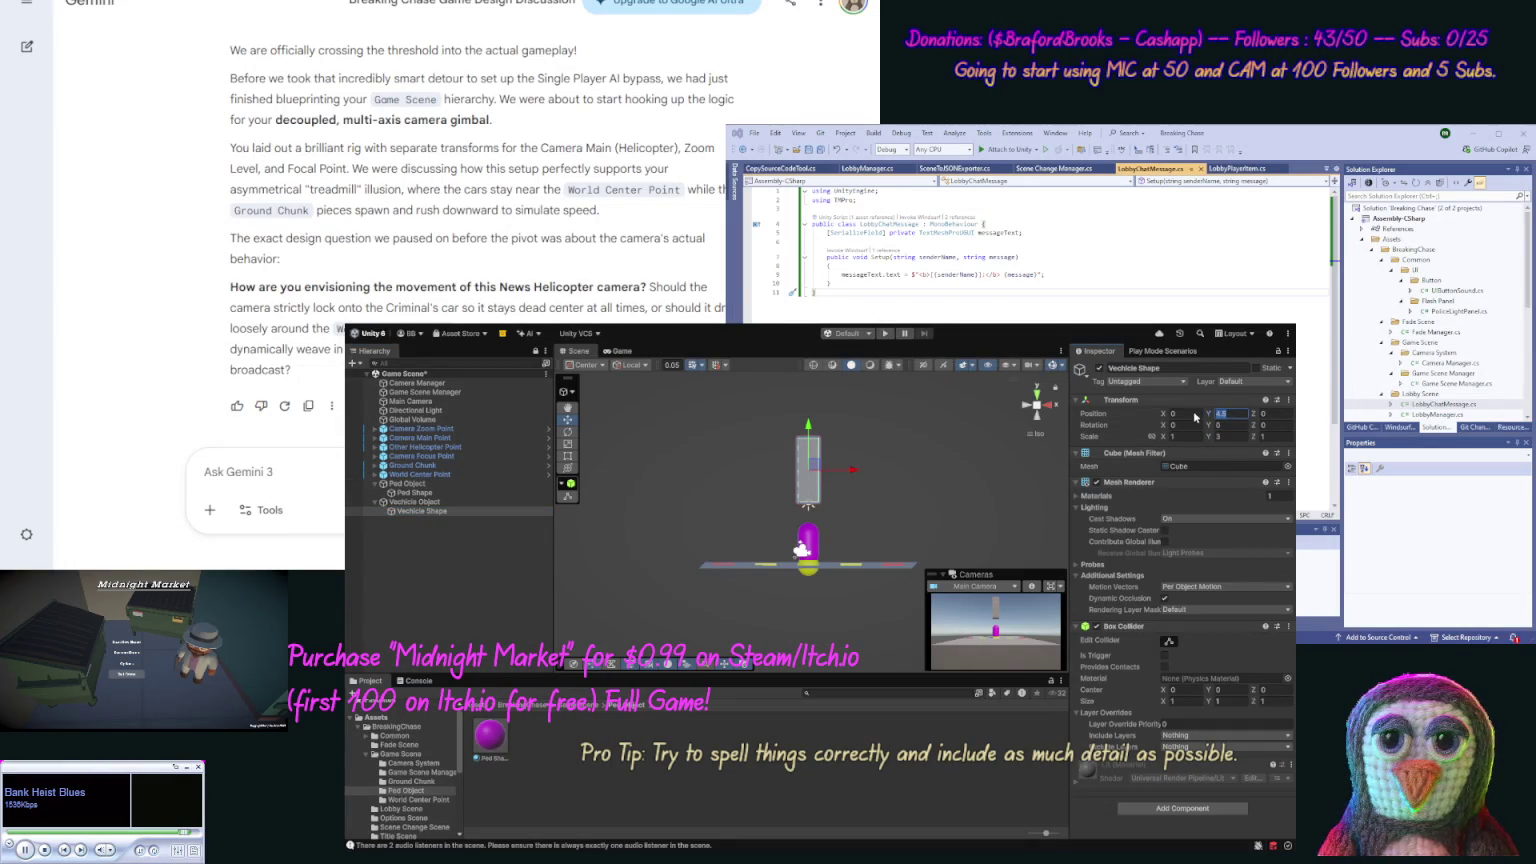
type("1.5")
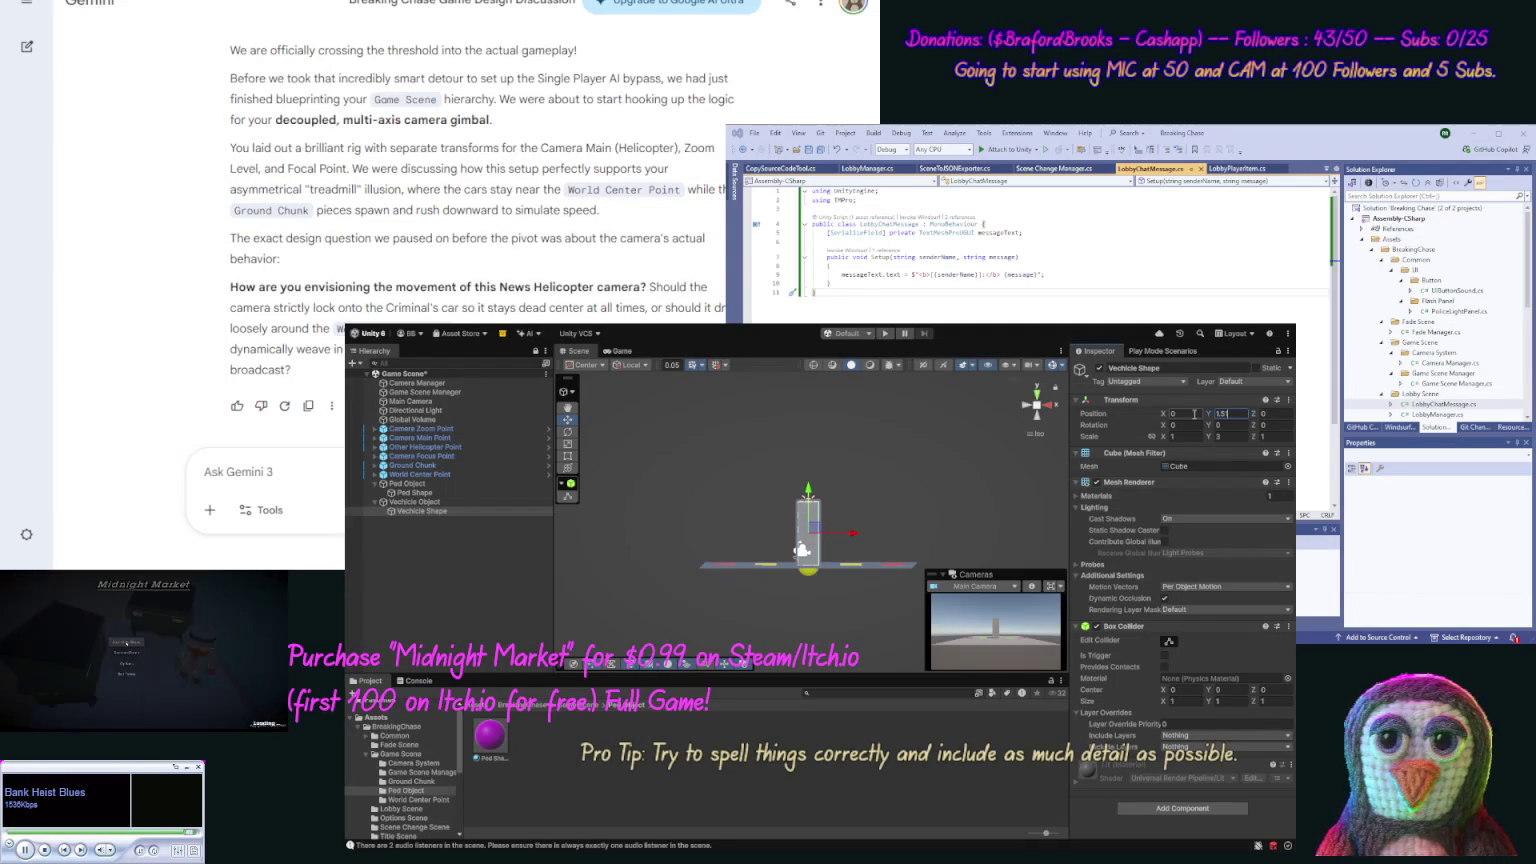
left_click(414, 492)
left_click(407, 483)
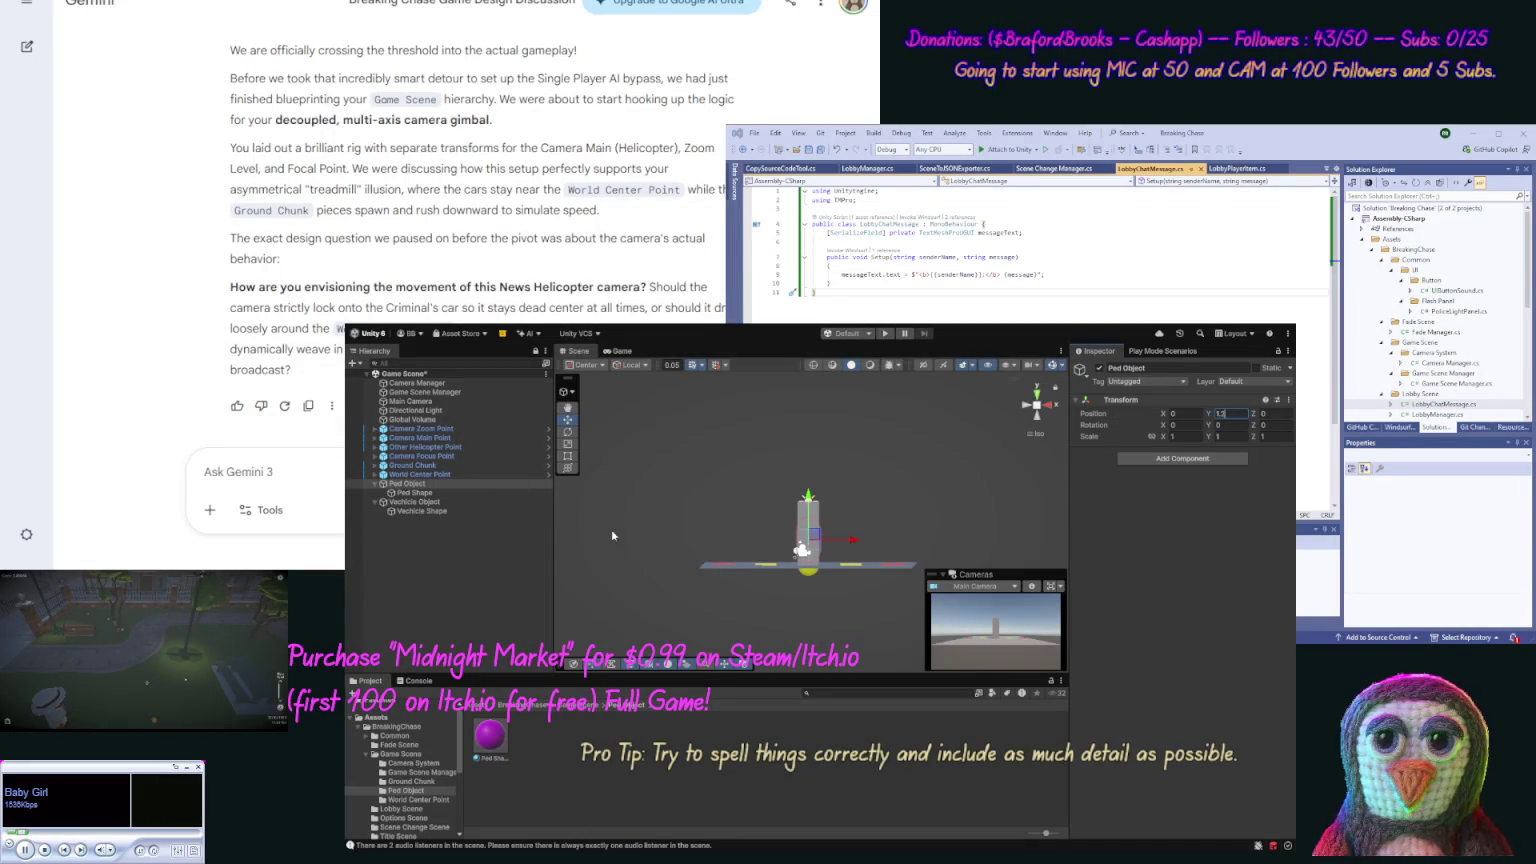
left_click(427, 510)
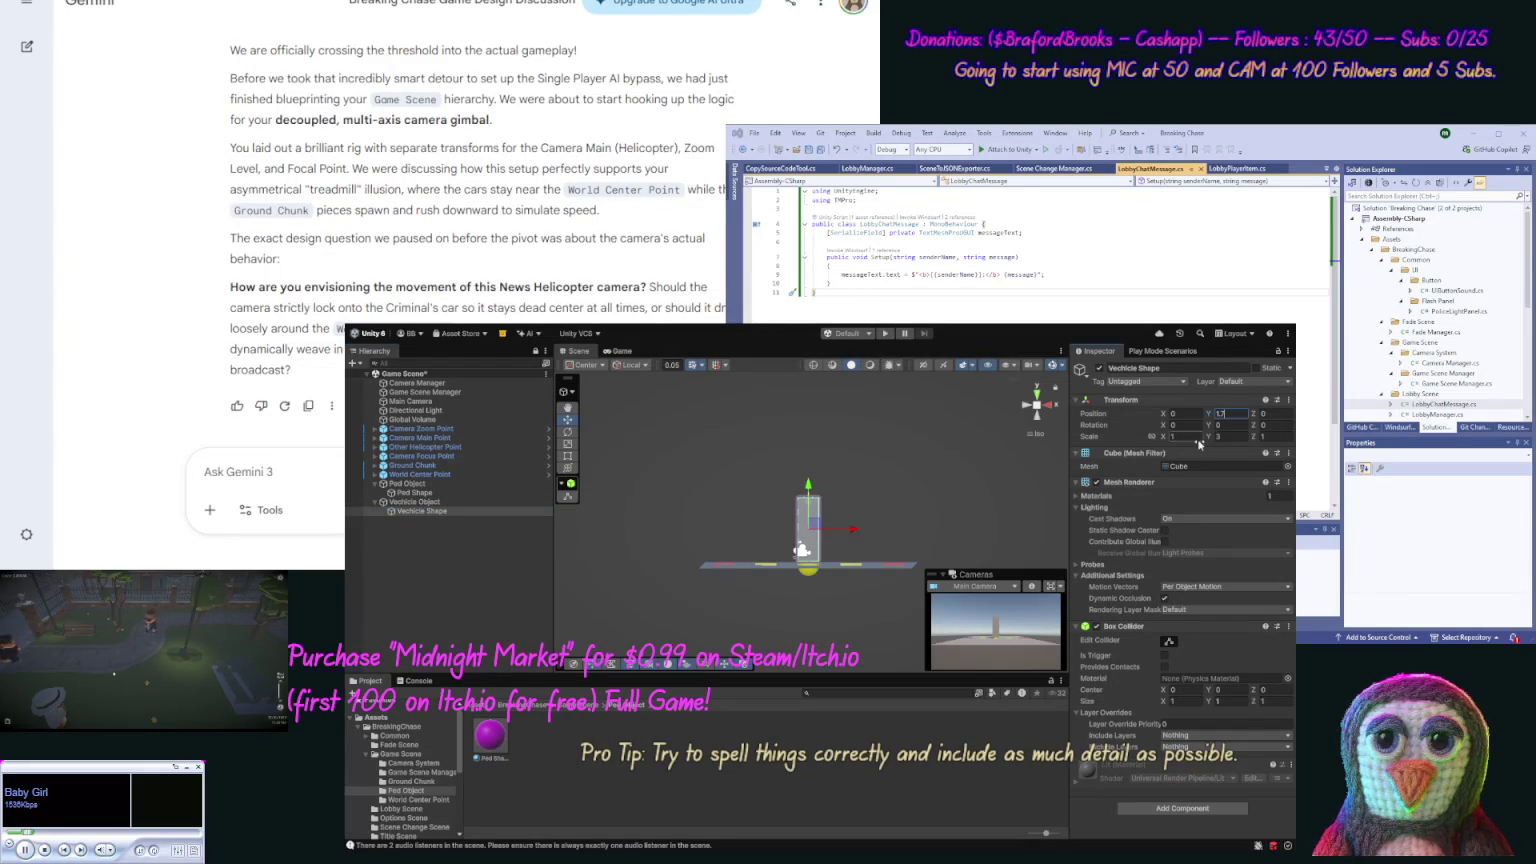
Step: Stretch the box's width and depth to a 6, 3, 3 scale from a top view
left_click_drag(901, 447, 975, 512)
left_click(1036, 394)
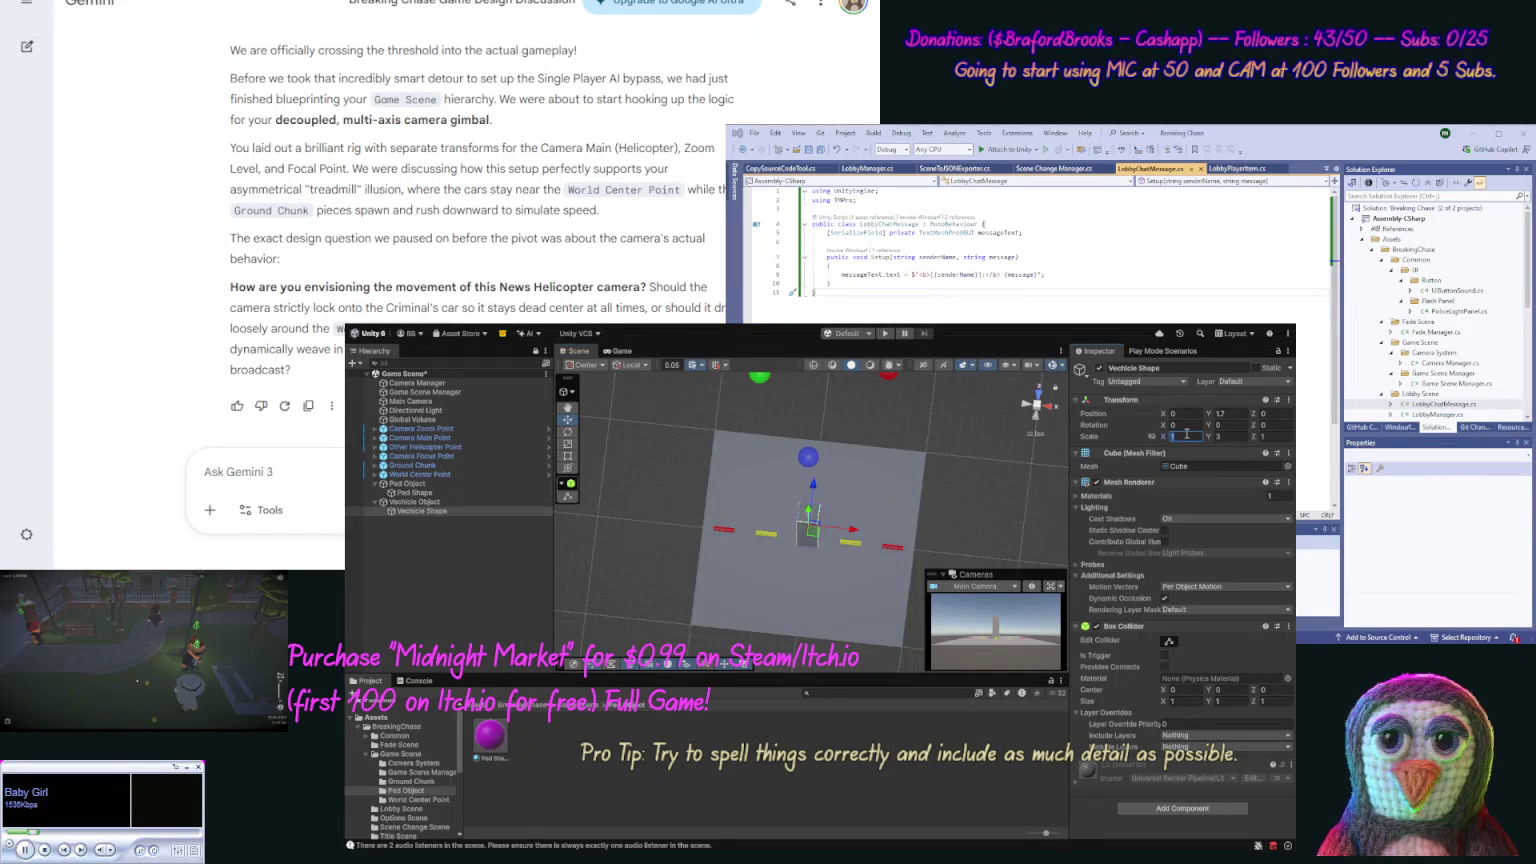
type("4")
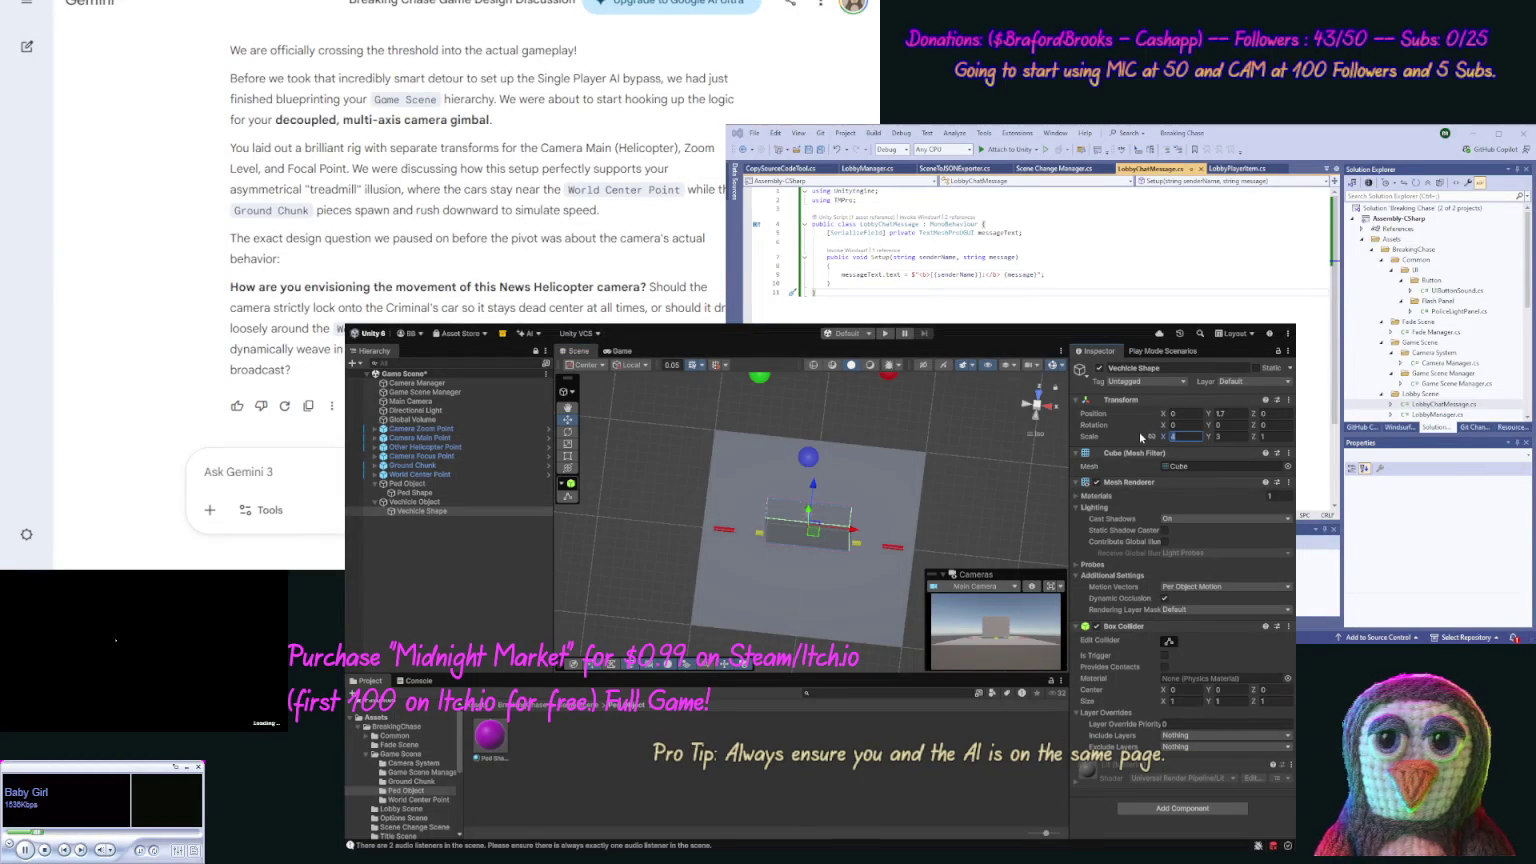
key("Tab")
key("Tab")
type("3")
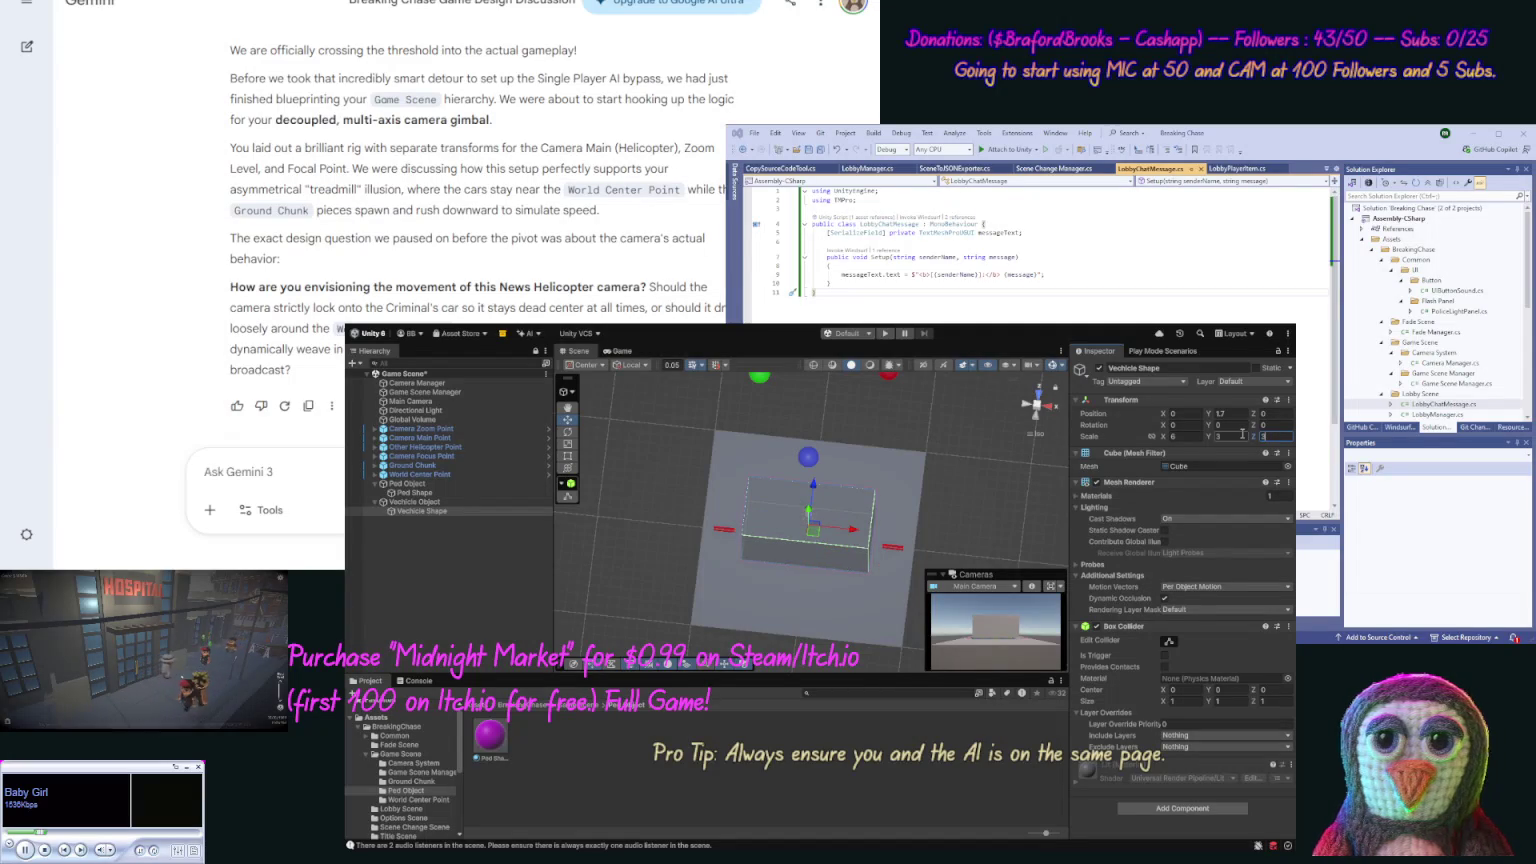
mouse_move(820, 500)
left_mouse_down()
mouse_move(824, 426)
mouse_move(825, 465)
left_mouse_up()
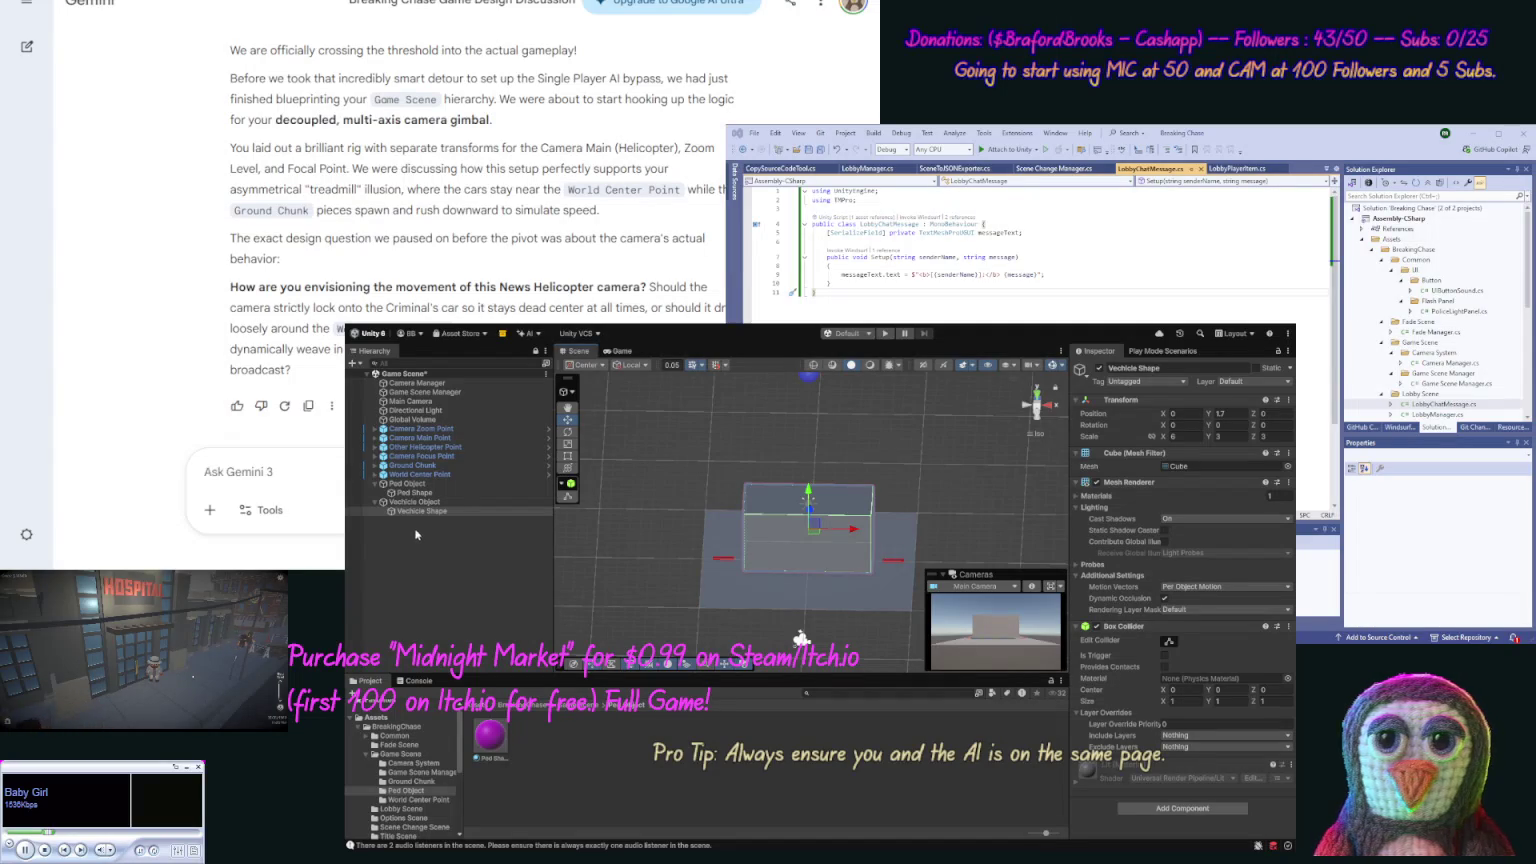
Step: Create a new folder inside the Game Scene assets folder
left_click(413, 502)
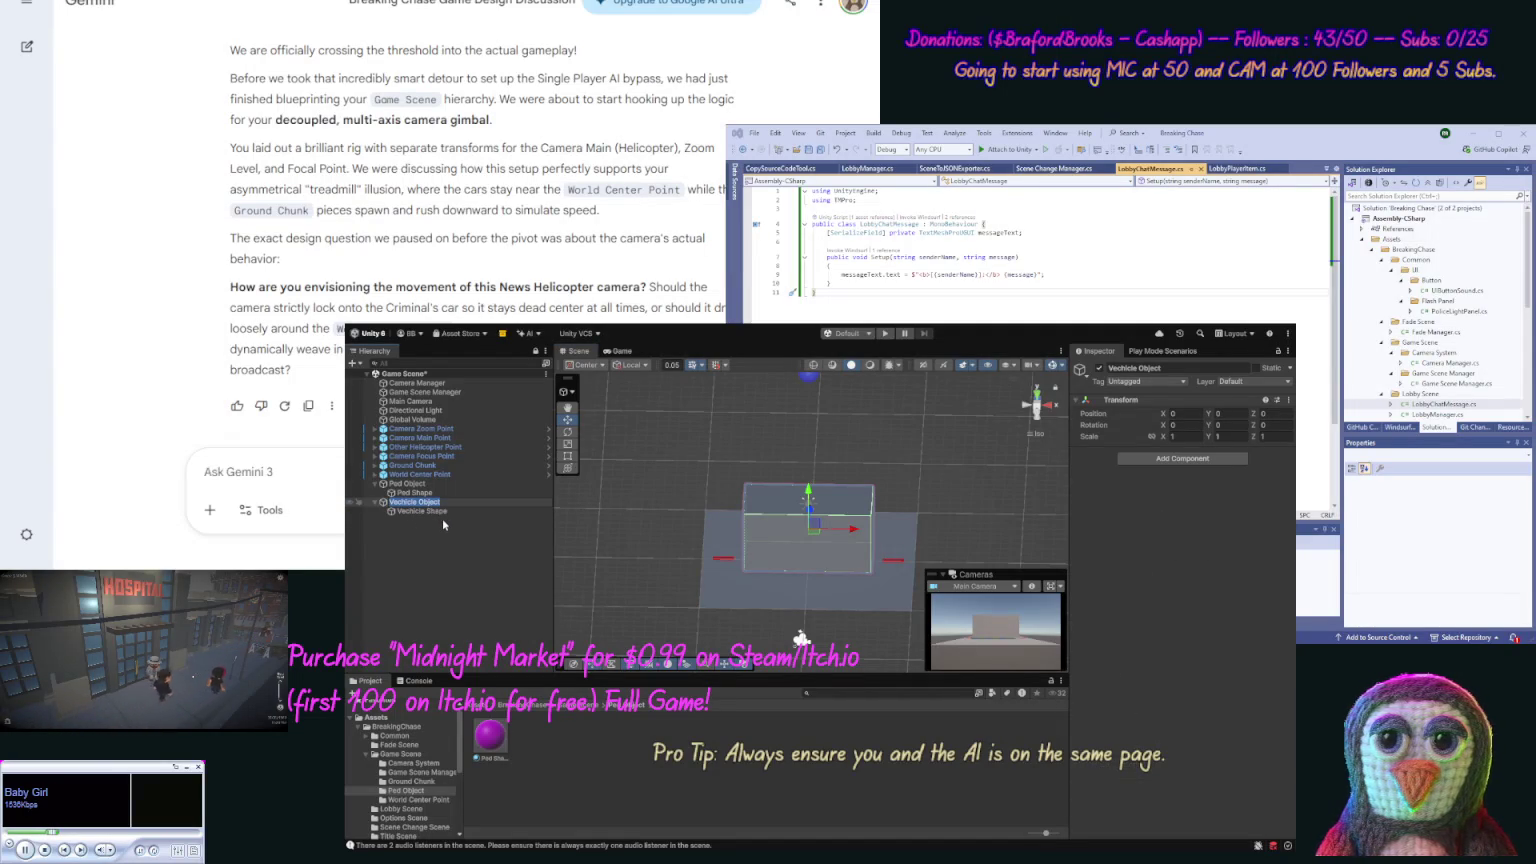
left_click(589, 706)
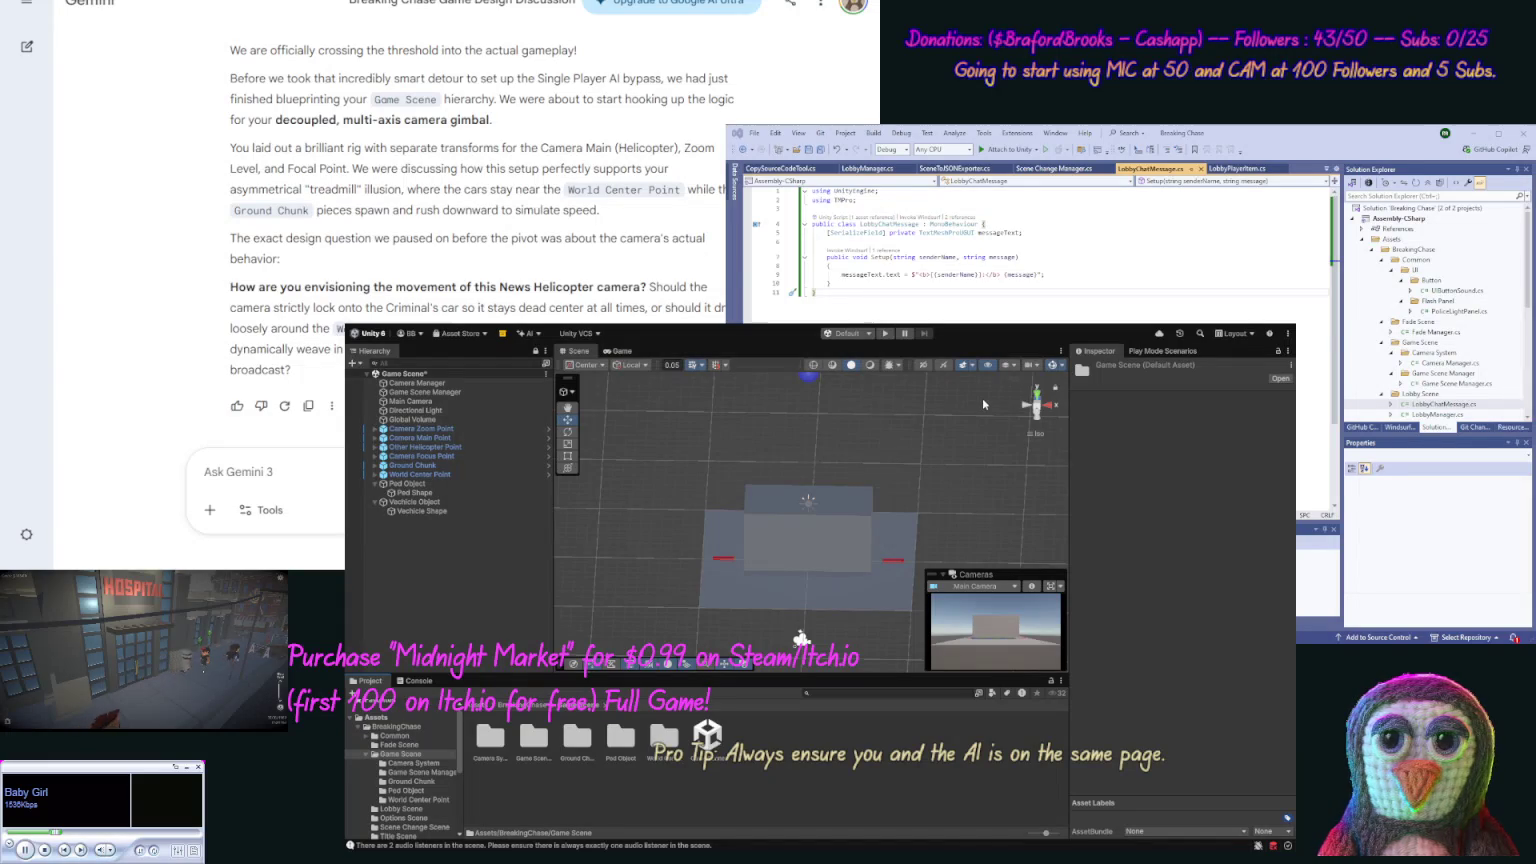
key("ctrl+shift+n")
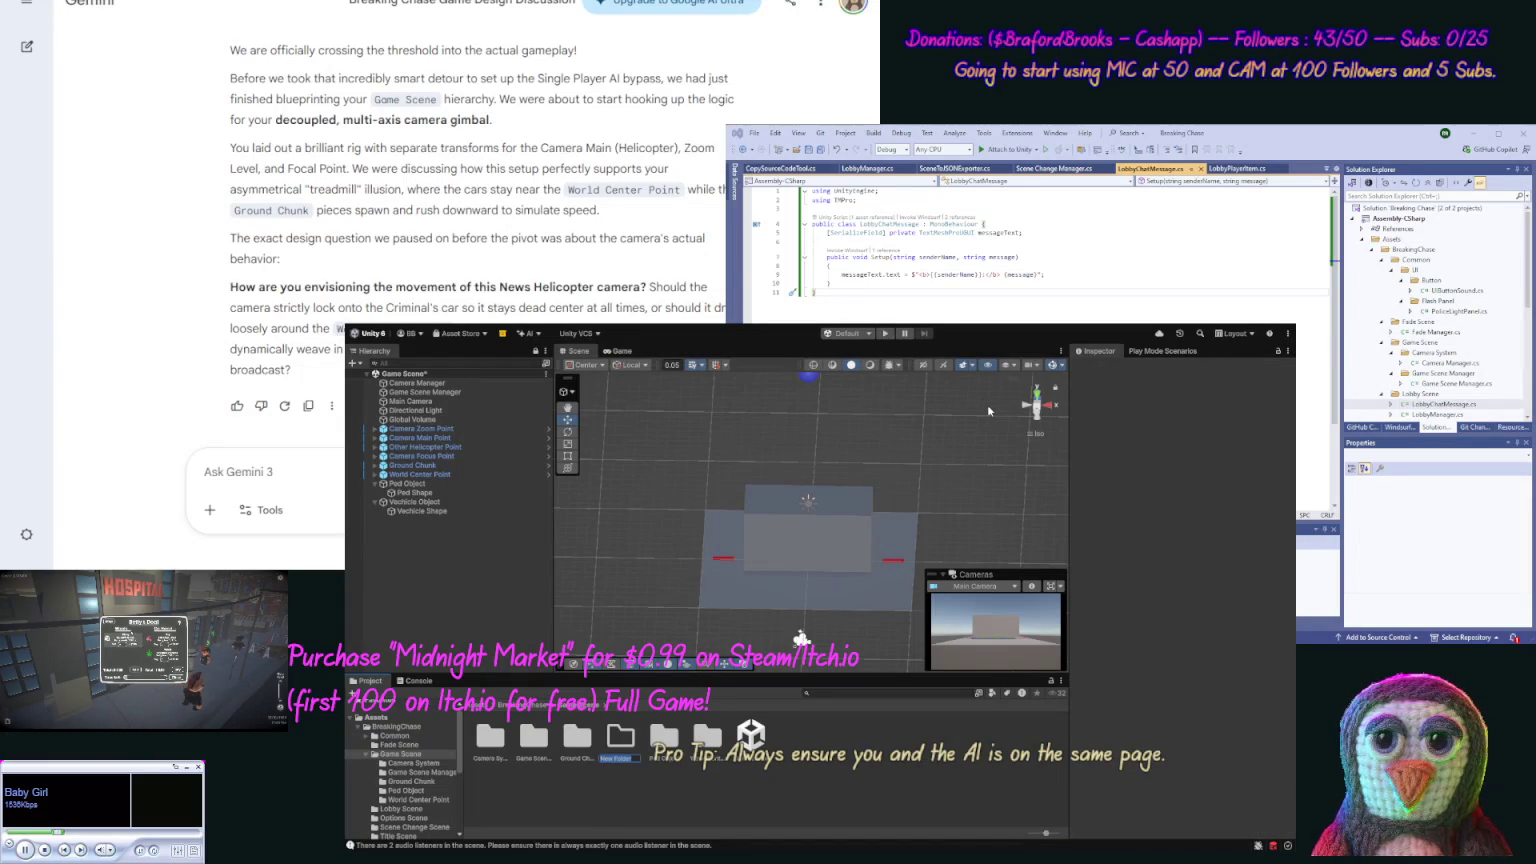
Step: Name the new folder 'Vehicle Object' and select the Vechicle Shape cube
type("Vehicle Object")
key("Return")
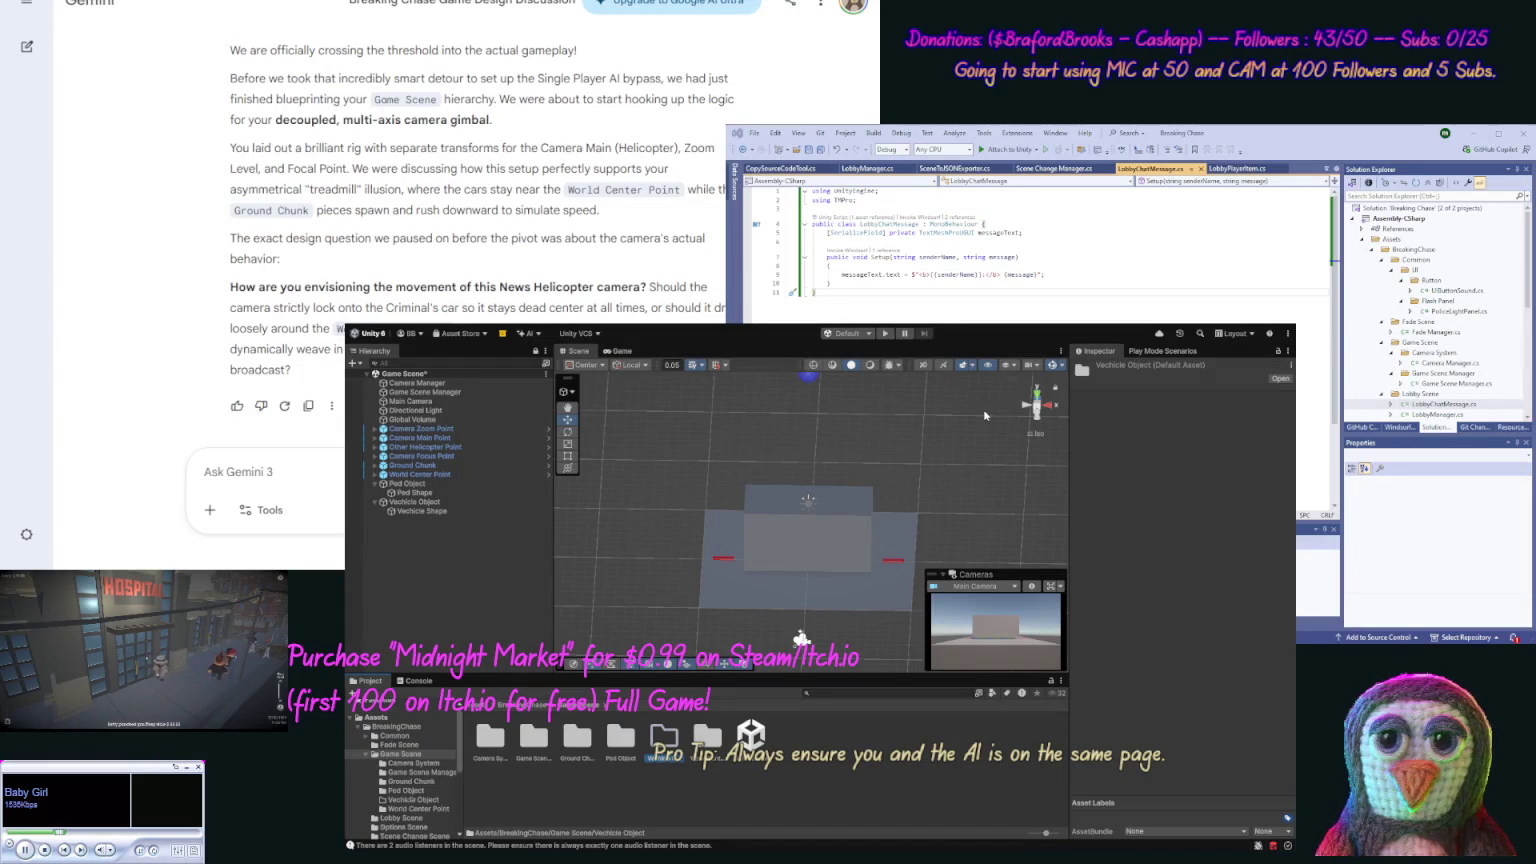
left_click(426, 510)
left_click(426, 510)
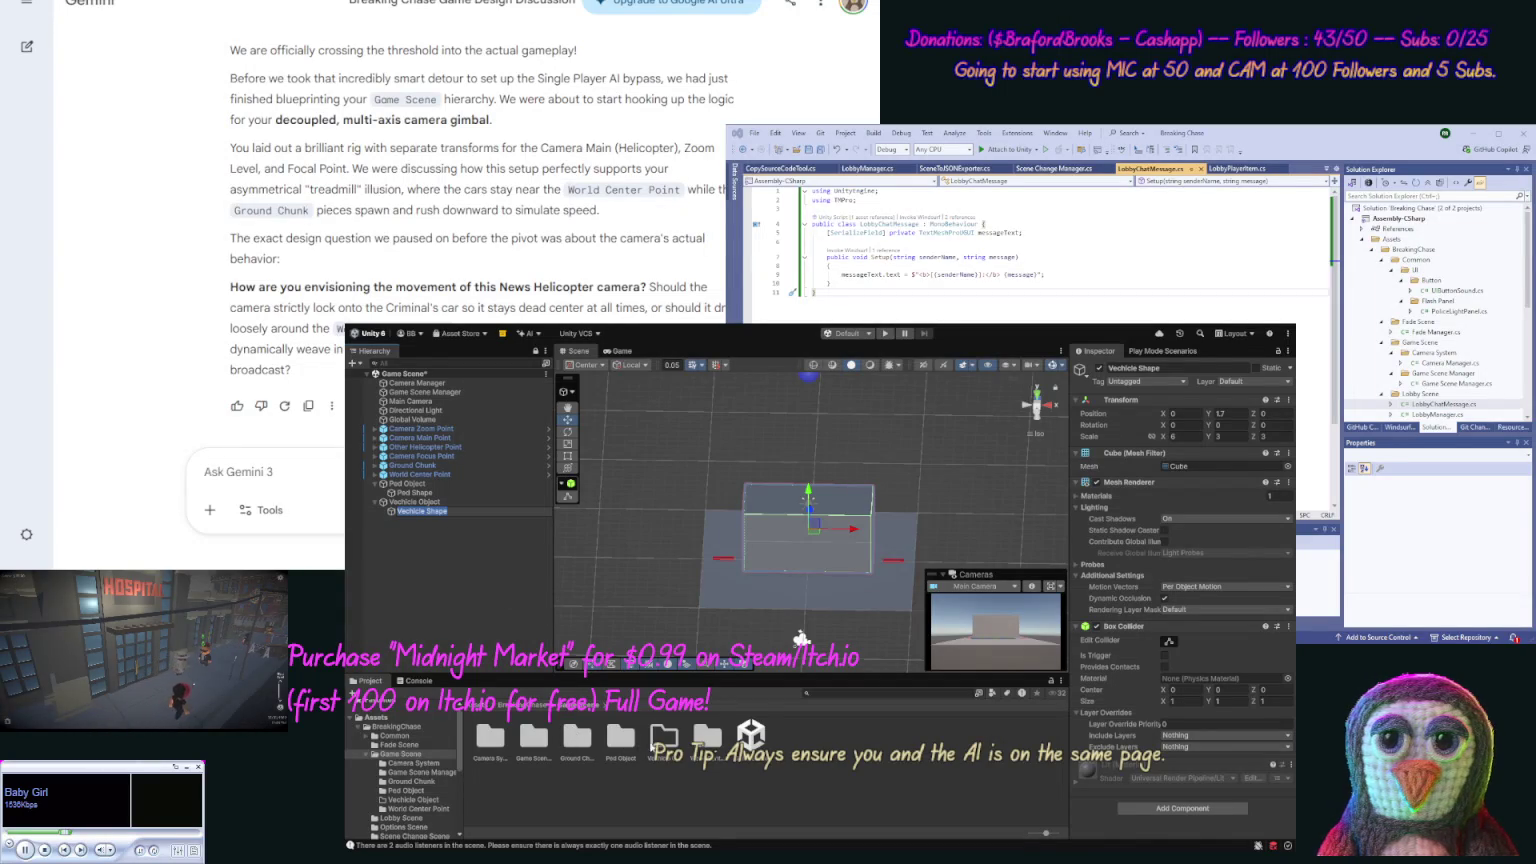
Step: Apply the Vechicle Shape material to the box and set its Surface Type to Transparent
double_click(646, 743)
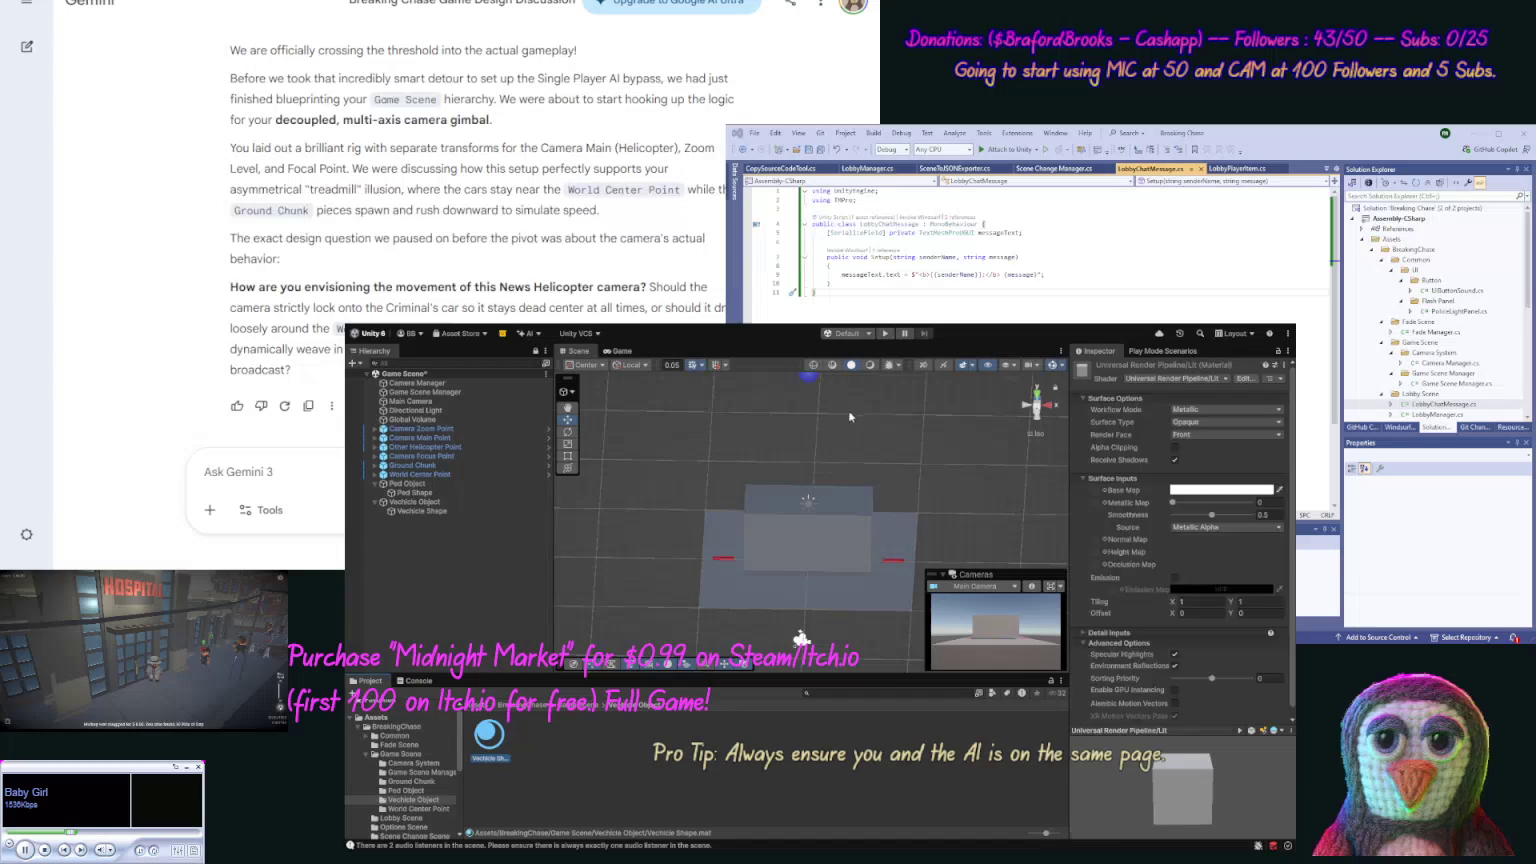
left_click_drag(489, 737, 430, 517)
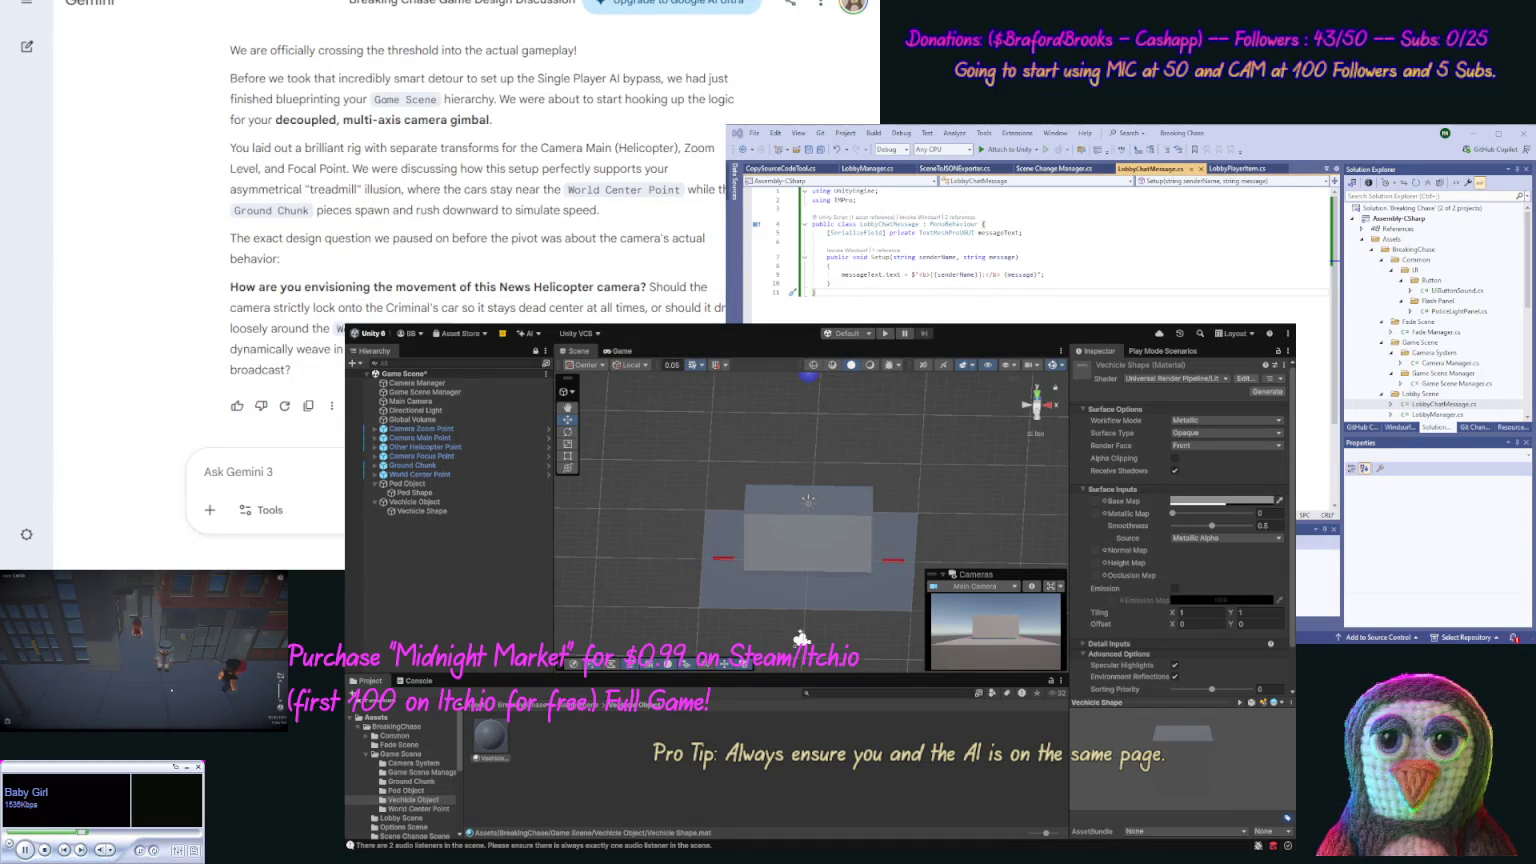
left_click(1236, 430)
left_click(1231, 452)
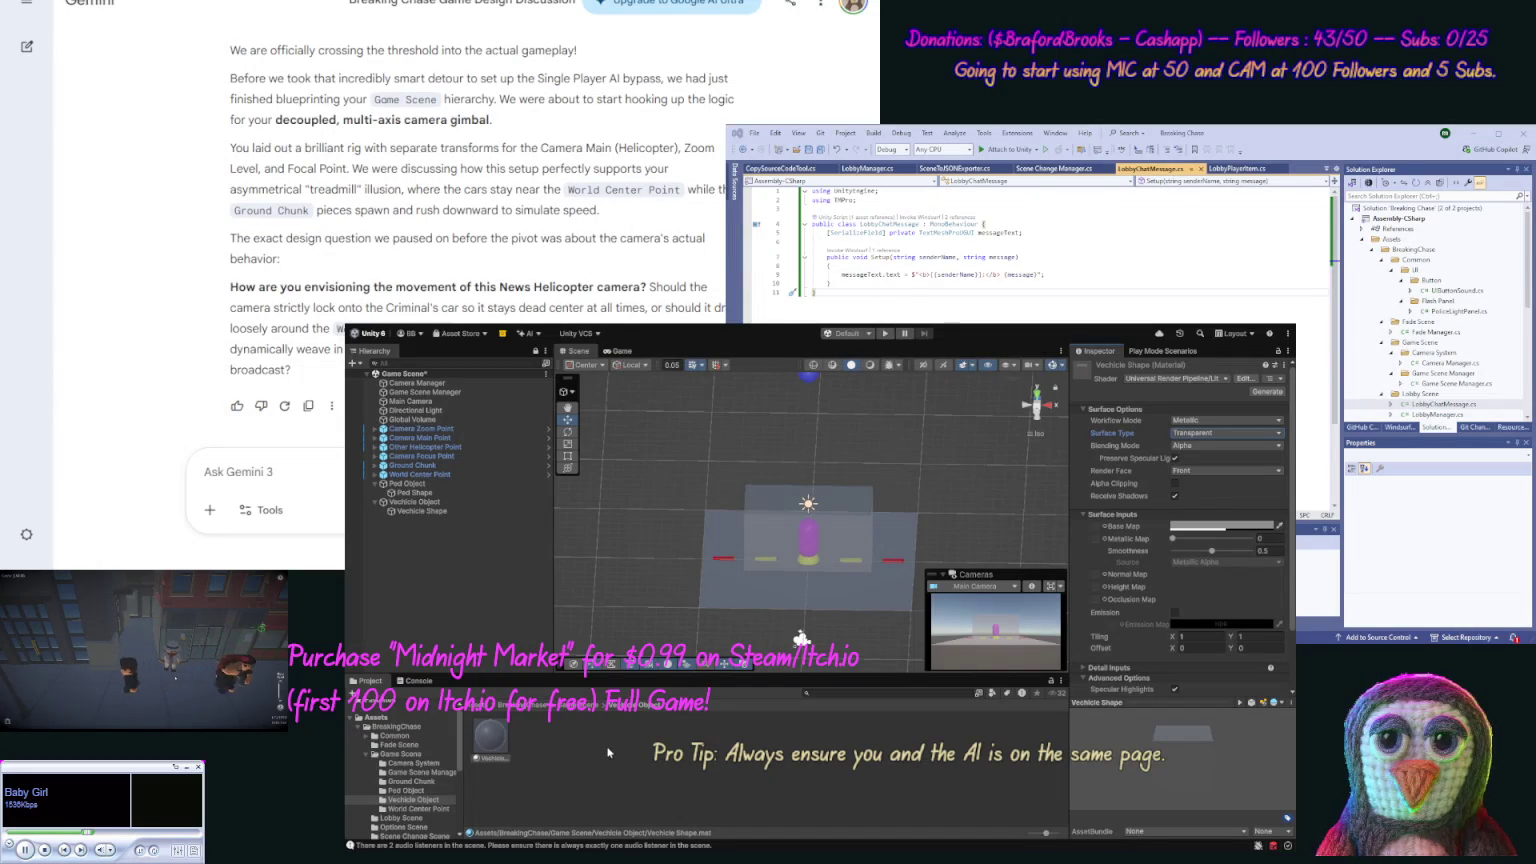
left_click(375, 474)
Step: Check the World Center Point marker, view the plane edge-on, and select Vechicle Object
left_click(405, 484)
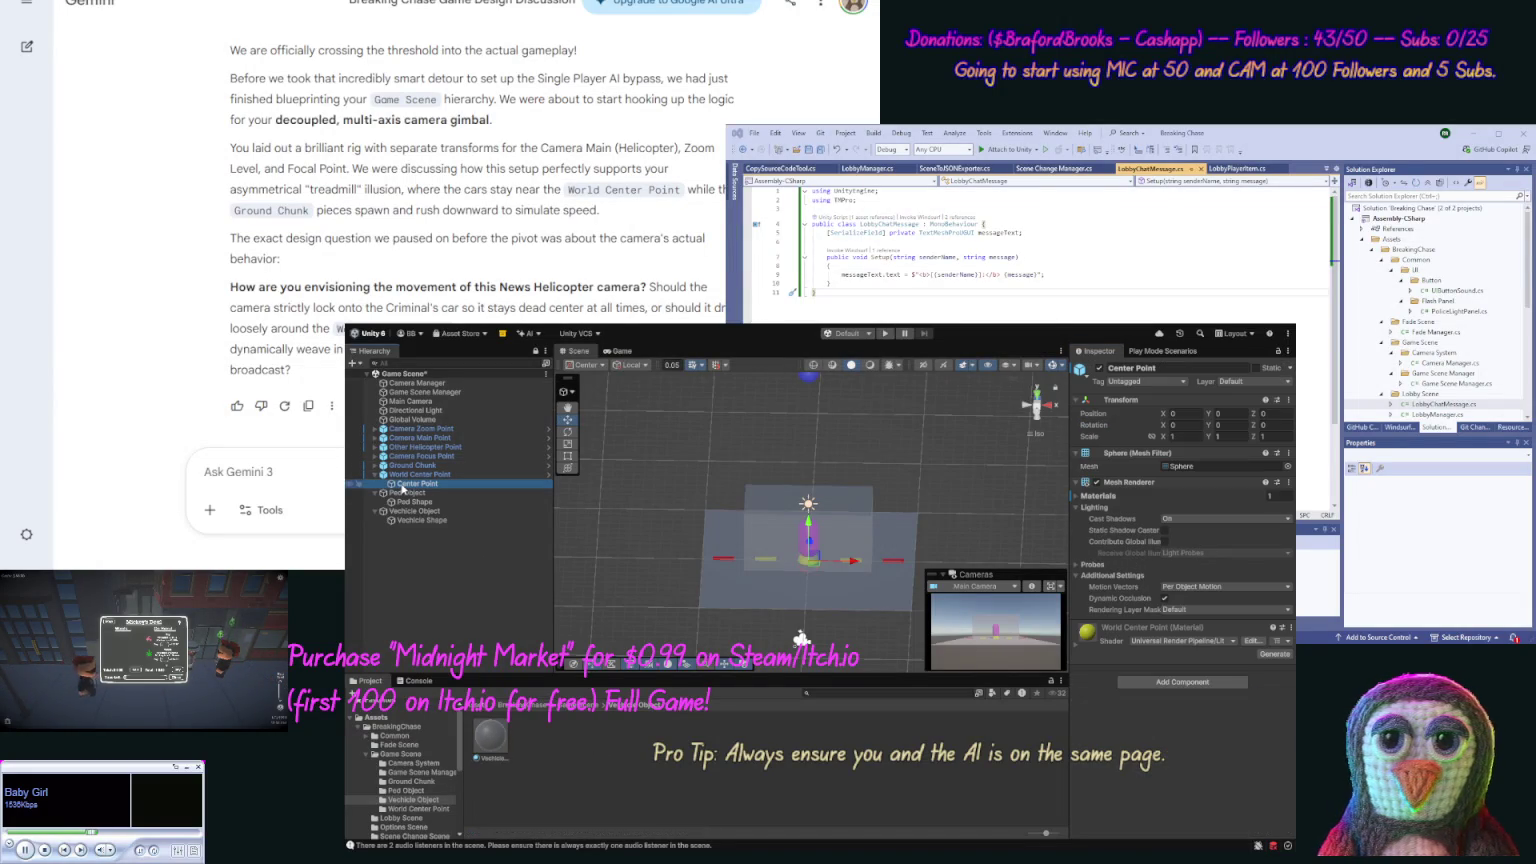
left_click(375, 475)
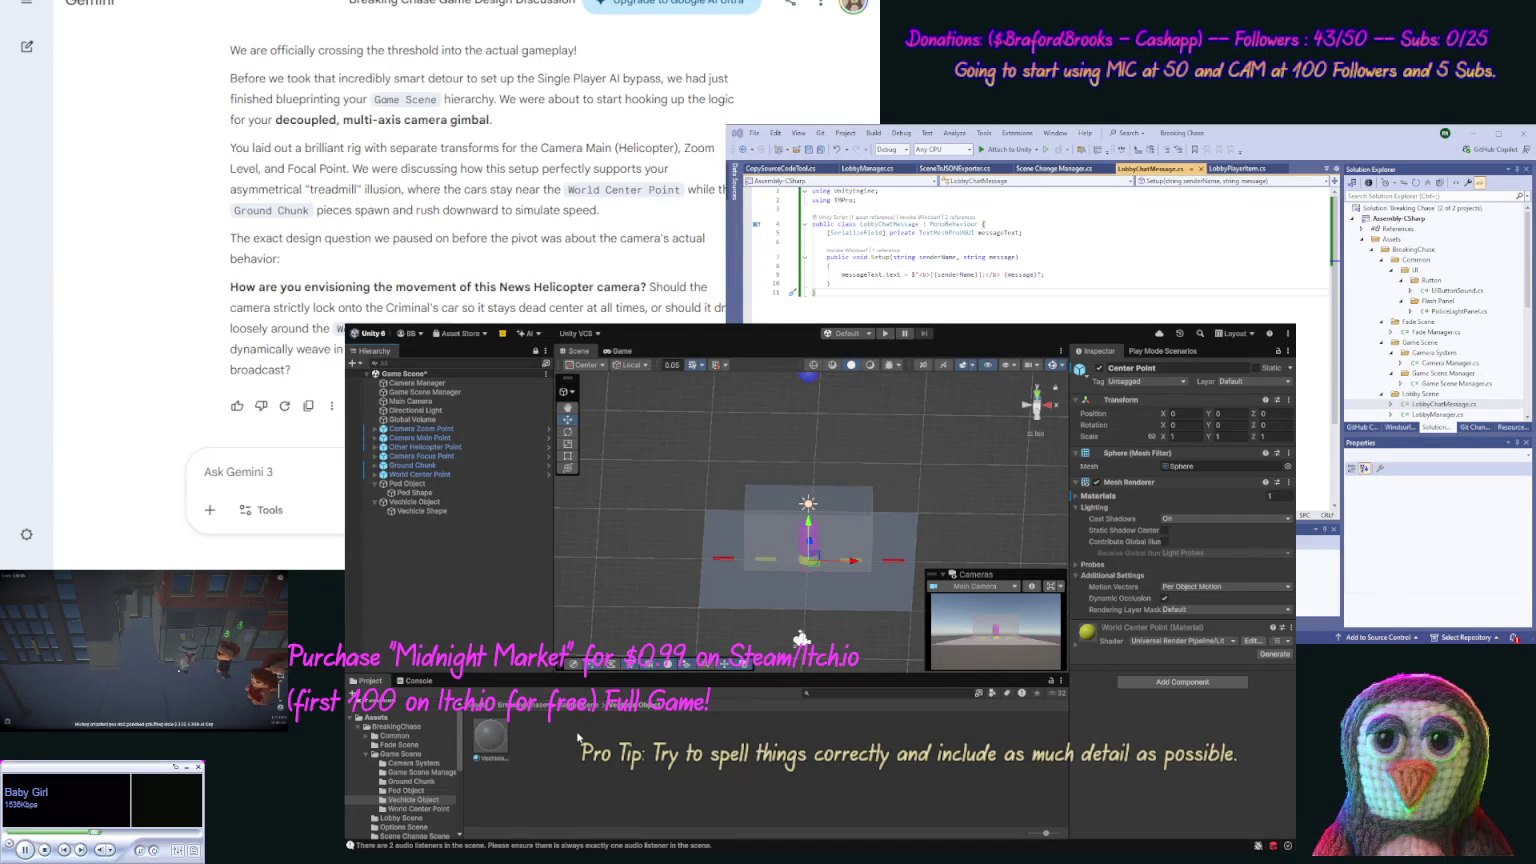
mouse_move(640, 560)
left_mouse_down()
mouse_move(639, 497)
mouse_move(626, 806)
mouse_move(640, 810)
mouse_move(646, 515)
mouse_move(638, 612)
left_mouse_up()
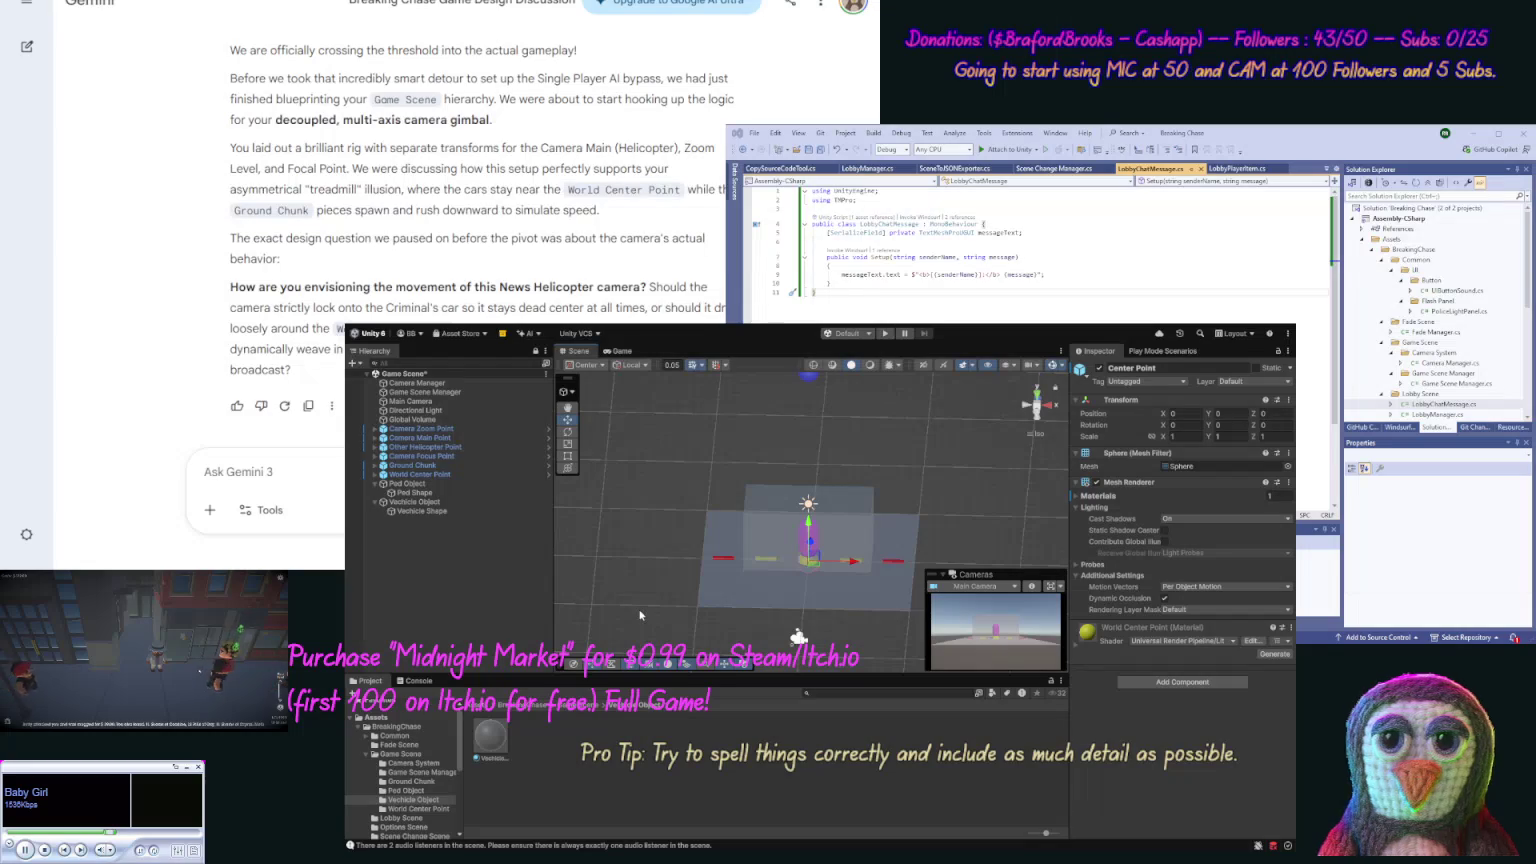
left_click(410, 502)
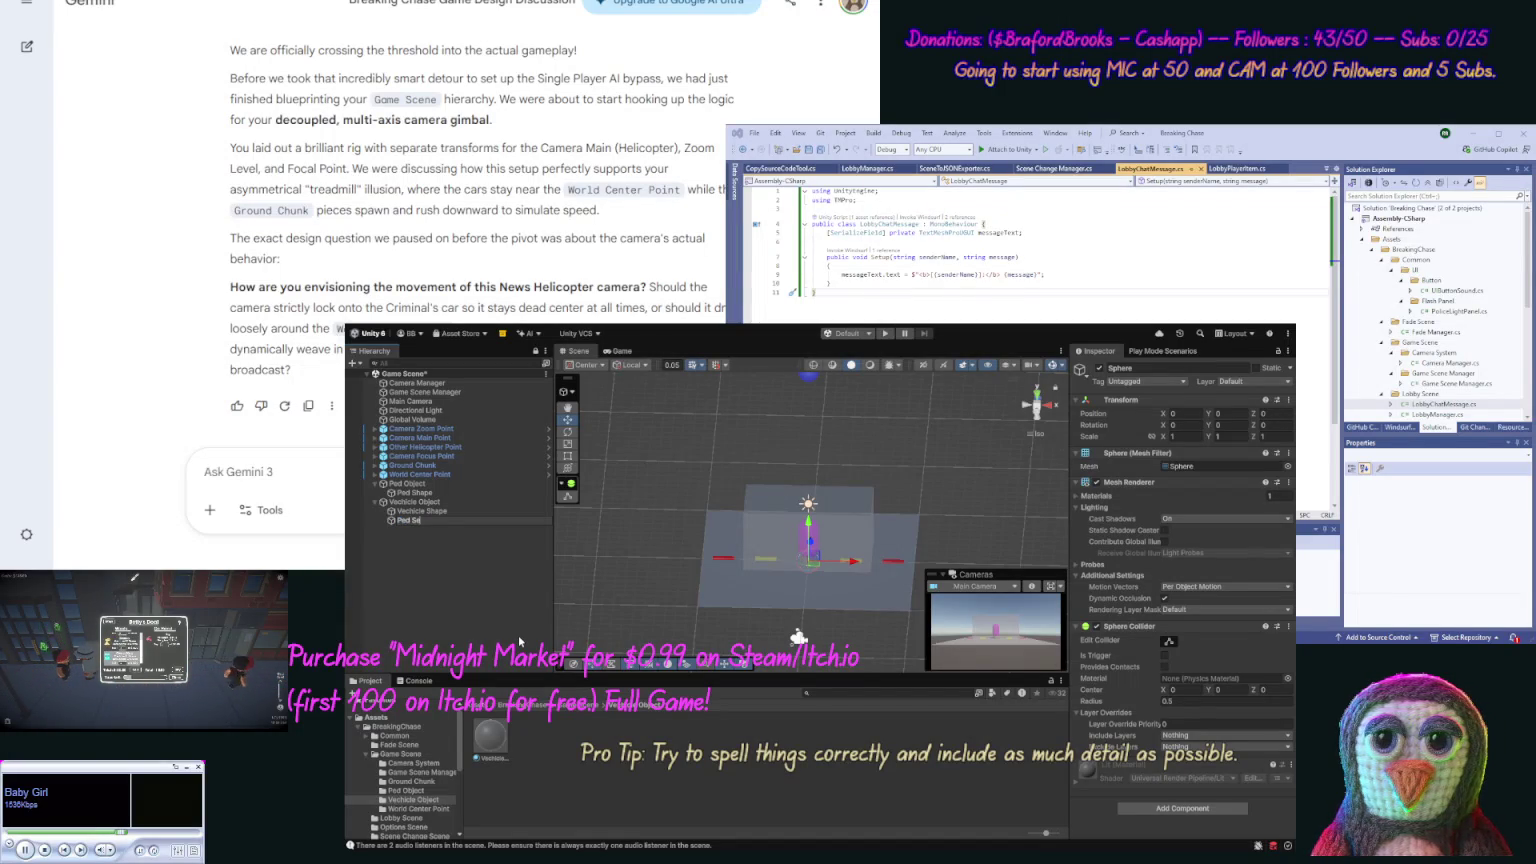
Step: Name the sphere 'Ped Sitting' and move it forward and up inside the vehicle box
type("itting")
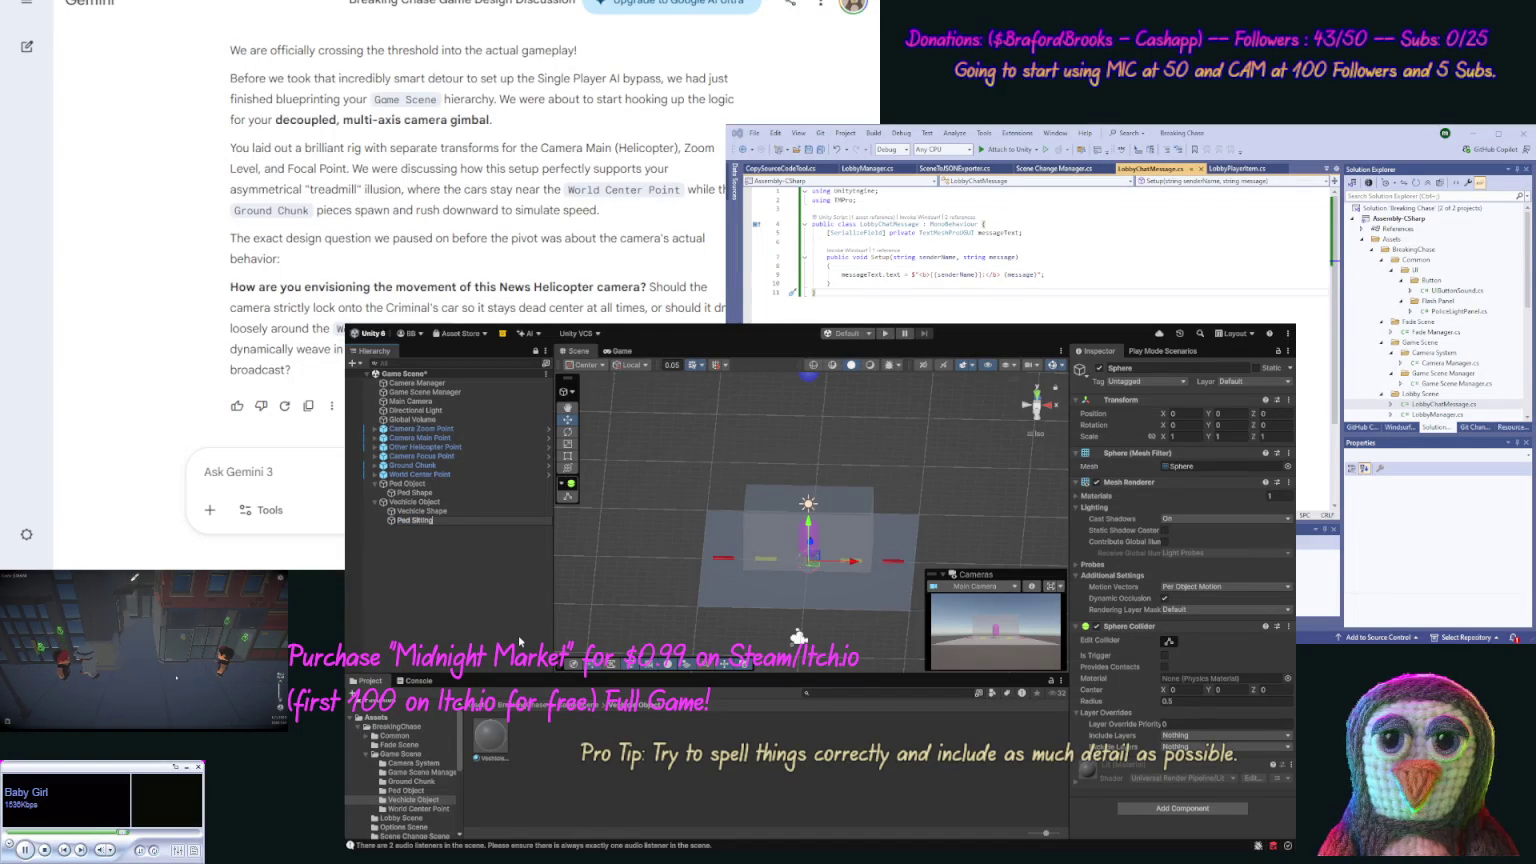
key("Return")
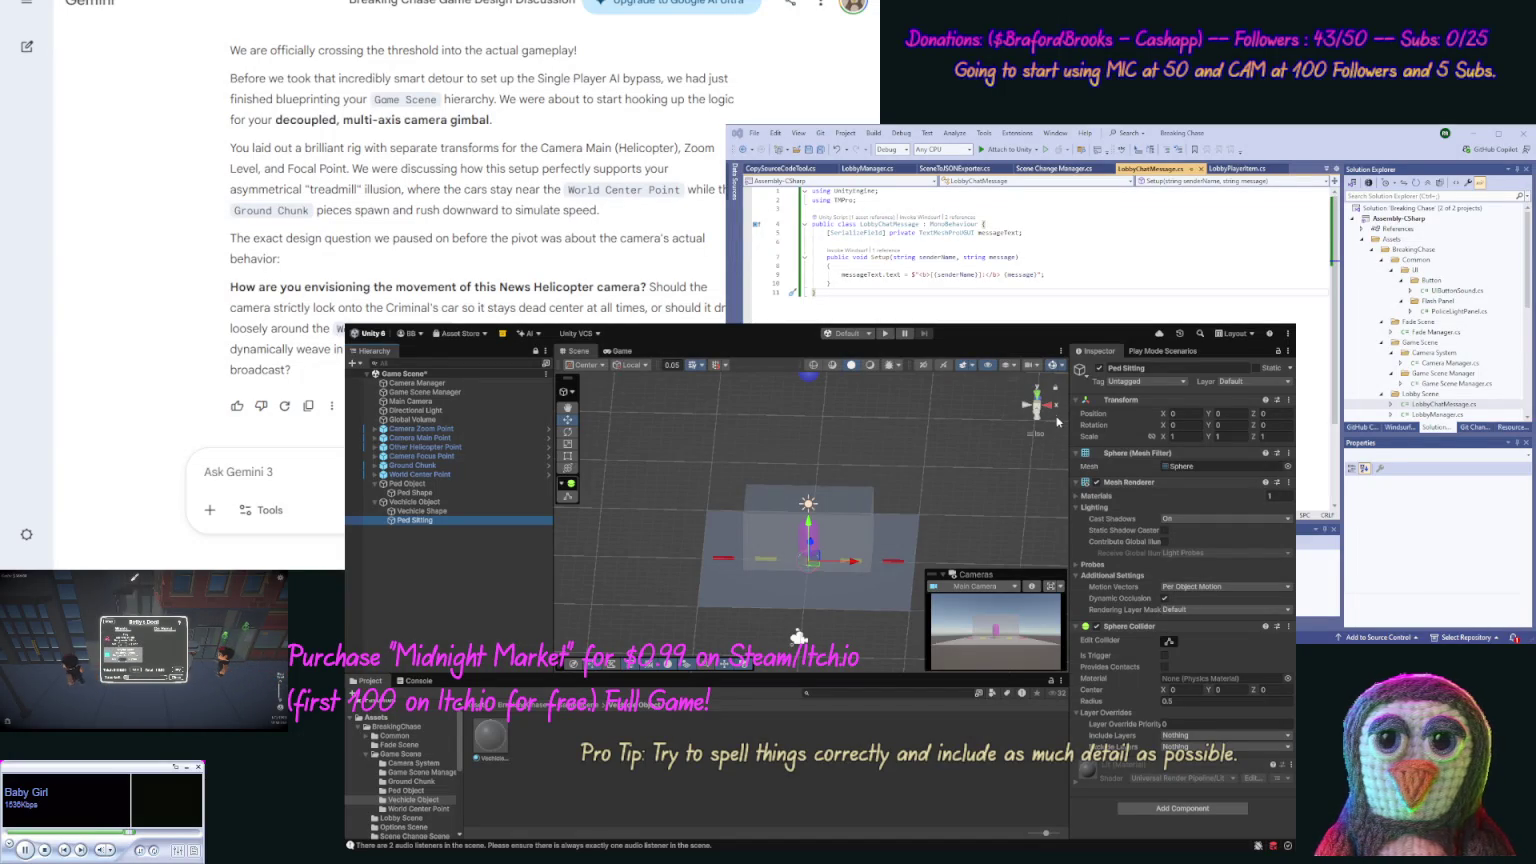
left_click(1037, 392)
mouse_move(808, 481)
left_mouse_down()
mouse_move(808, 465)
mouse_move(889, 505)
mouse_move(876, 505)
left_mouse_up()
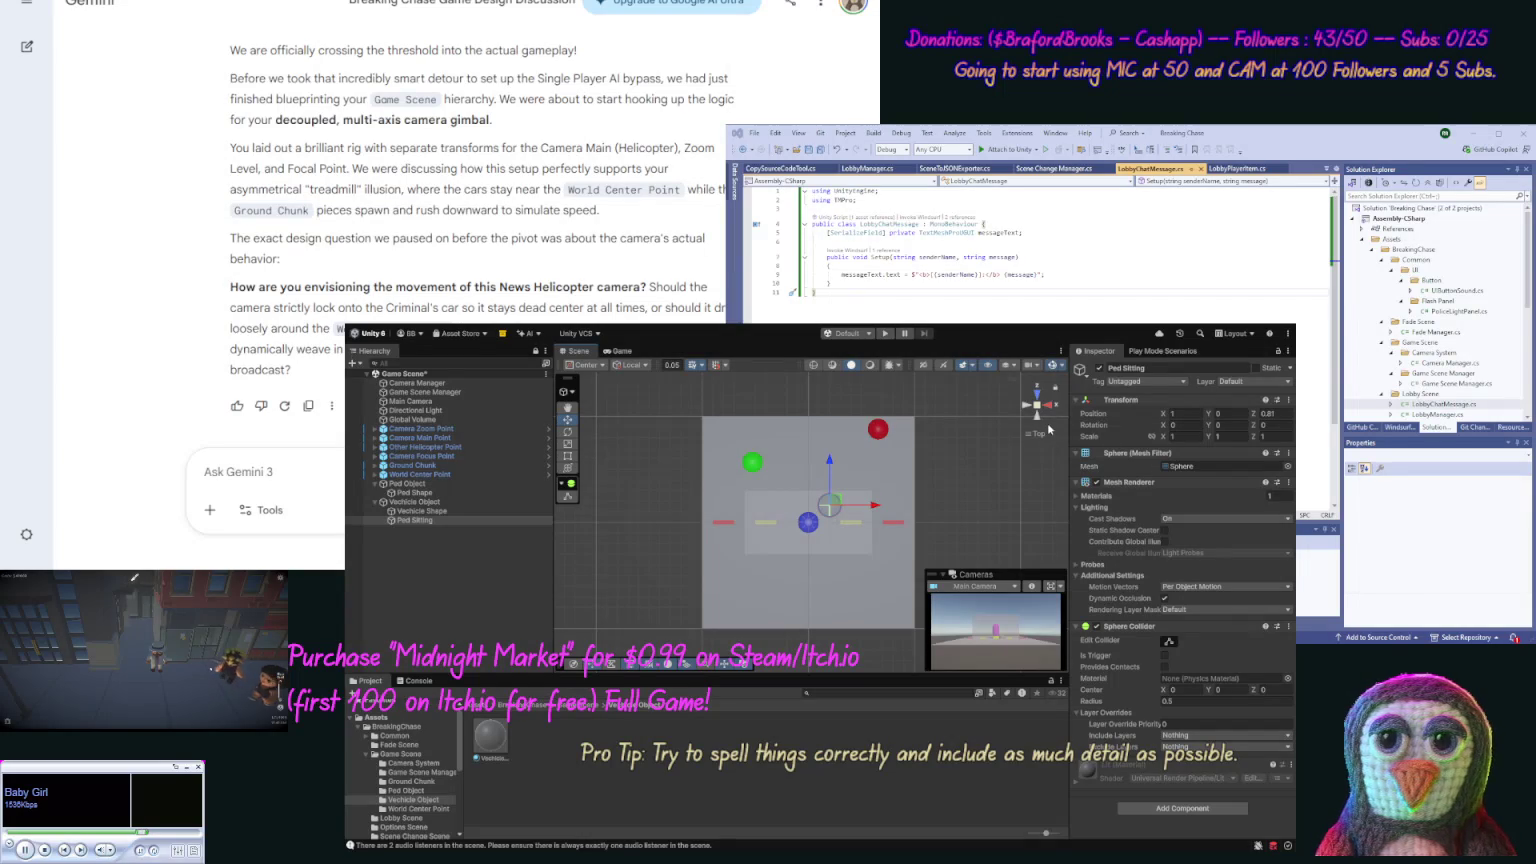
left_click(1046, 449)
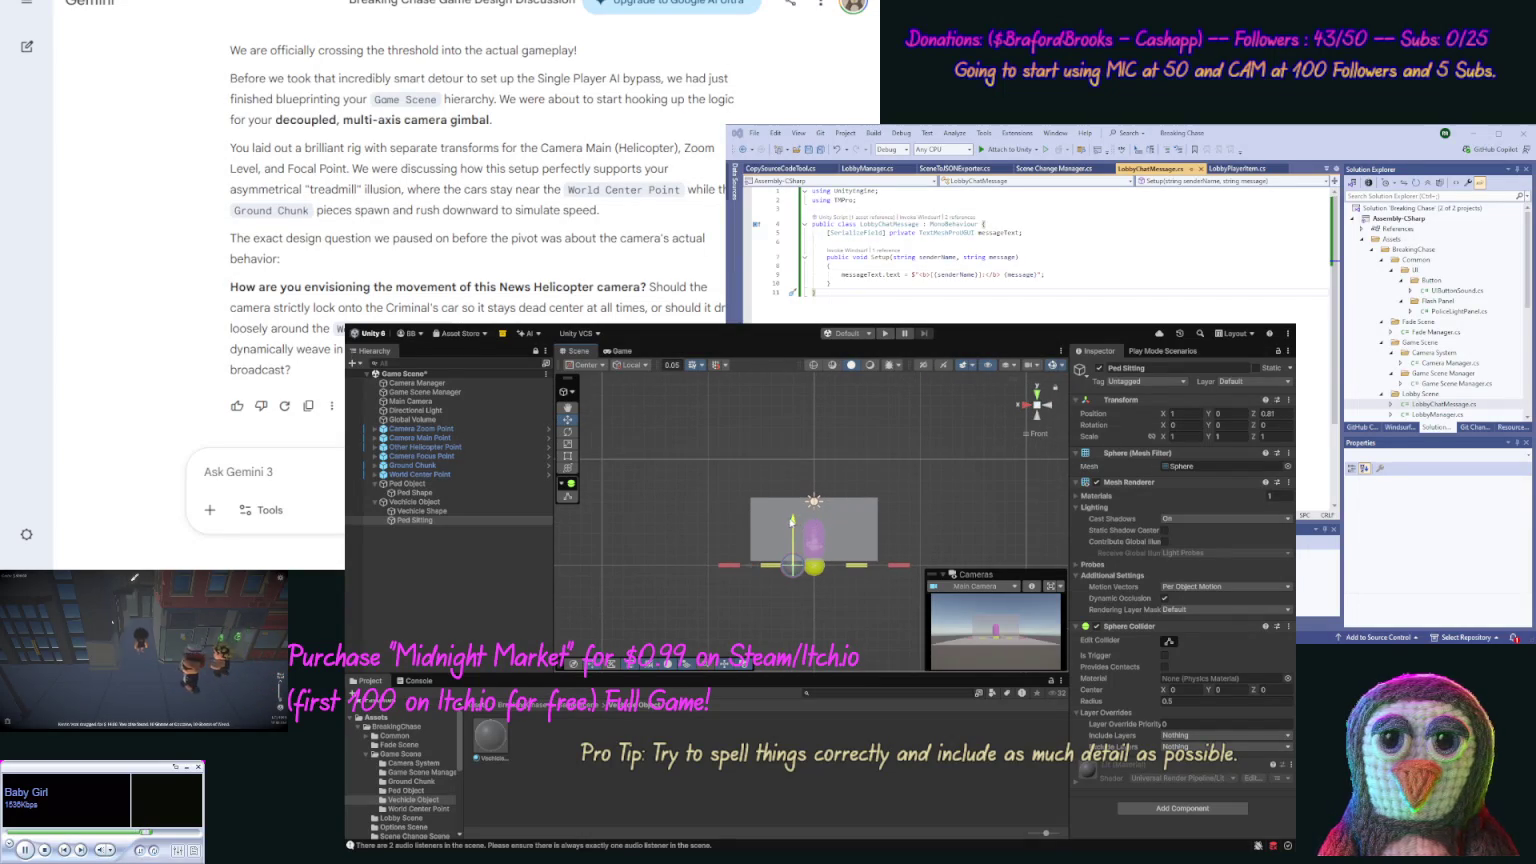
left_click_drag(786, 515, 768, 504)
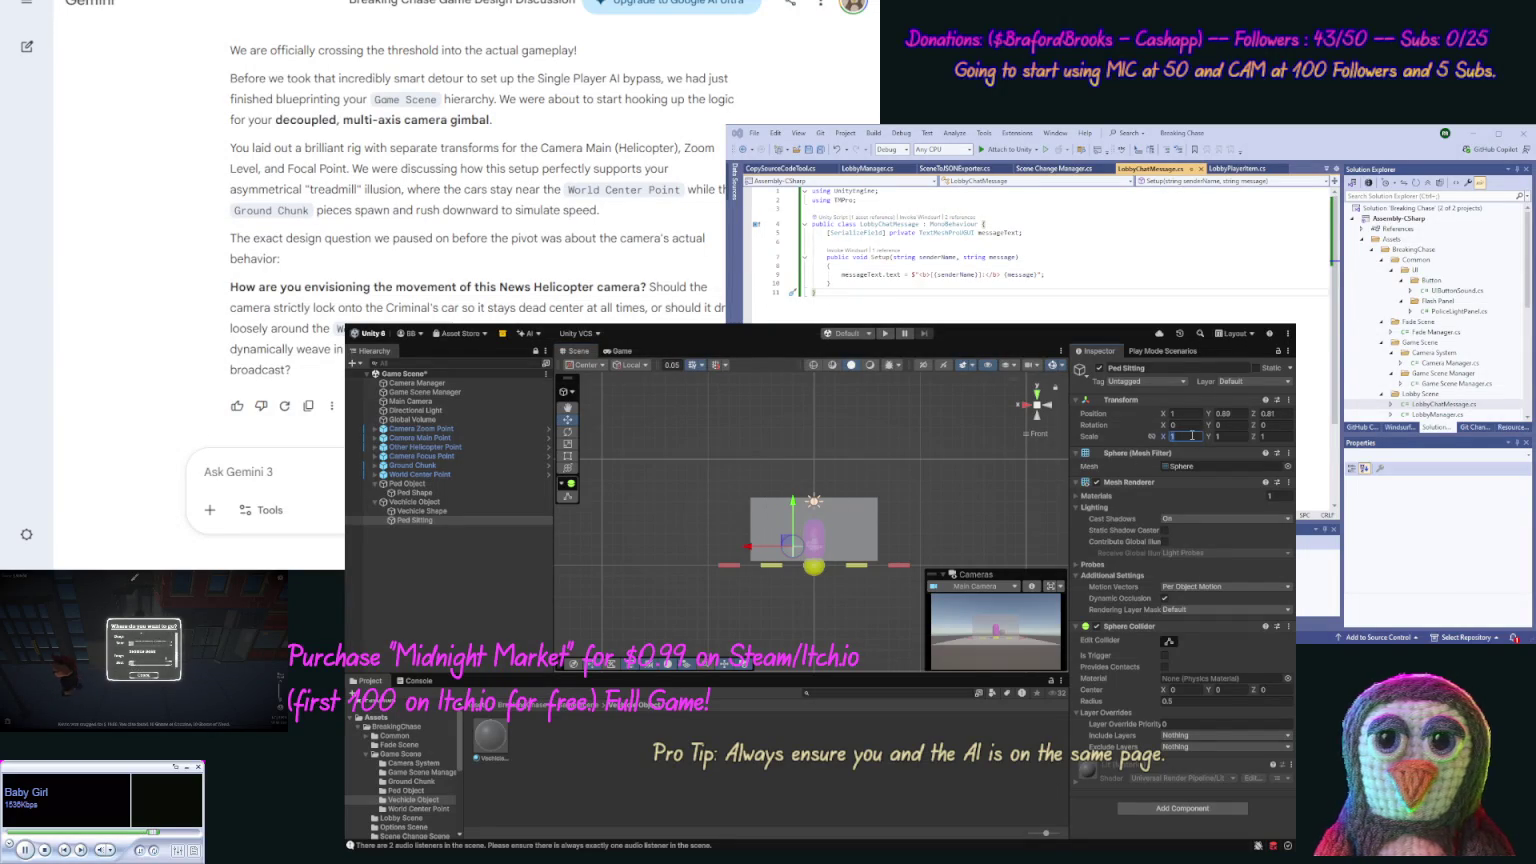
Step: Scale Ped Sitting down to 0.5 on all axes
key("BackSpace")
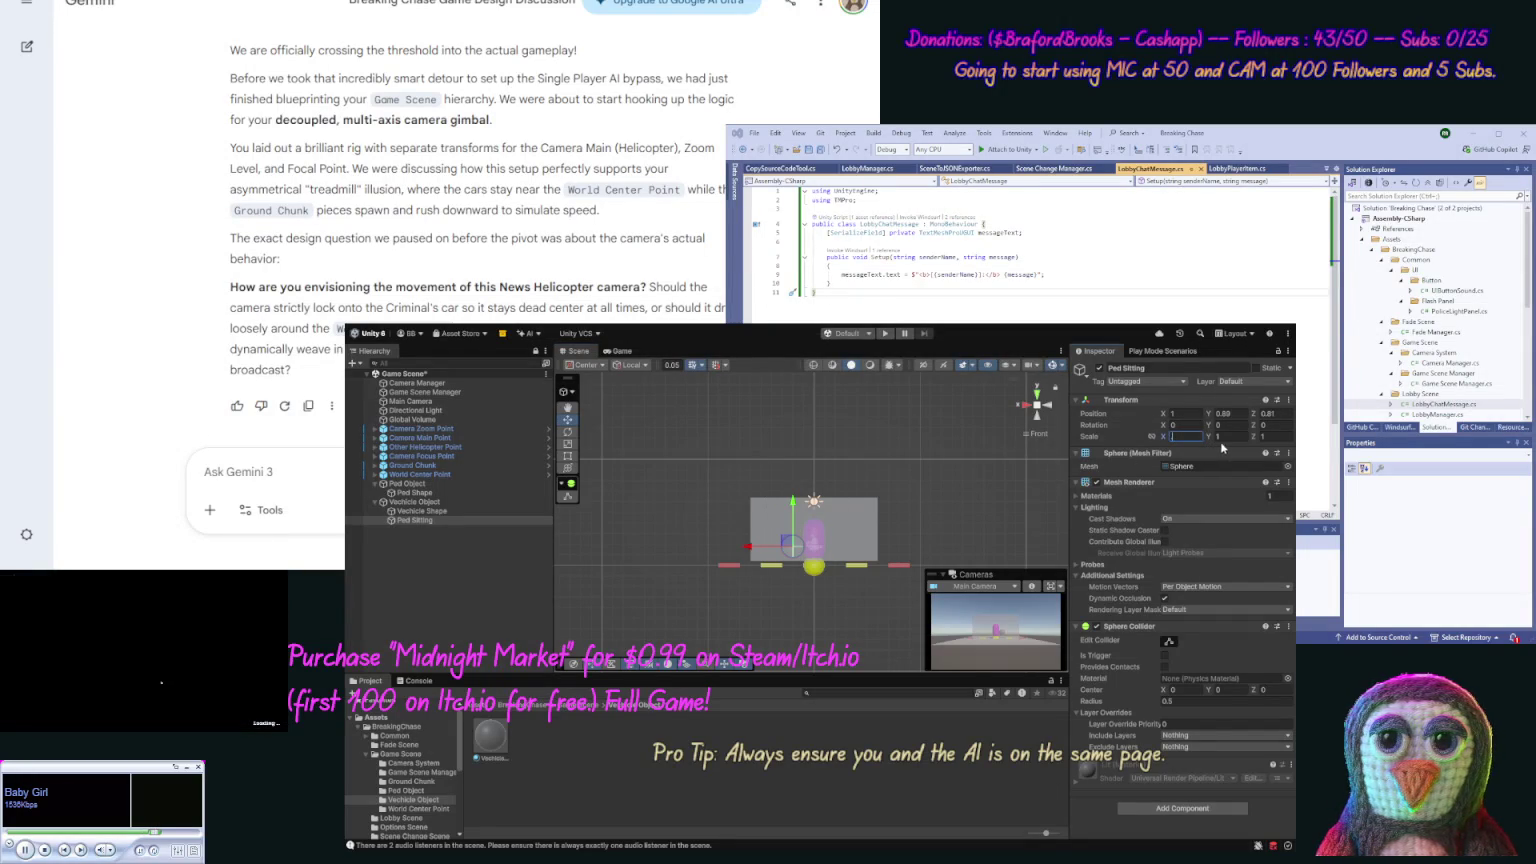
type("0.5")
key("Tab")
type(".5")
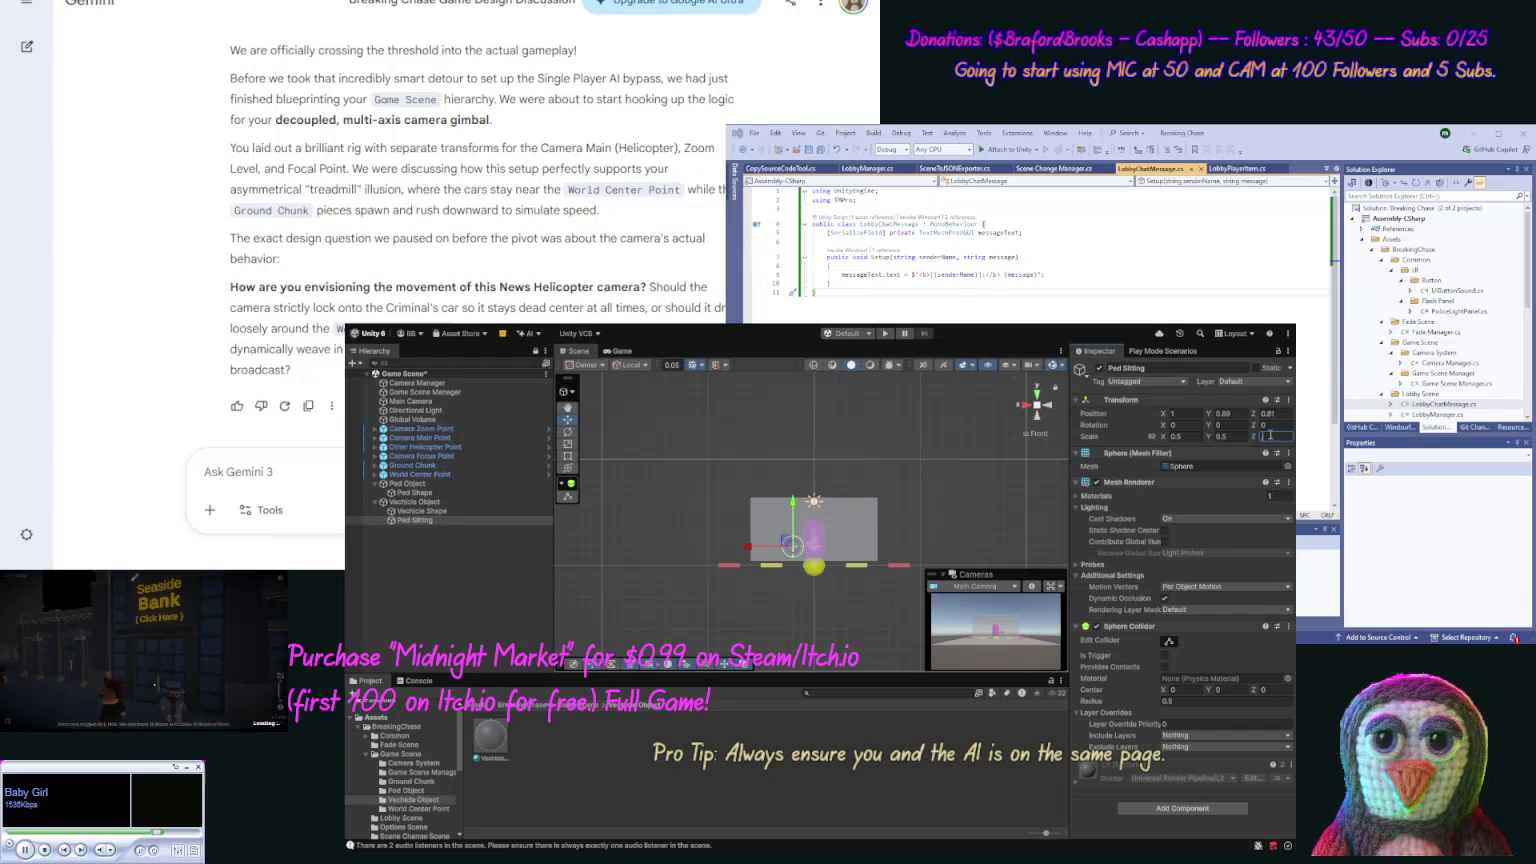
left_click(443, 521)
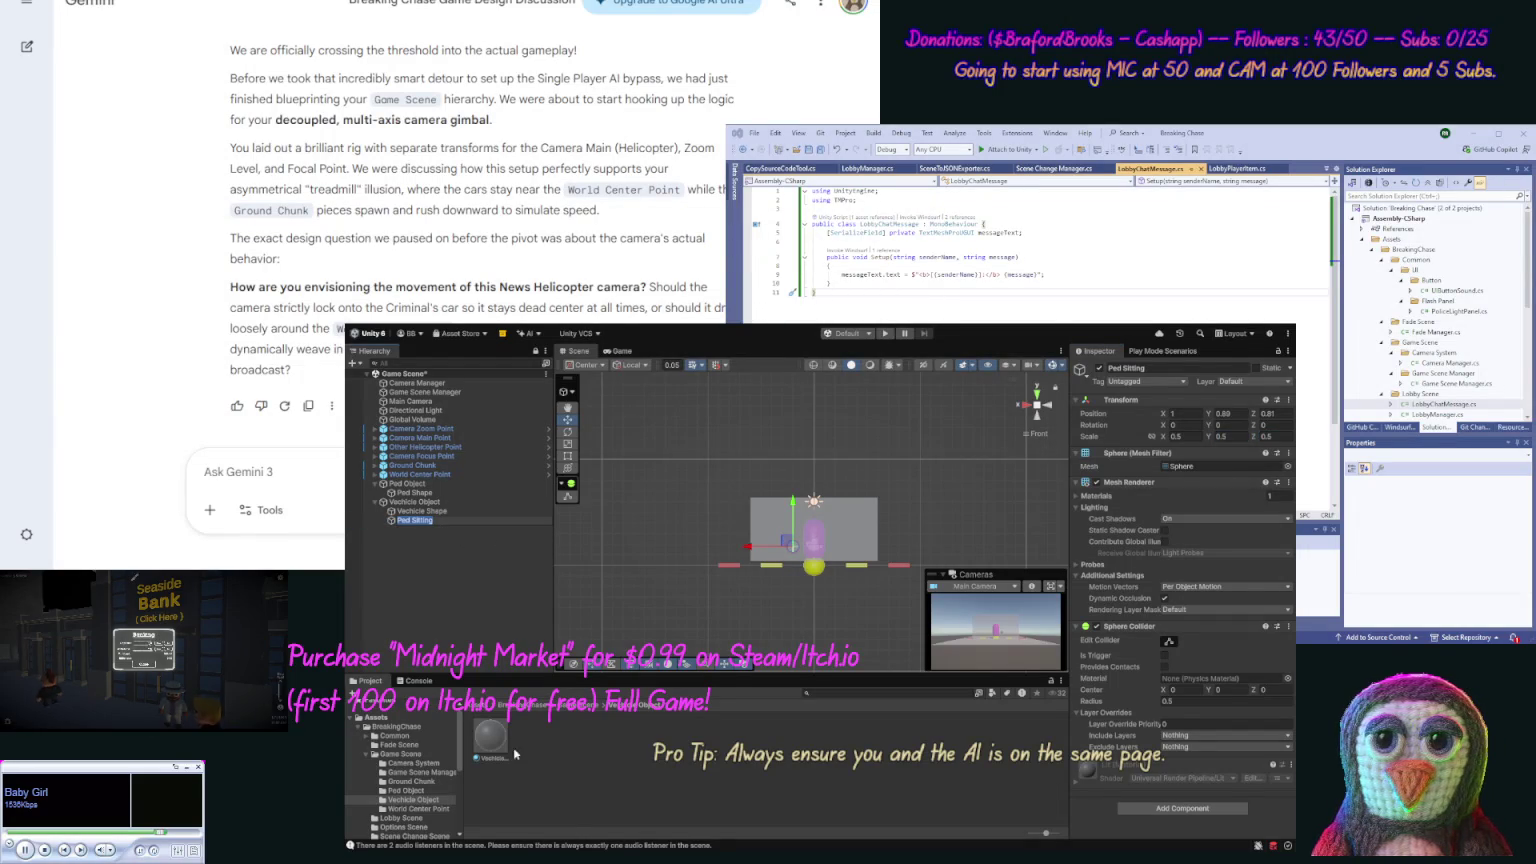
left_click(545, 768)
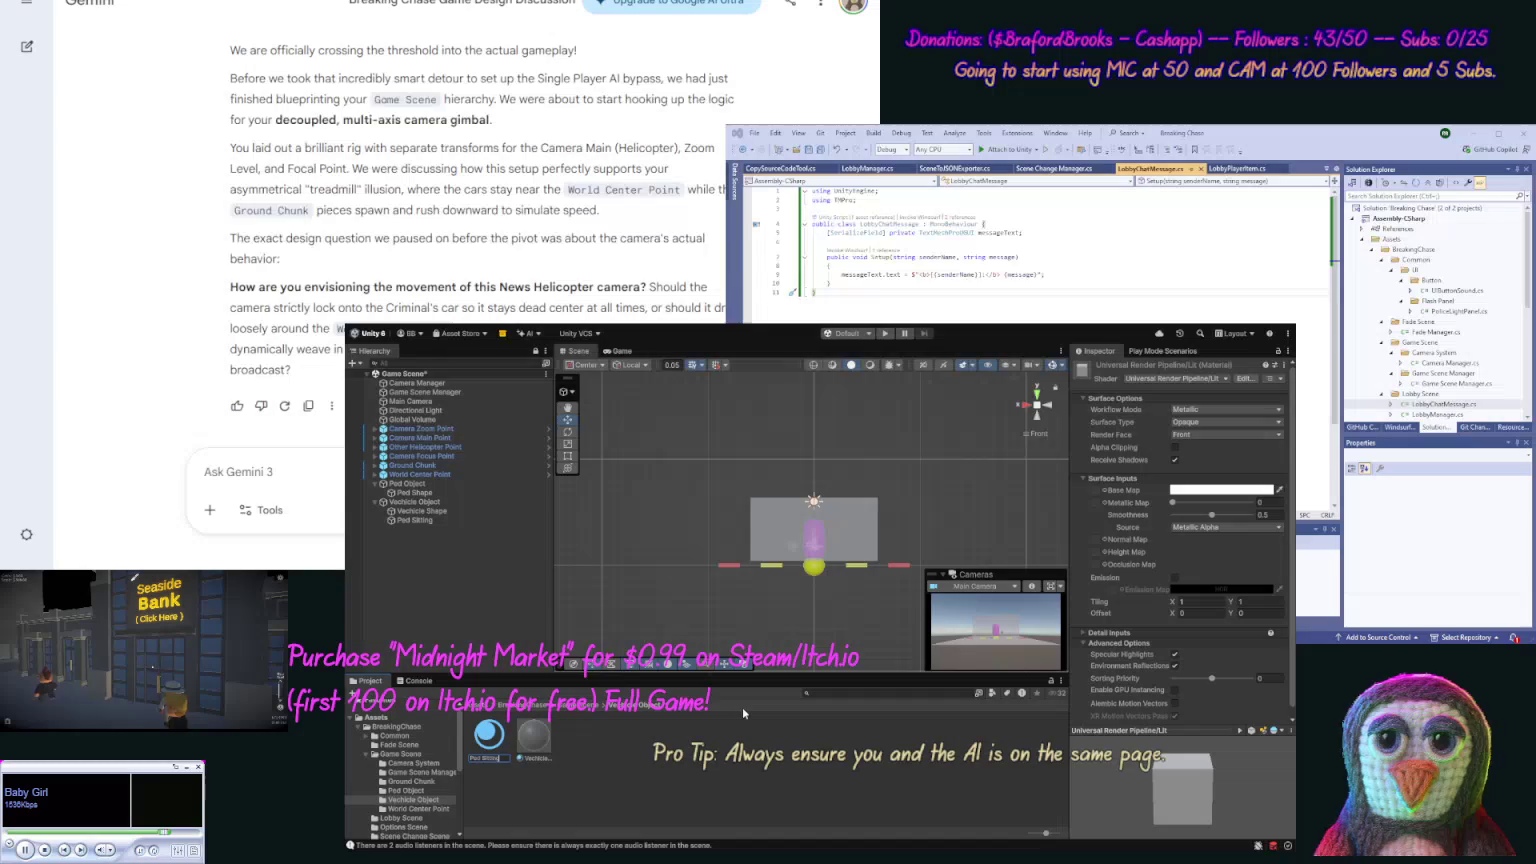
Step: Name the material 'Ped Sitting', apply it to the sphere, and inspect the yellow sphere from several angles
key("Return")
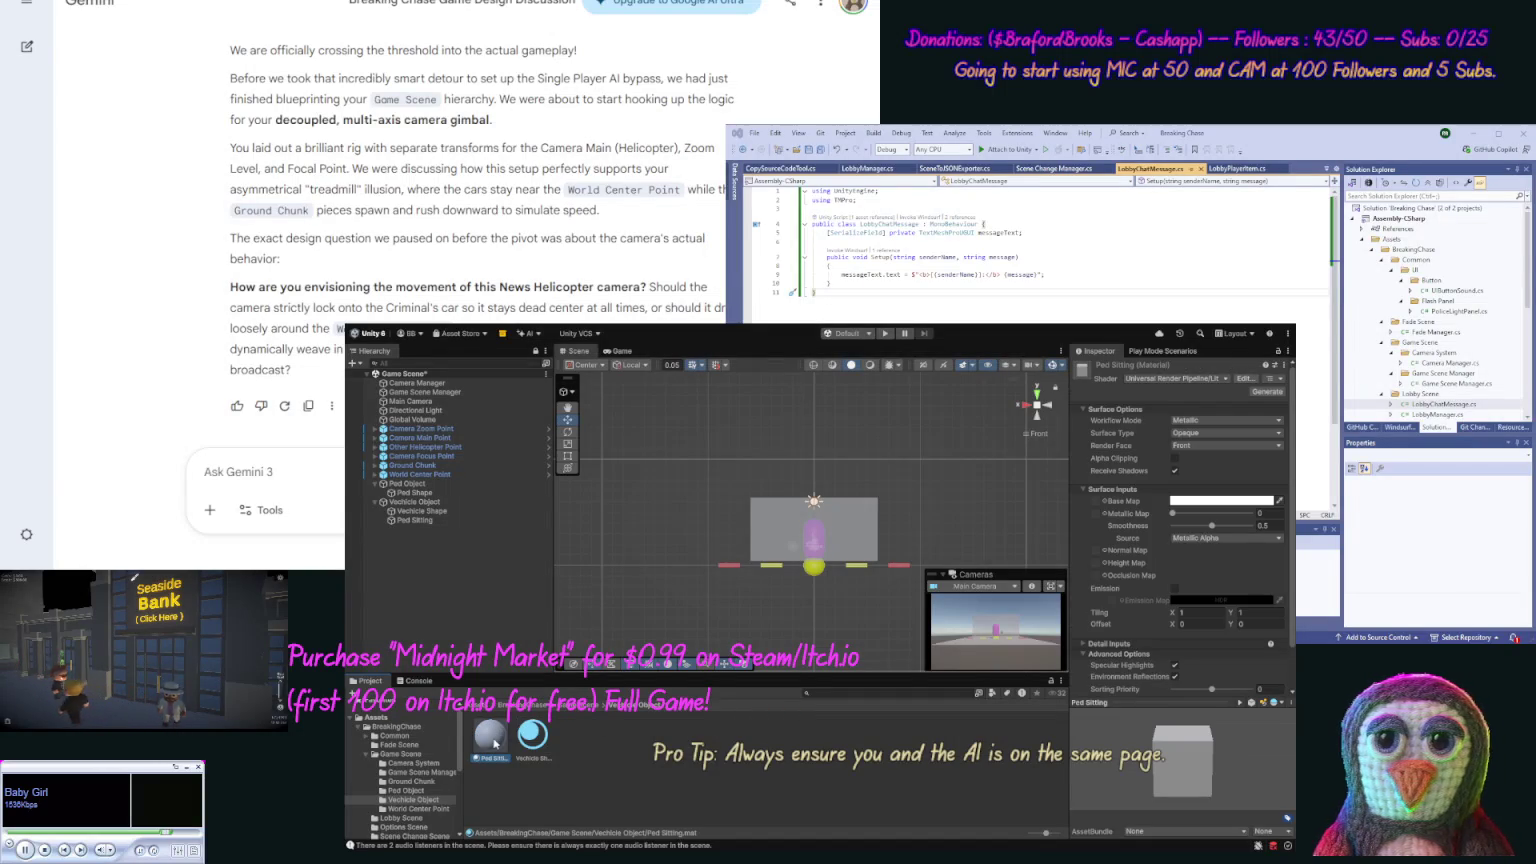
left_click_drag(413, 527, 415, 521)
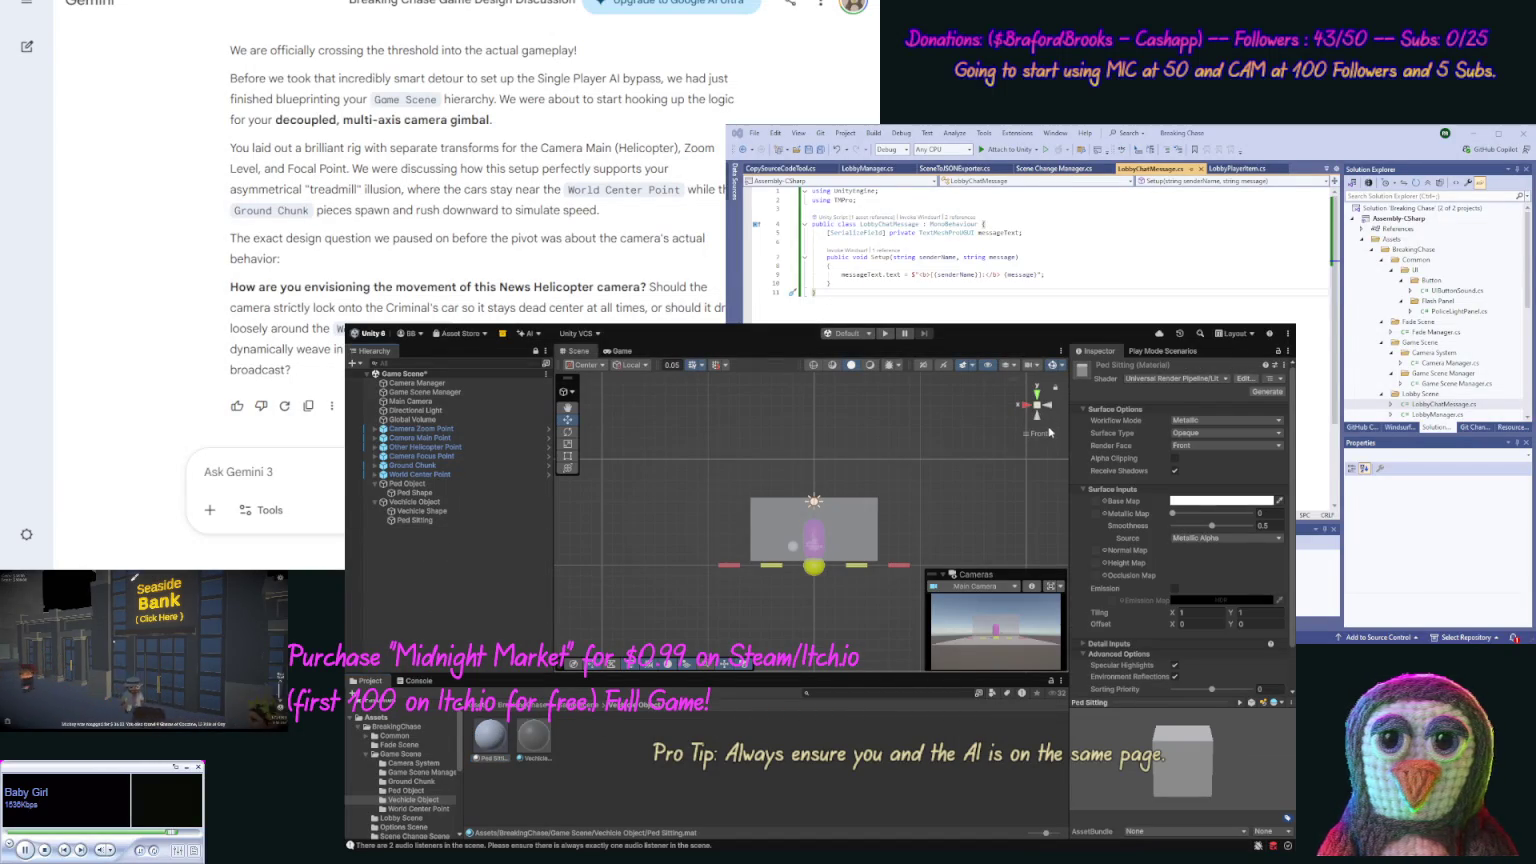
left_click(1037, 394)
left_click_drag(938, 542, 1100, 505)
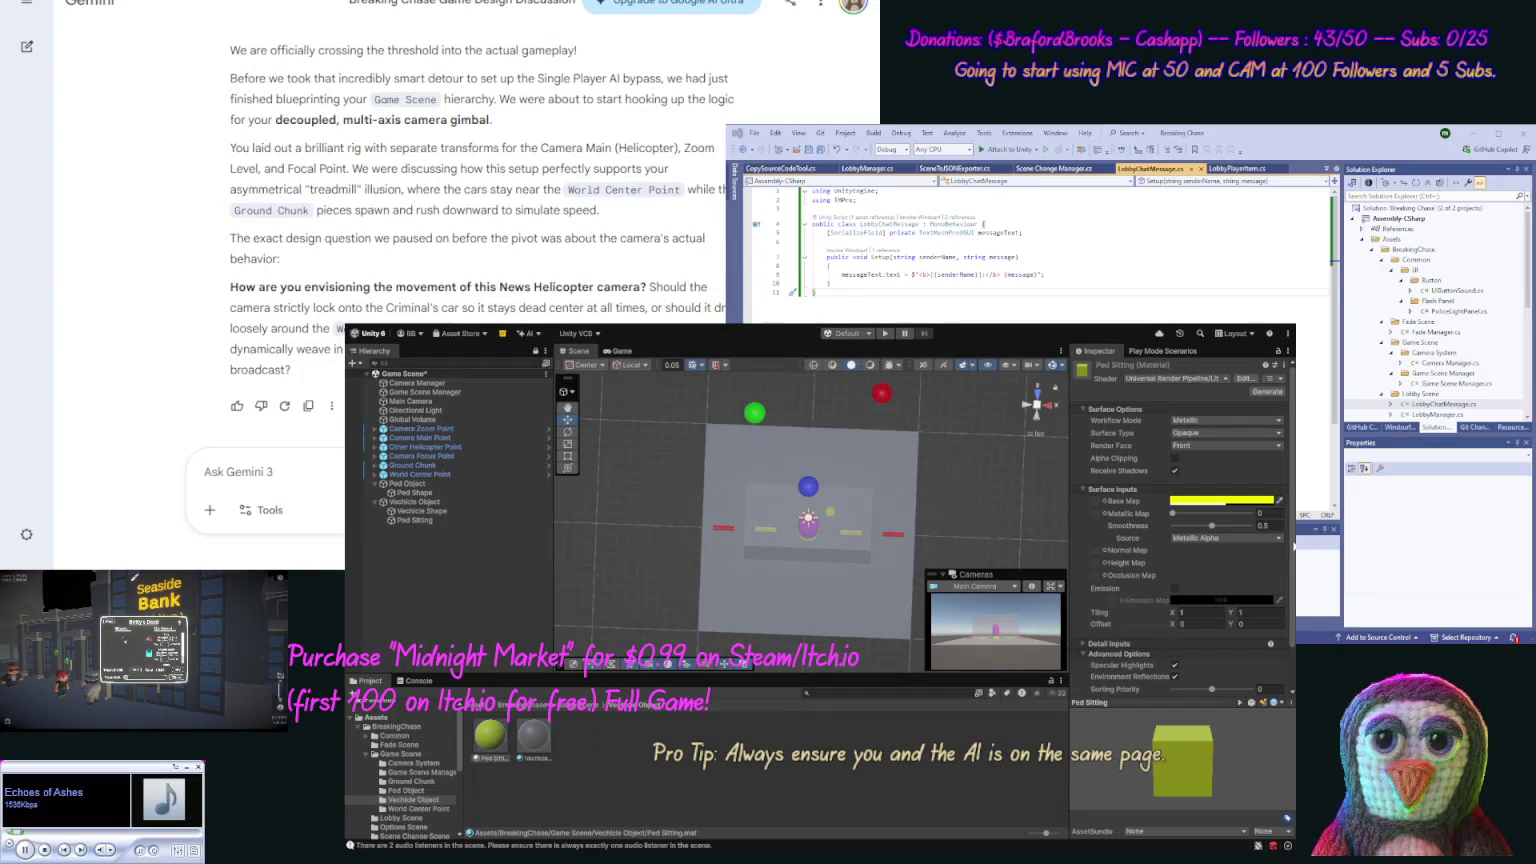
left_click_drag(985, 538, 790, 606)
left_click_drag(998, 340, 880, 430)
left_click(412, 520)
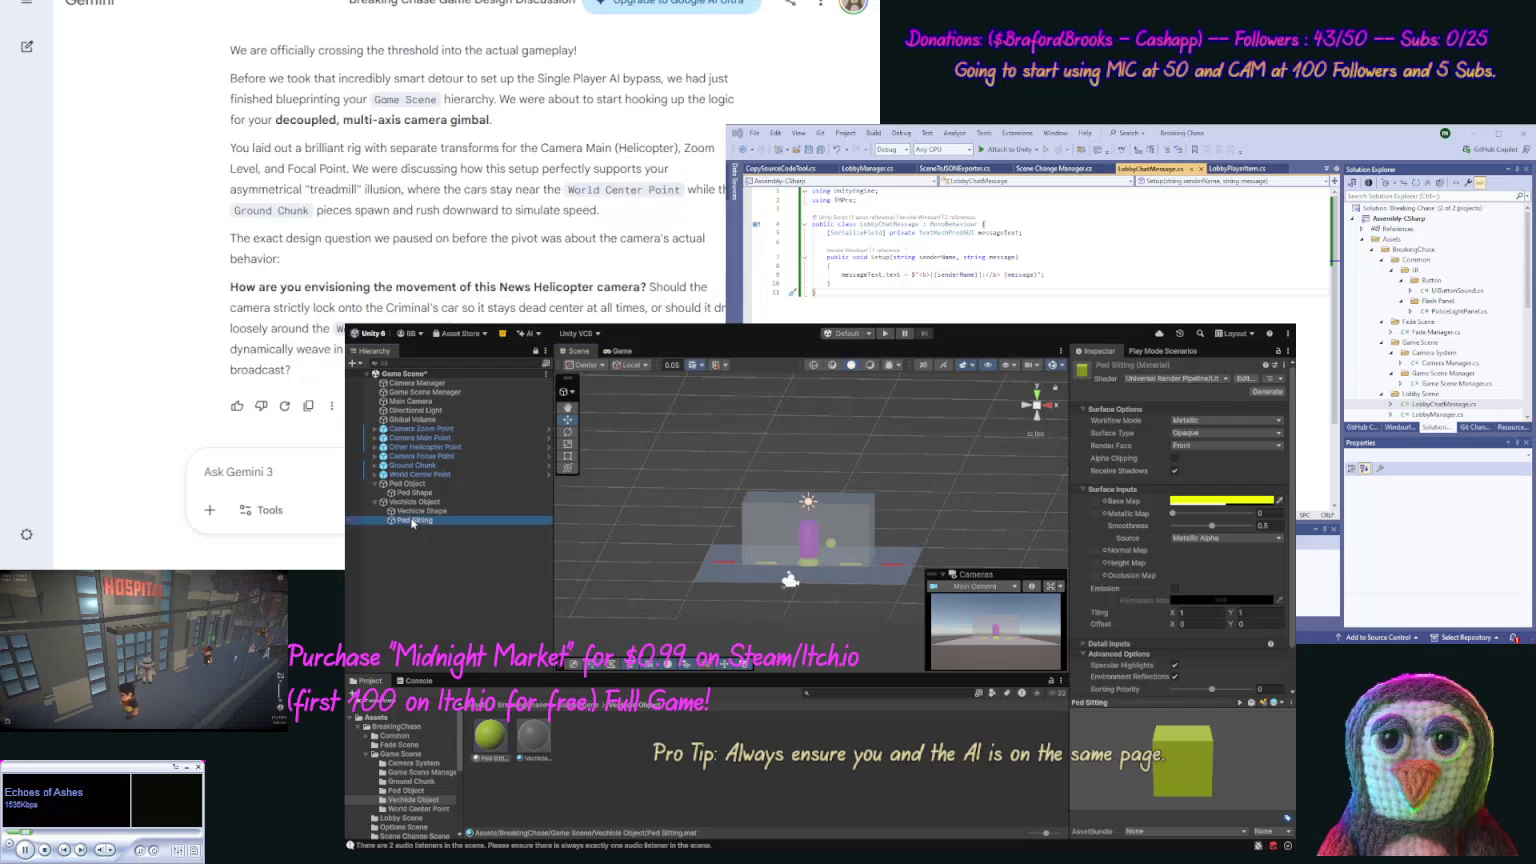
Step: Compare the Ped Object and Vechicle Object transforms, then set Ped Sitting's Position Y to 1.2
left_click(416, 485)
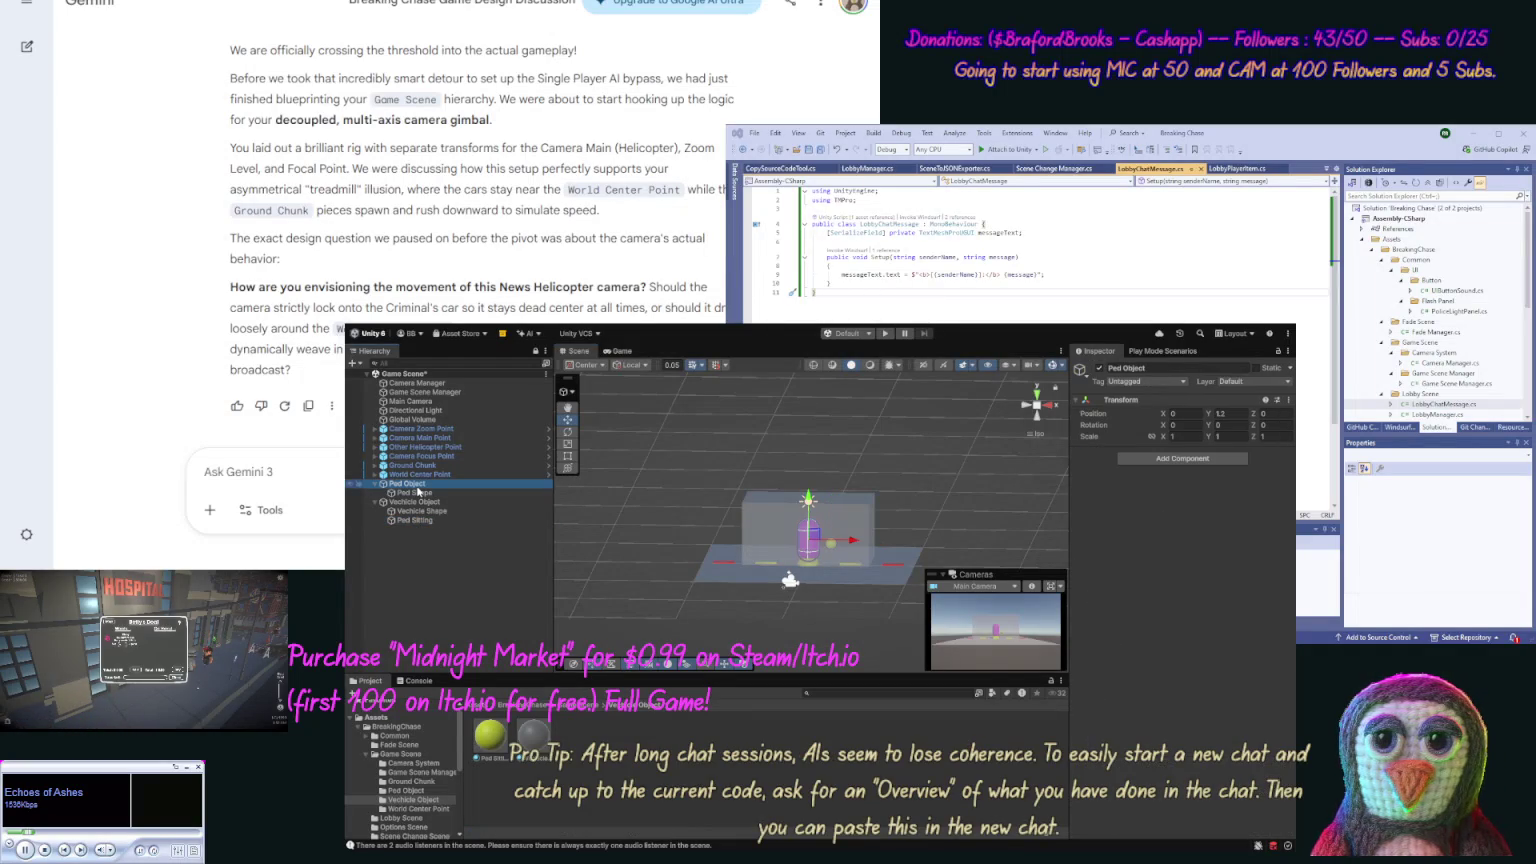
left_click(421, 521)
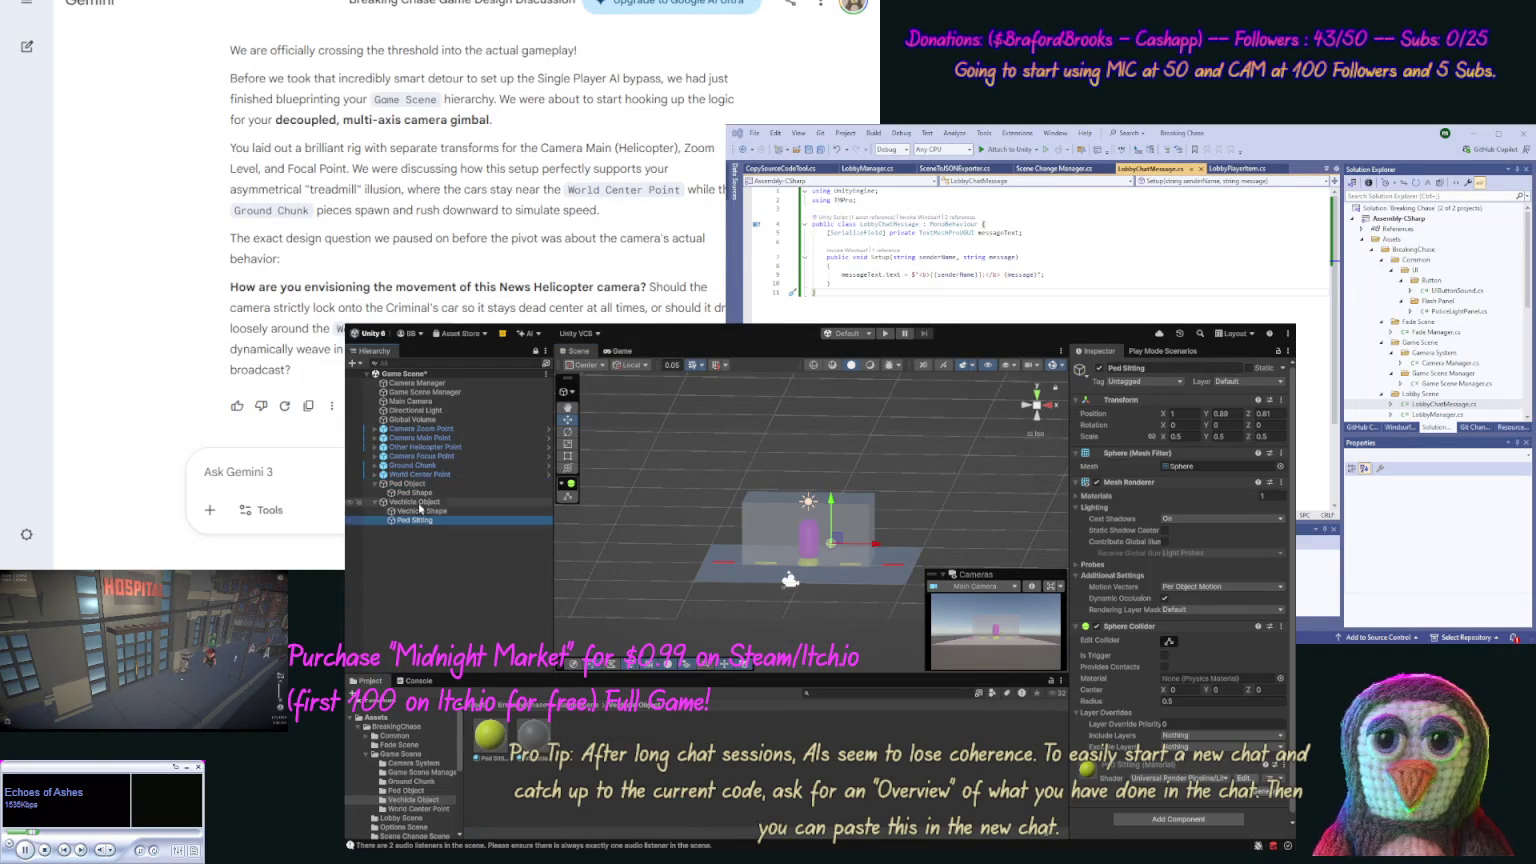
left_click(419, 502)
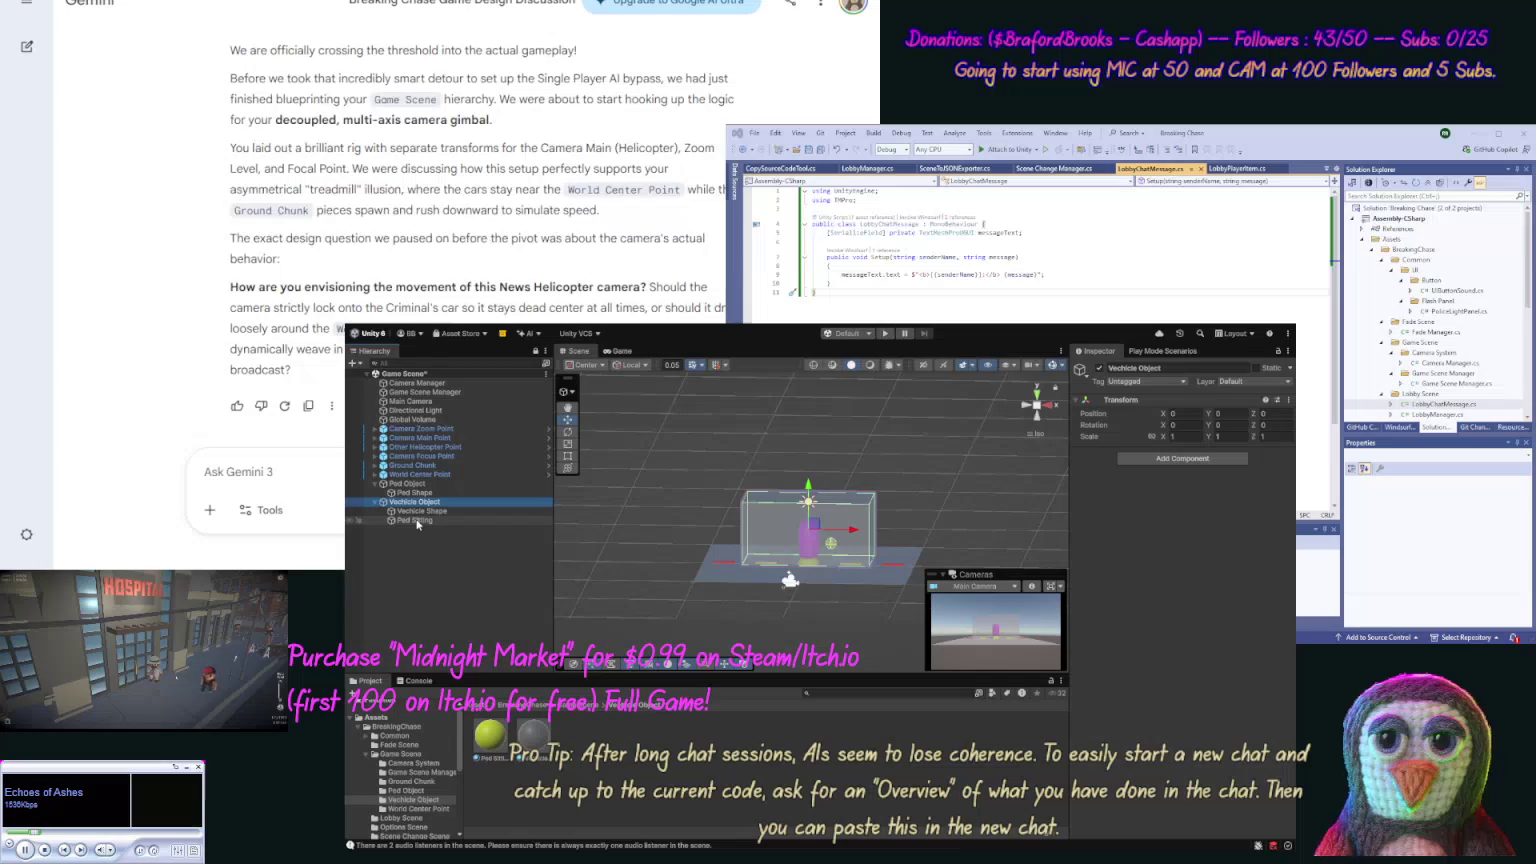
left_click(418, 521)
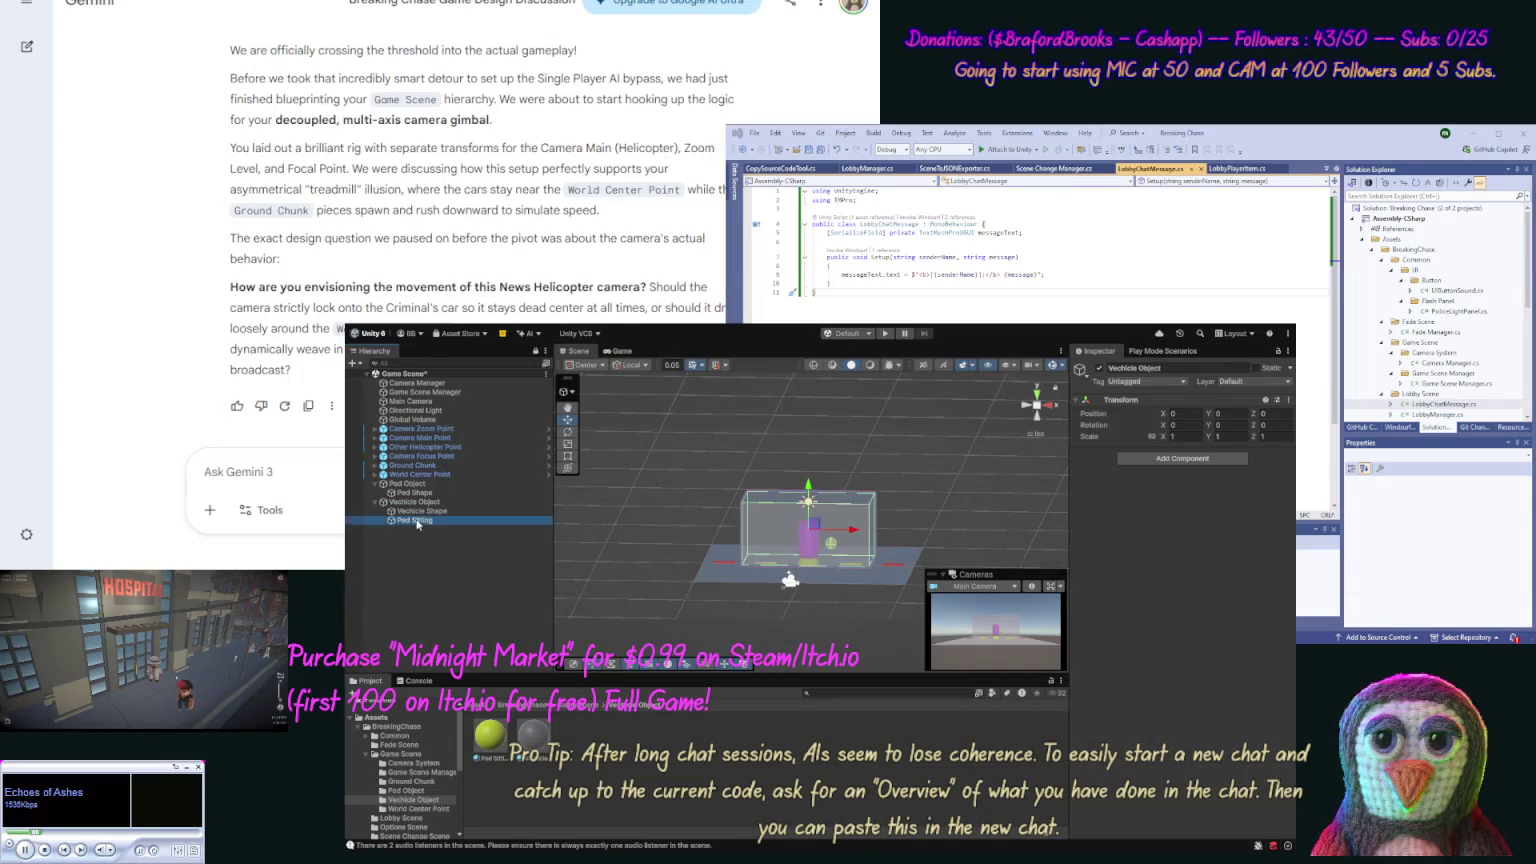
left_click(1222, 413)
type("1.2")
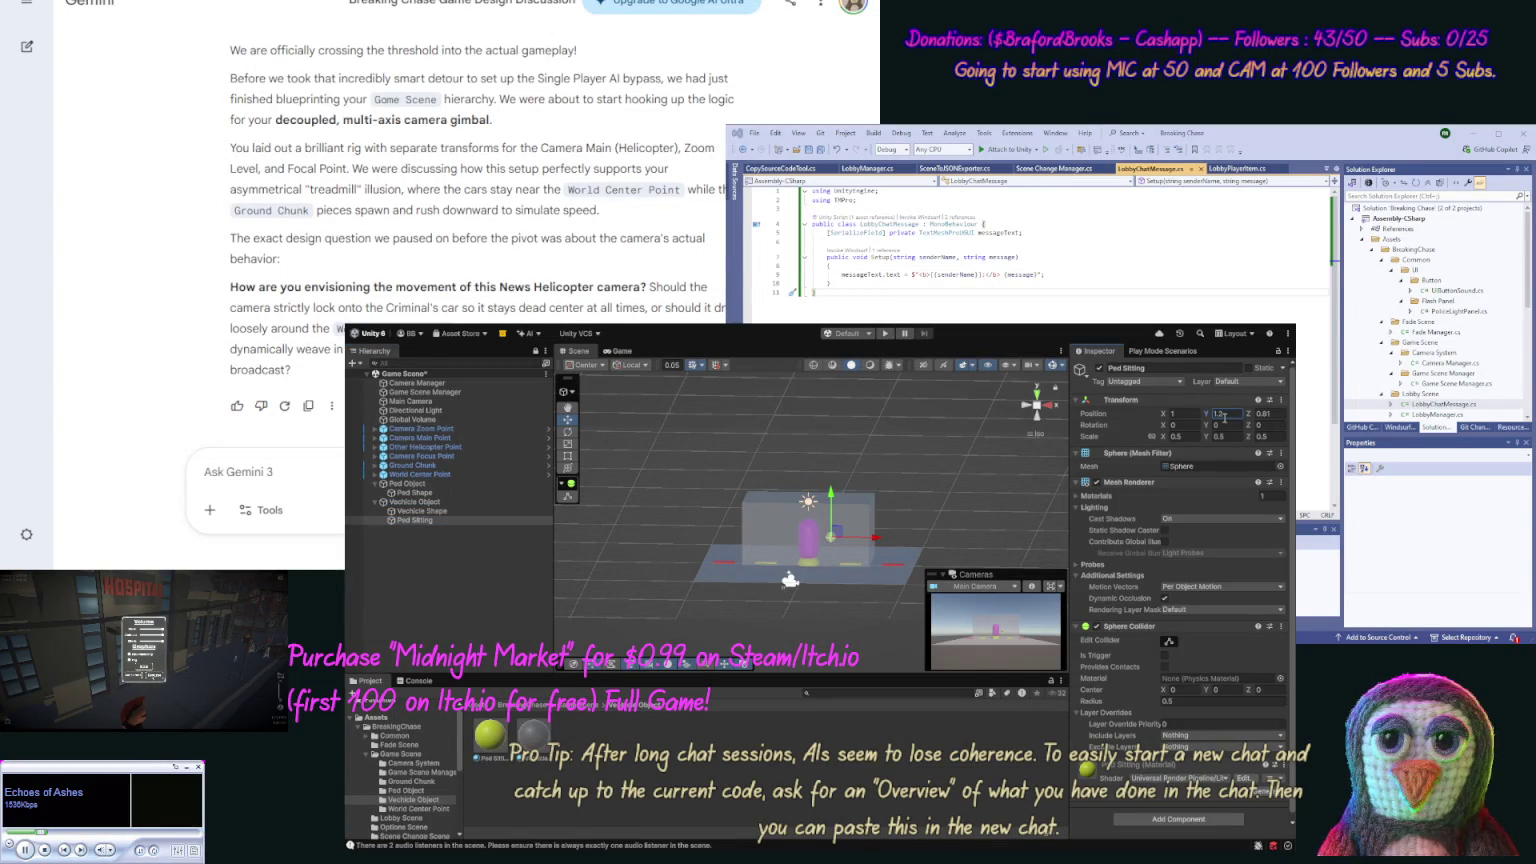
left_click_drag(957, 540, 963, 498)
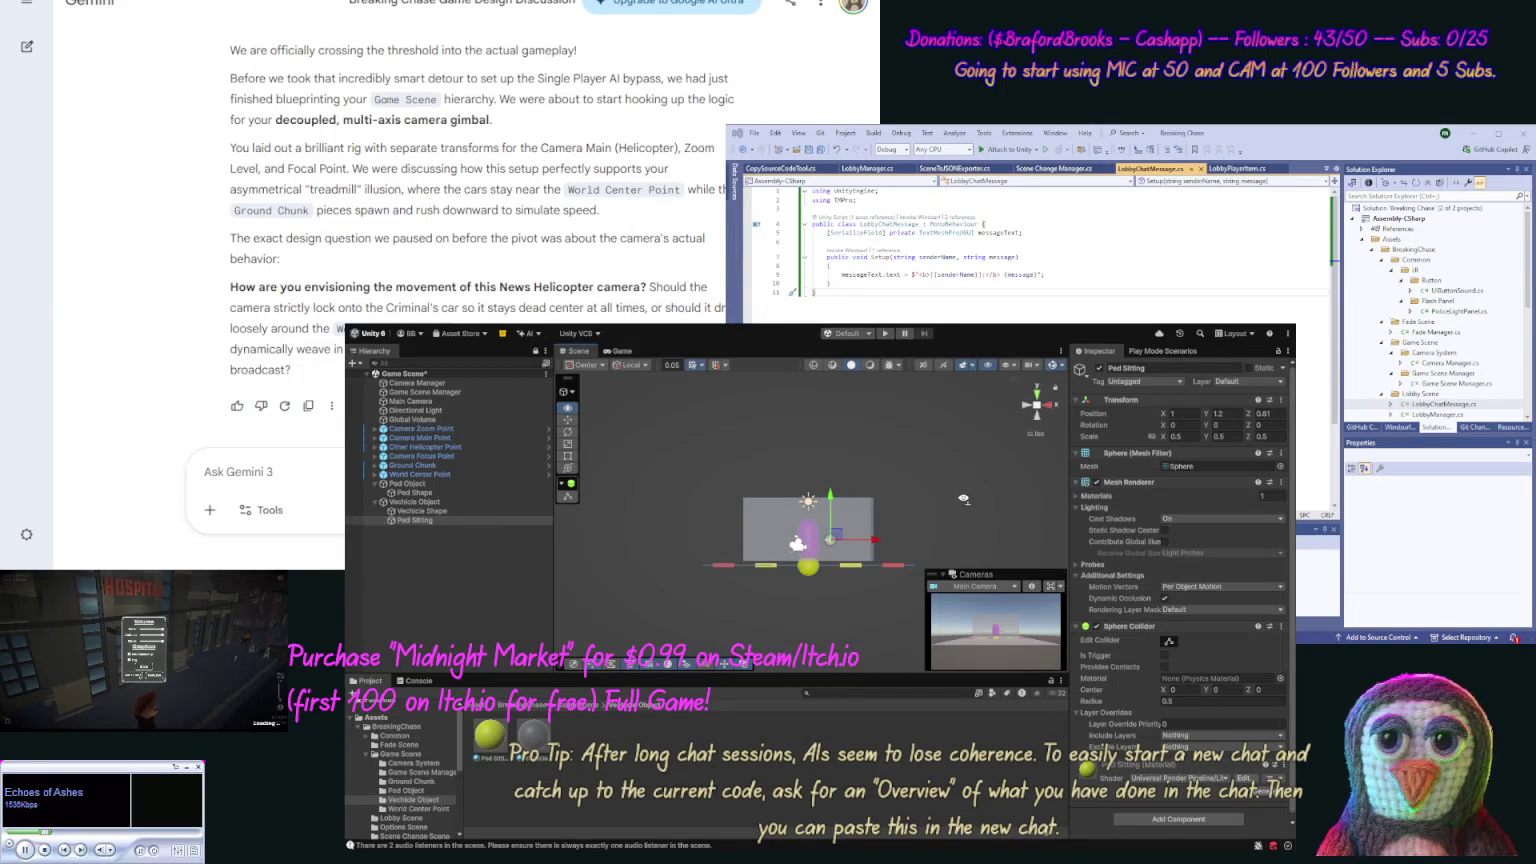
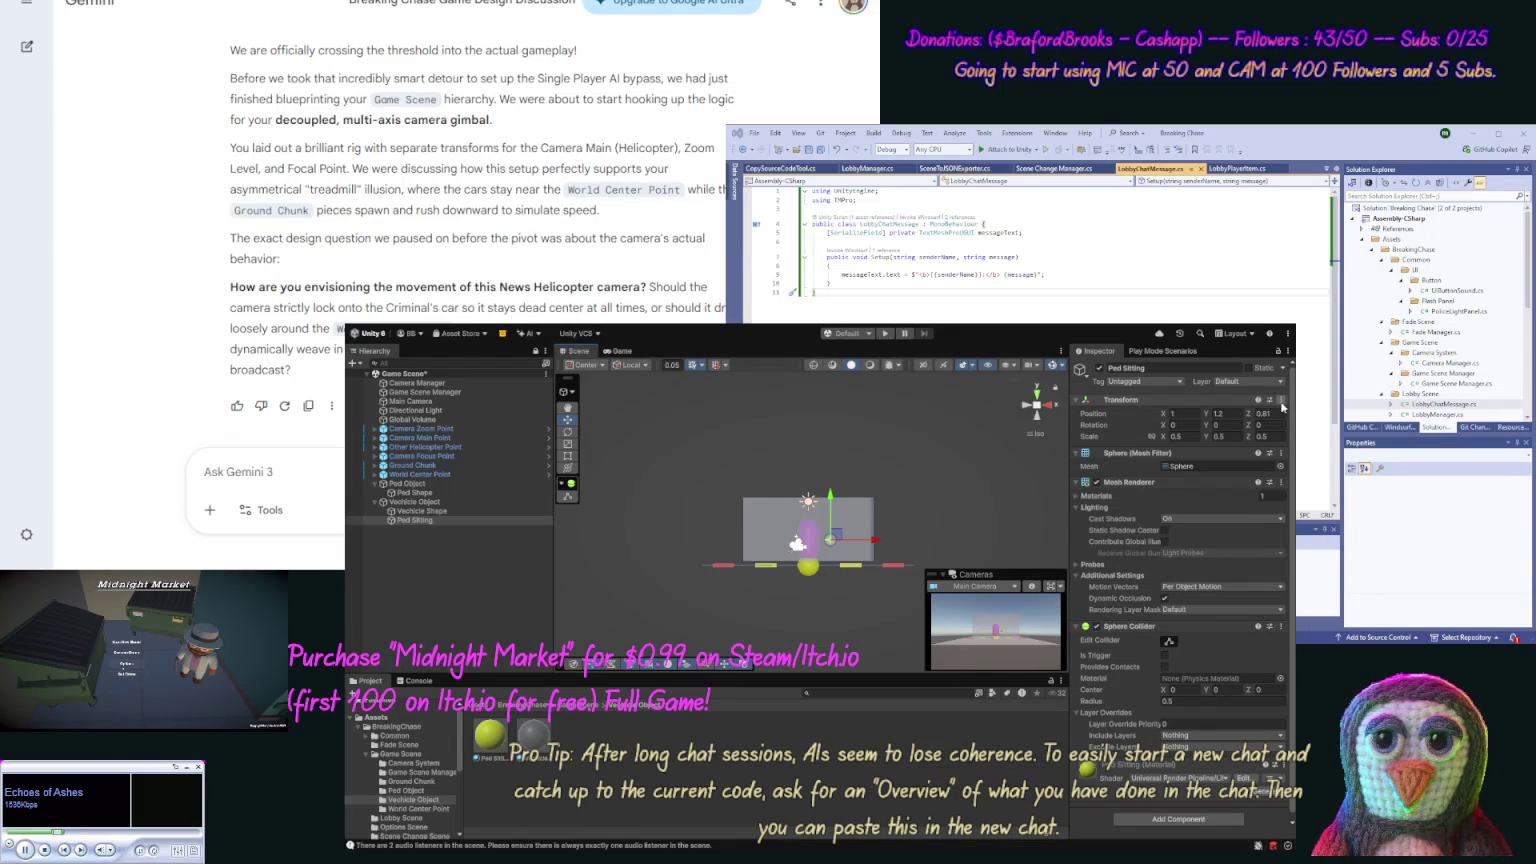
Step: Set Ped Sitting's Transform Position Y to 0.75 and switch the Scene view to Top view
left_click(1231, 413)
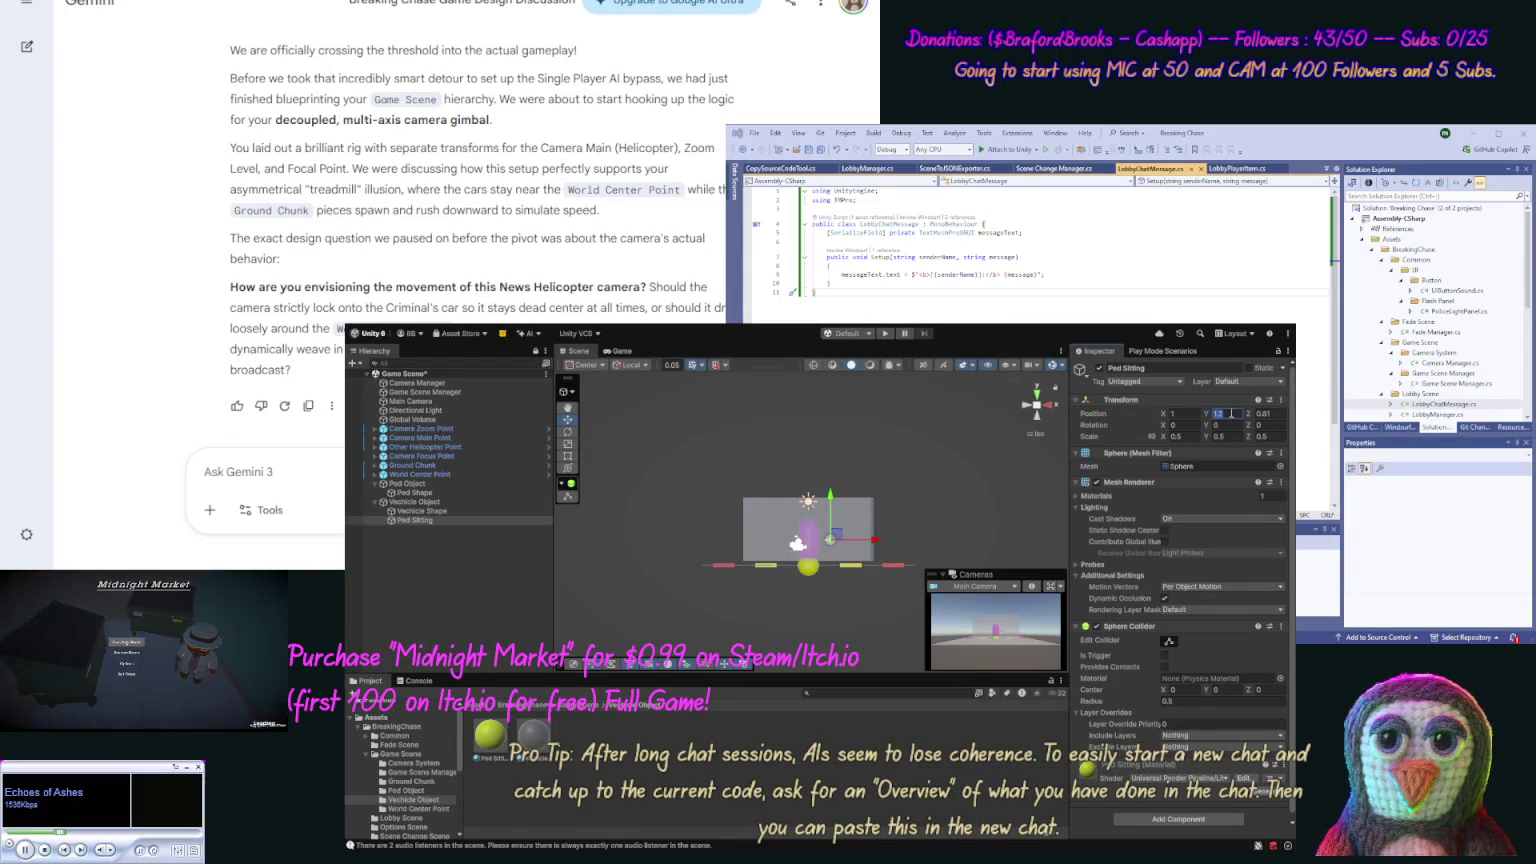
key("BackSpace")
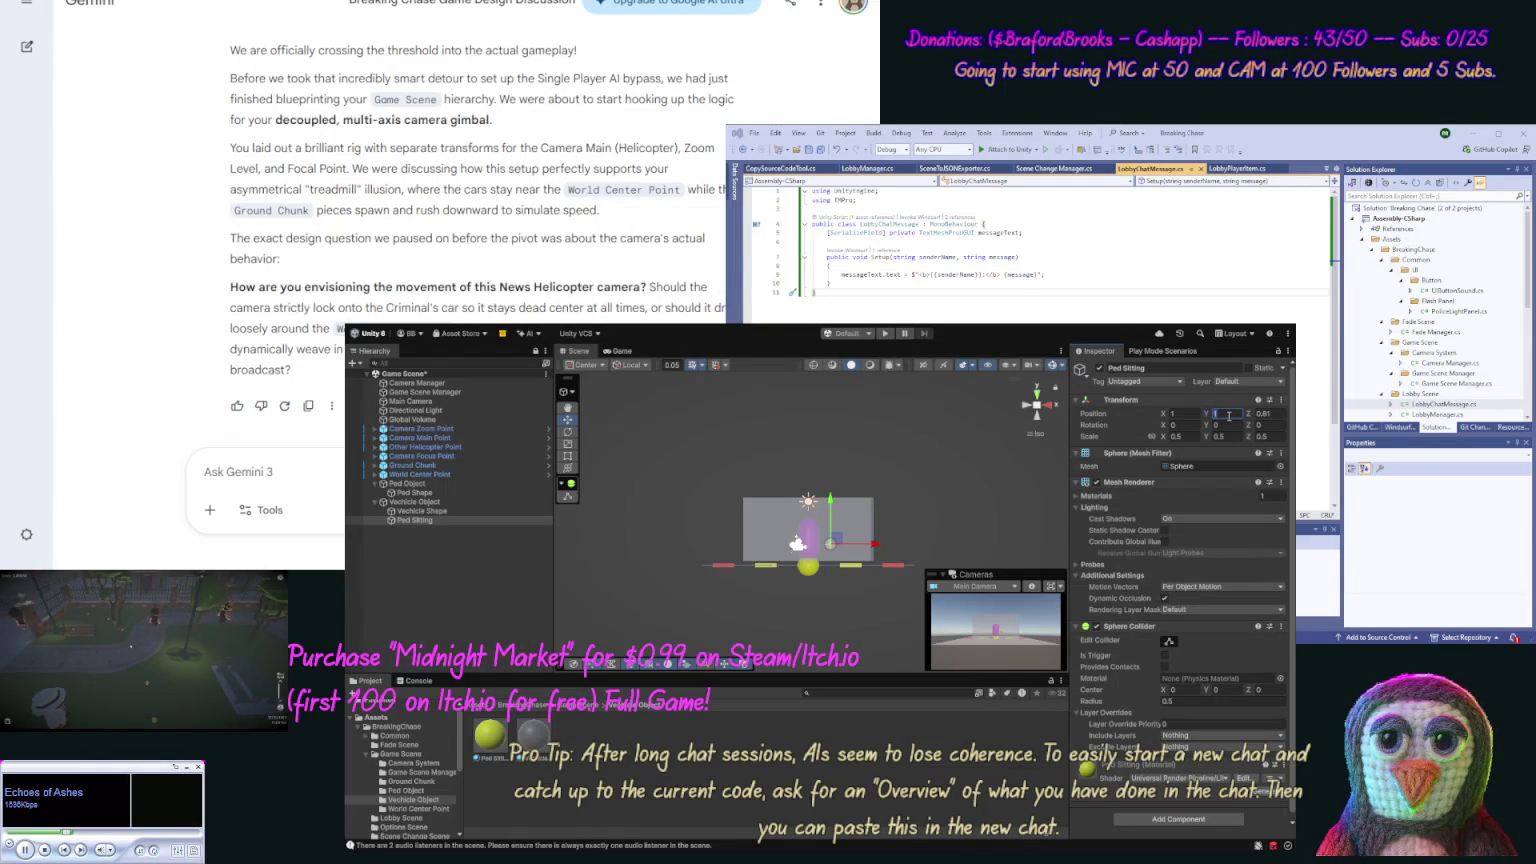
type("0.75")
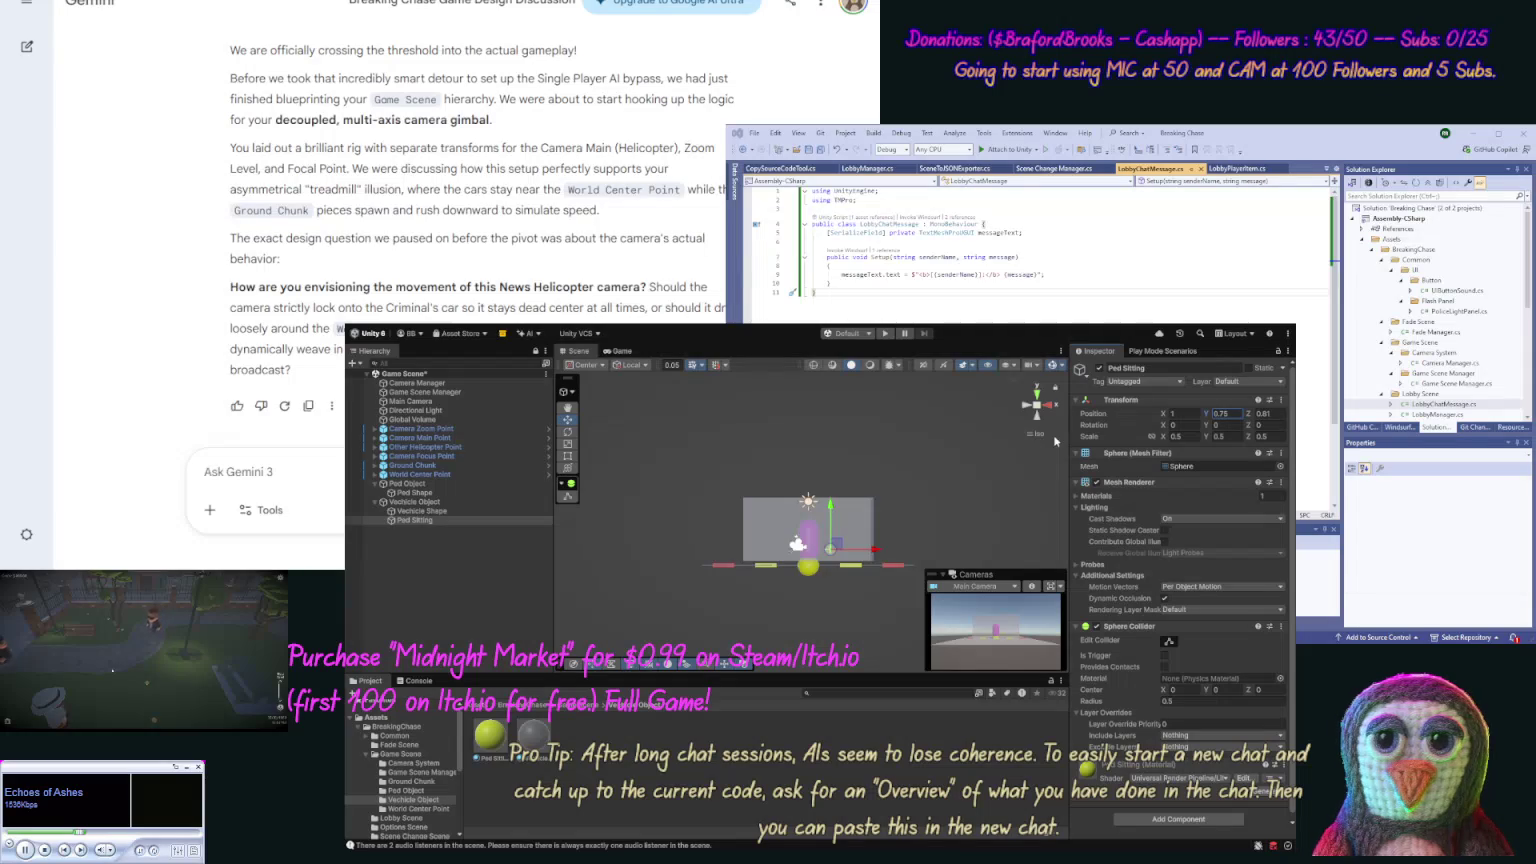
left_click(1036, 388)
Step: Duplicate Ped Sitting twice, dragging the copies to the rear and left side of the vehicle
left_click(421, 523)
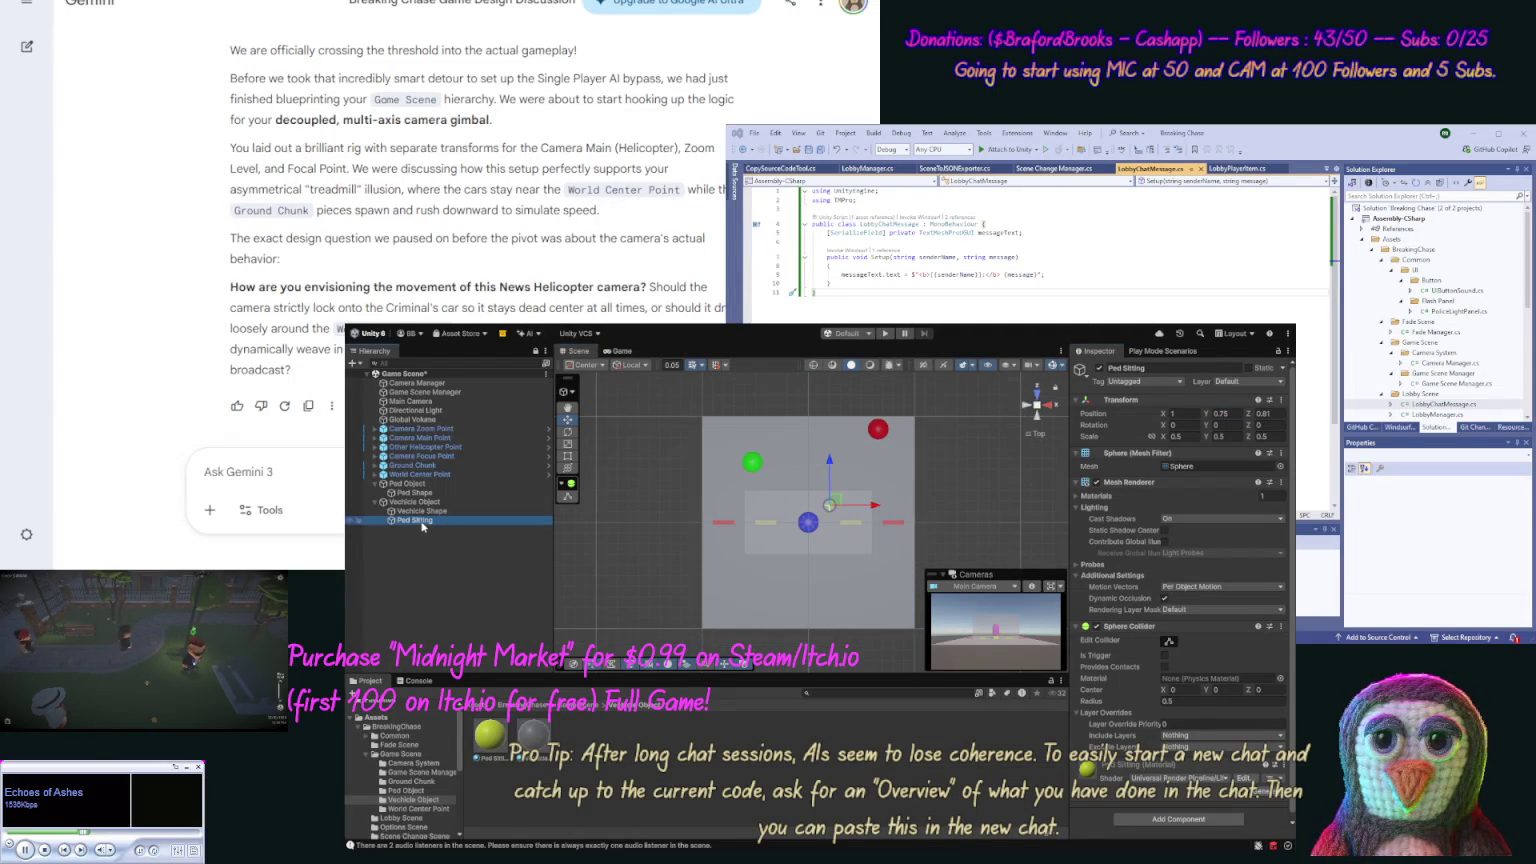
key("ctrl+d")
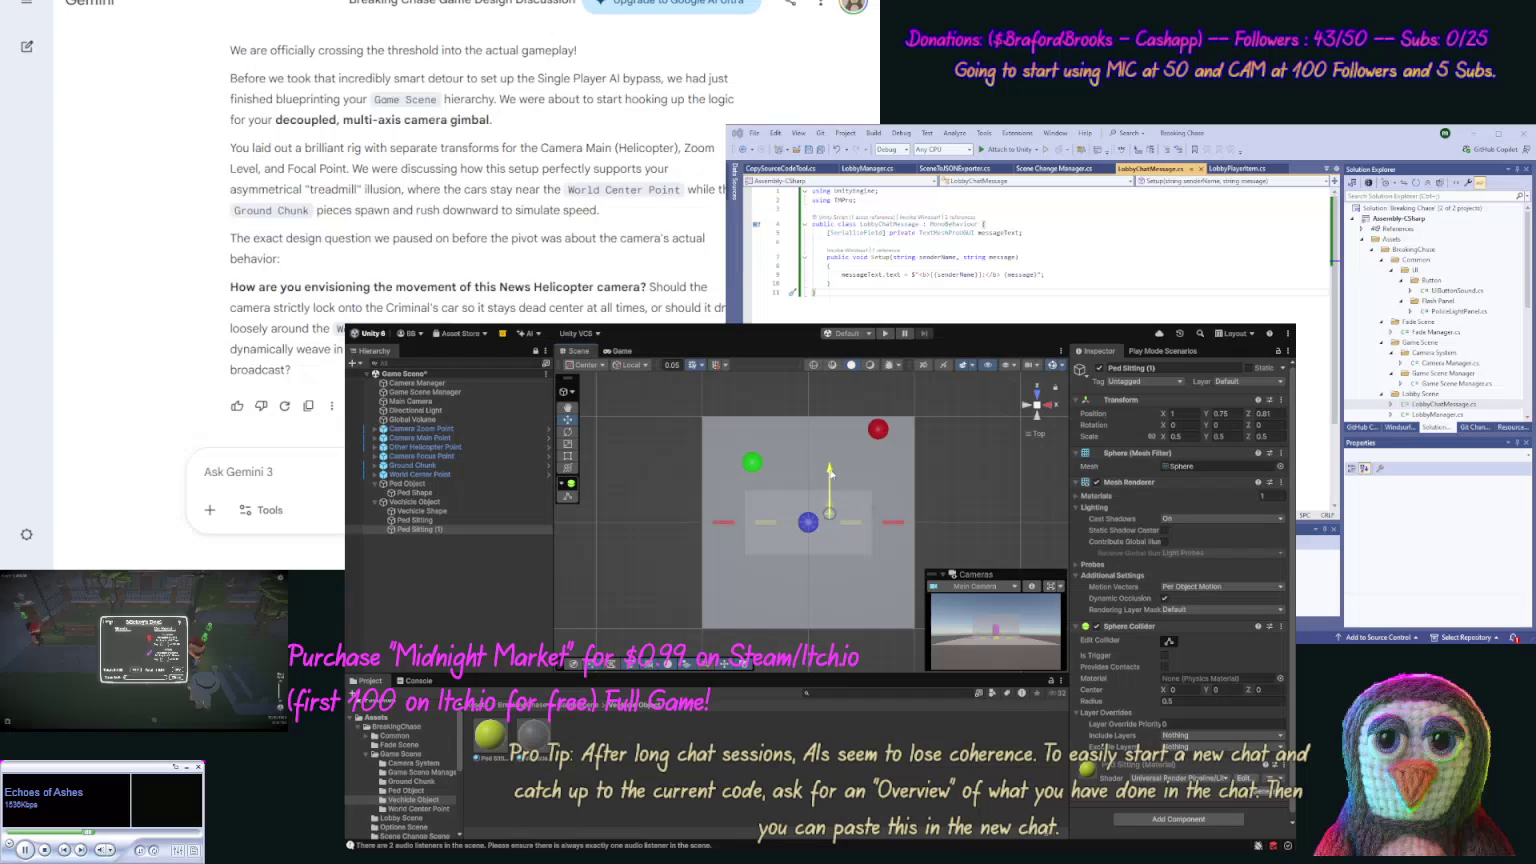
left_click_drag(829, 463, 829, 497)
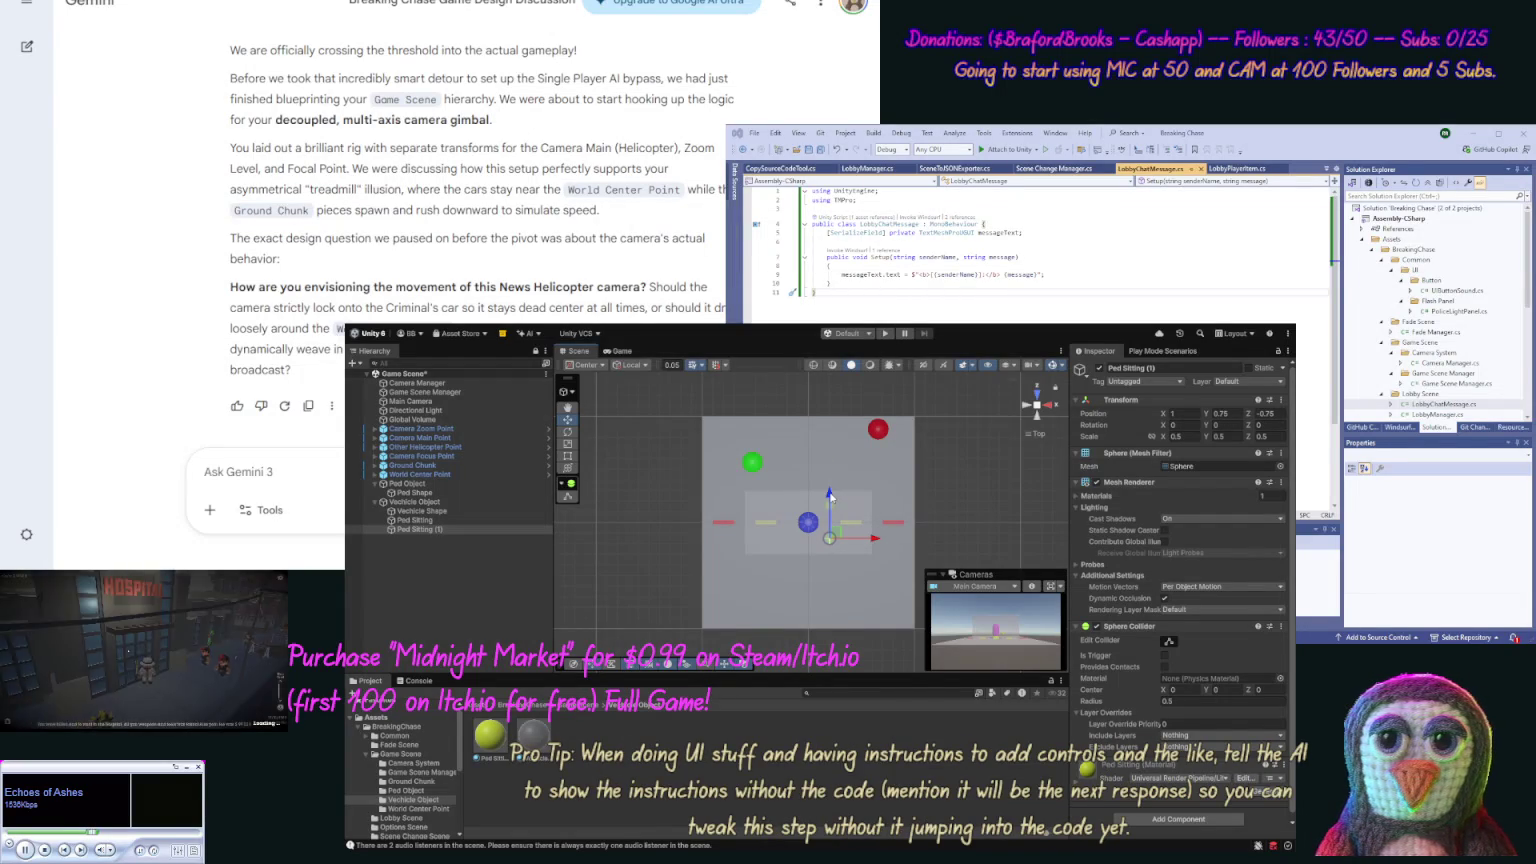
key("ctrl+d")
left_click_drag(874, 542, 840, 542)
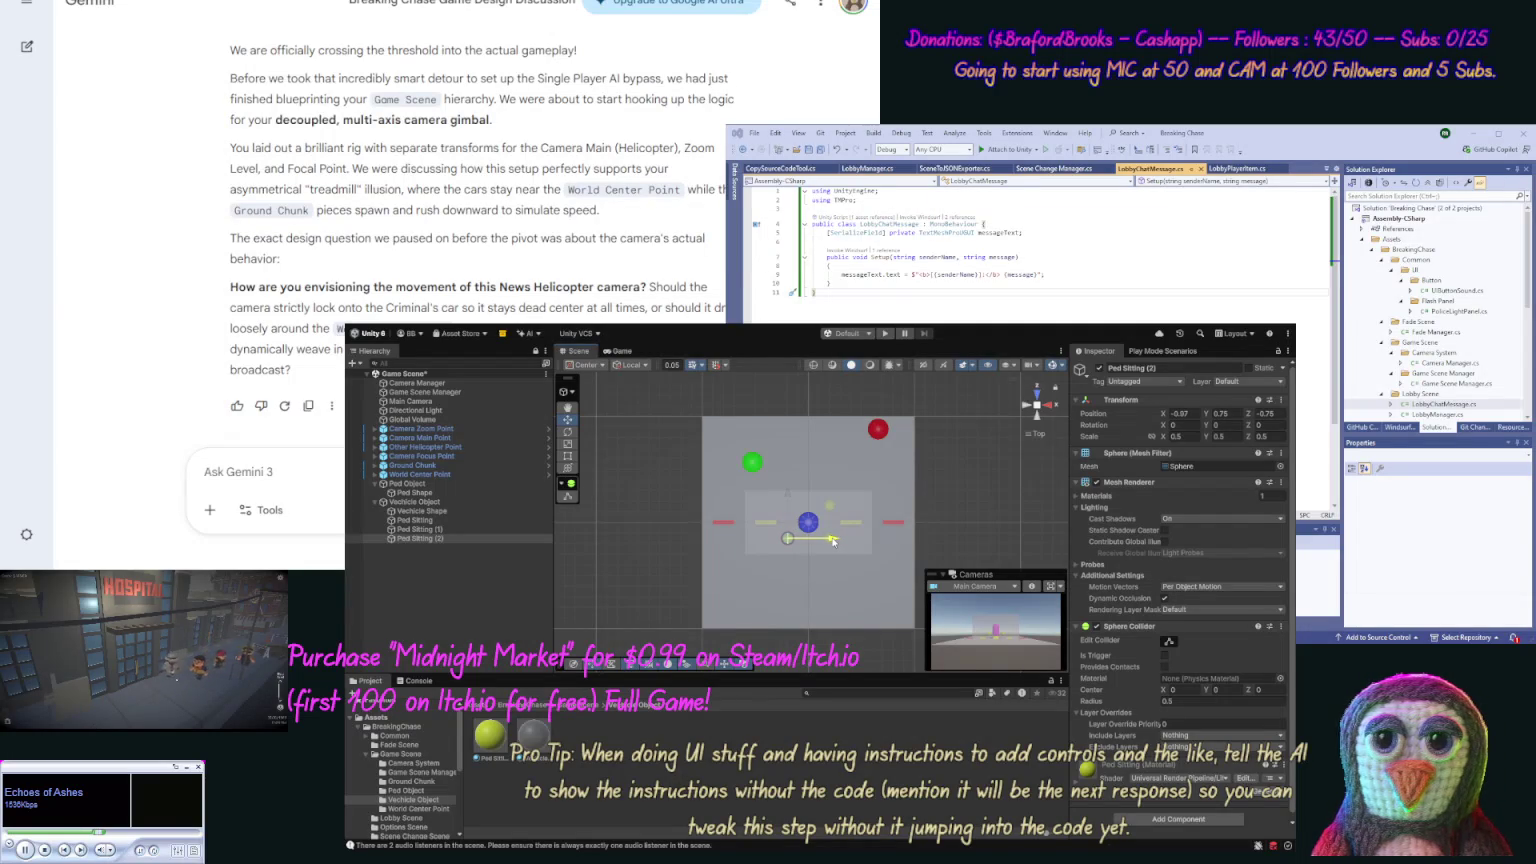
left_click_drag(832, 541, 830, 541)
Step: Give the left copy a negative X position and duplicate it into a fourth seat sphere
left_click(1190, 413)
key("BackSpace")
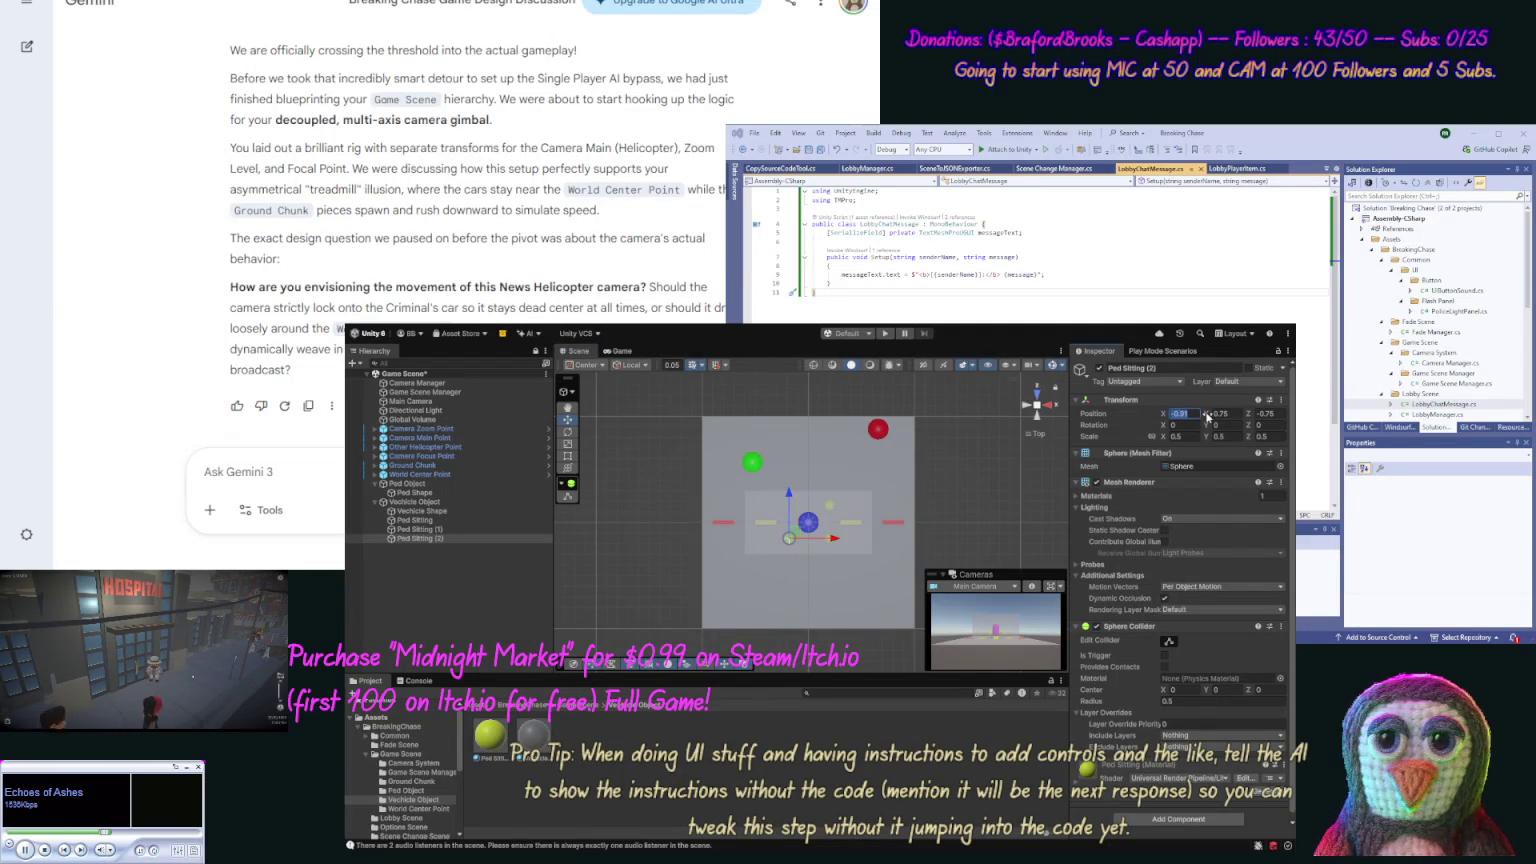
type("-0.")
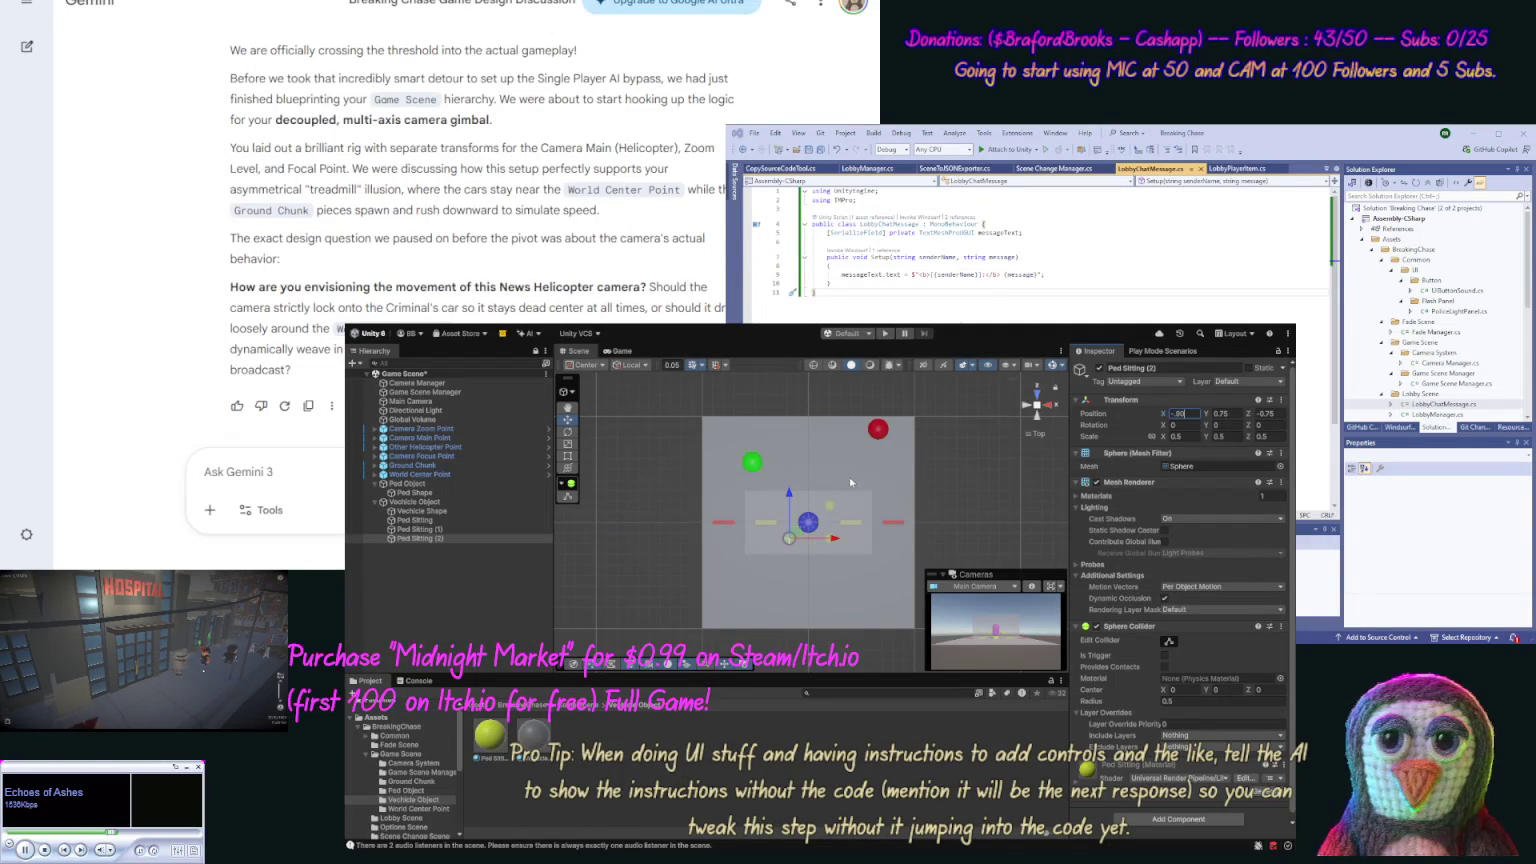
left_click(423, 537)
key("ctrl+d")
left_click(790, 494)
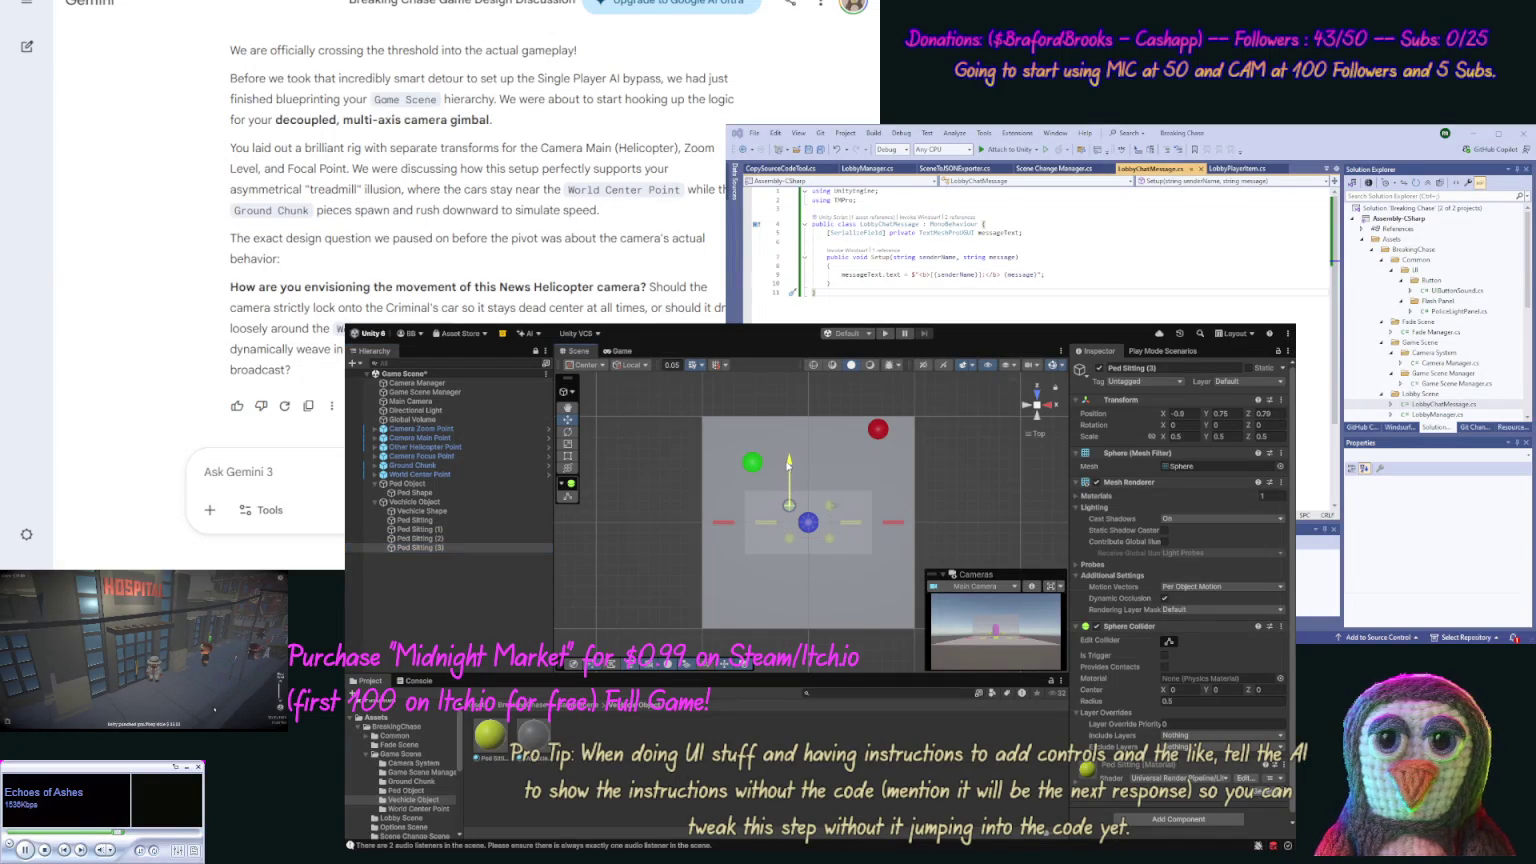
Step: Edit Ped Sitting (3)'s X position, comparing it against the original Ped Sitting sphere
left_click(418, 521)
left_click(417, 547)
left_click(1192, 416)
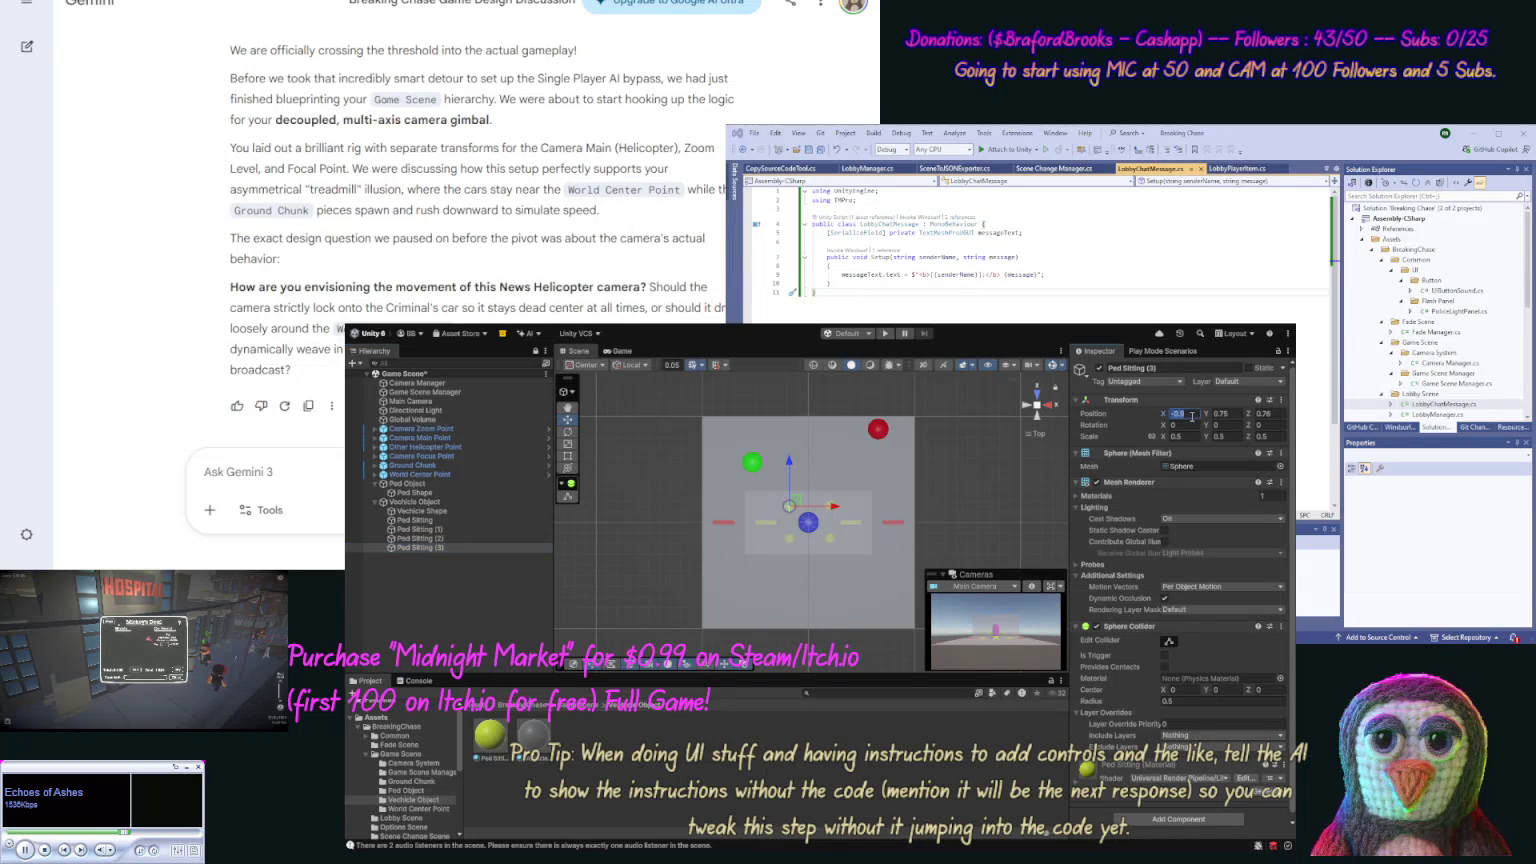
type("1")
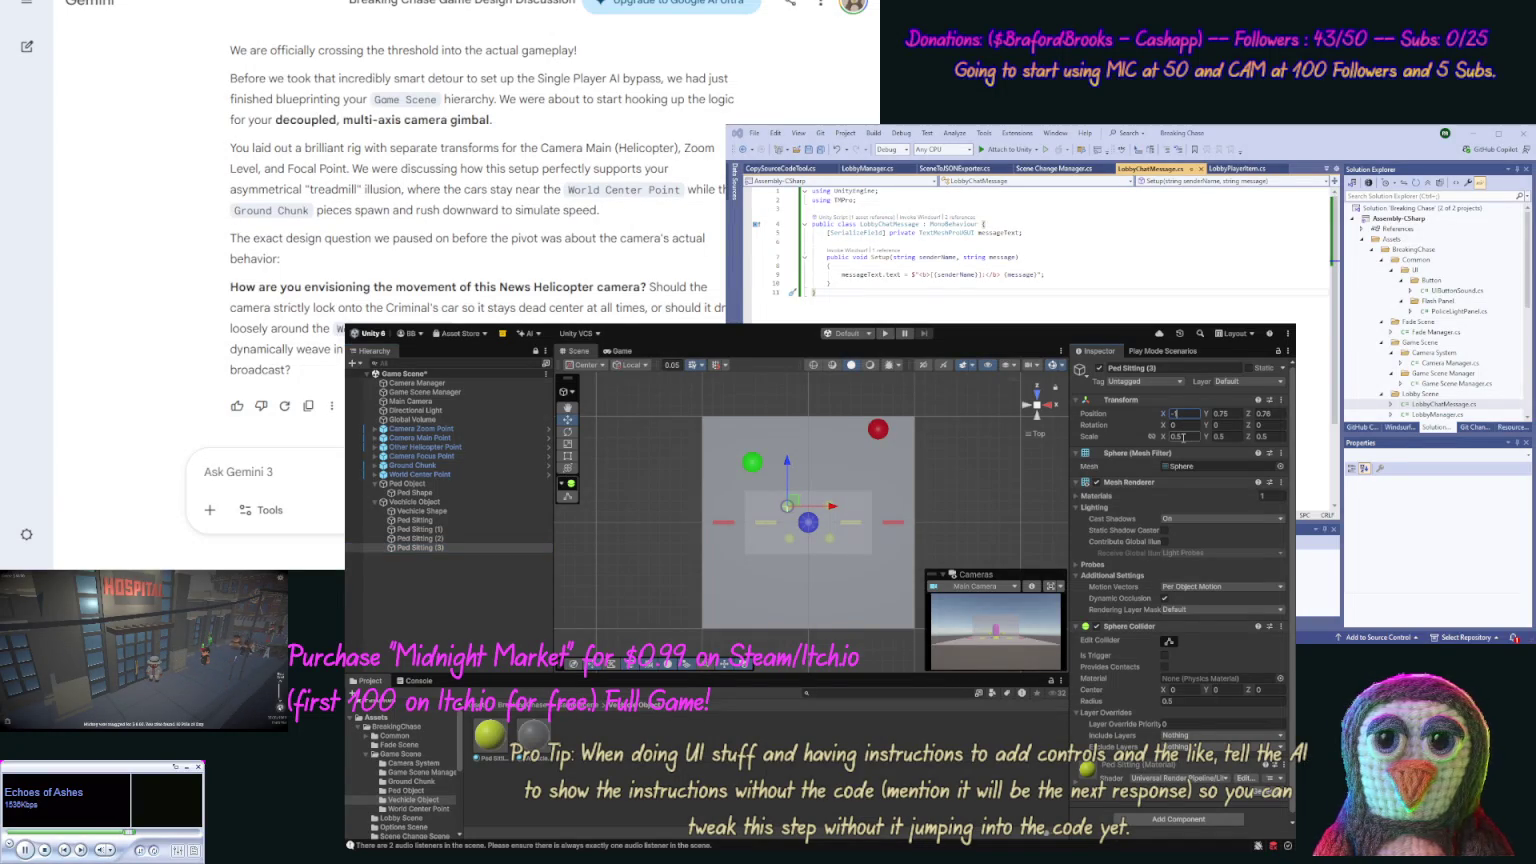
key("Return")
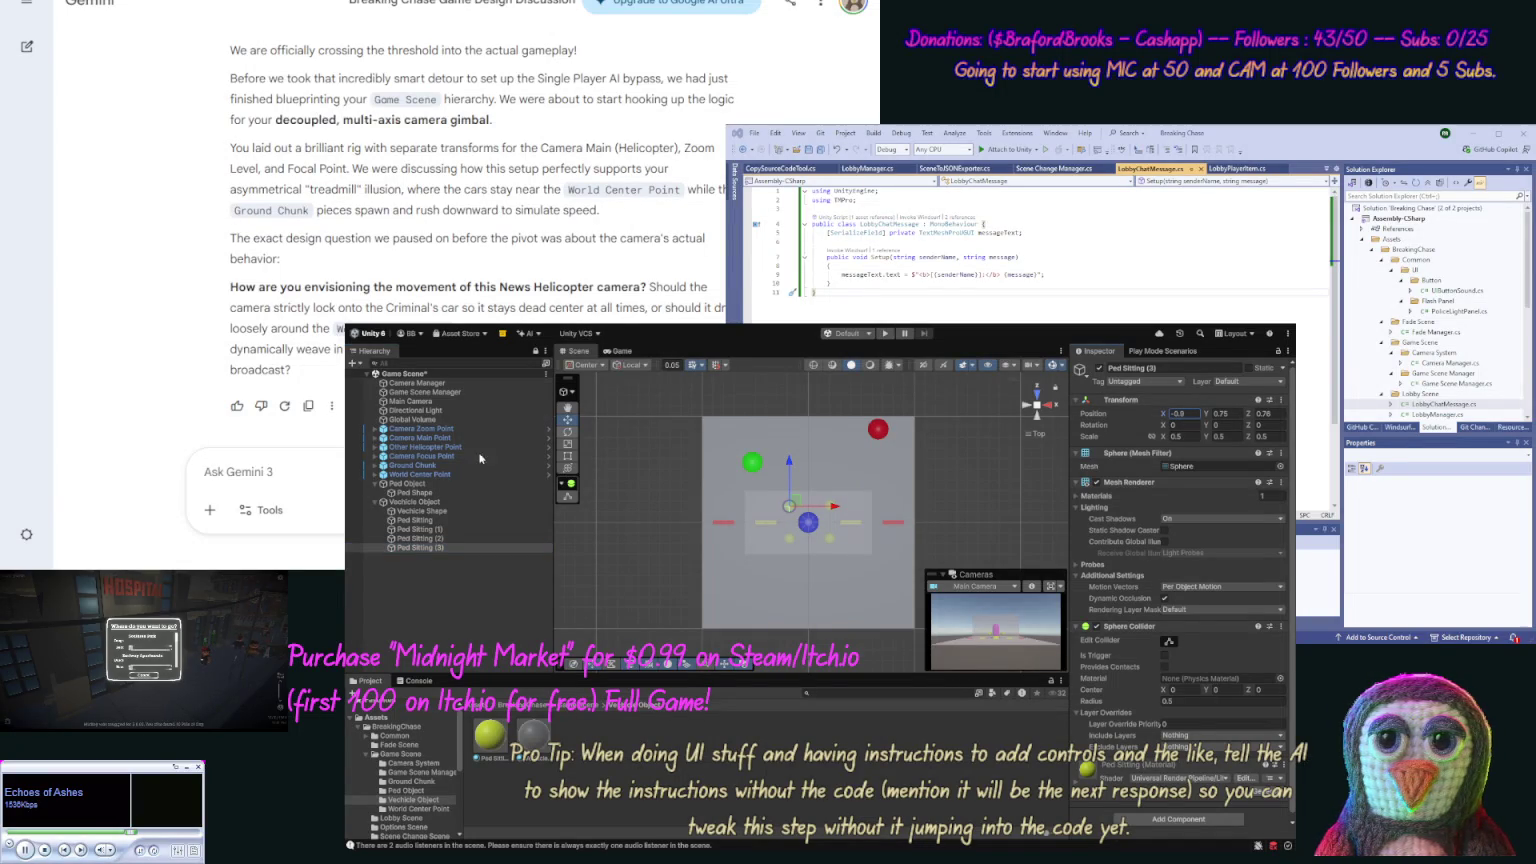
left_click(446, 519)
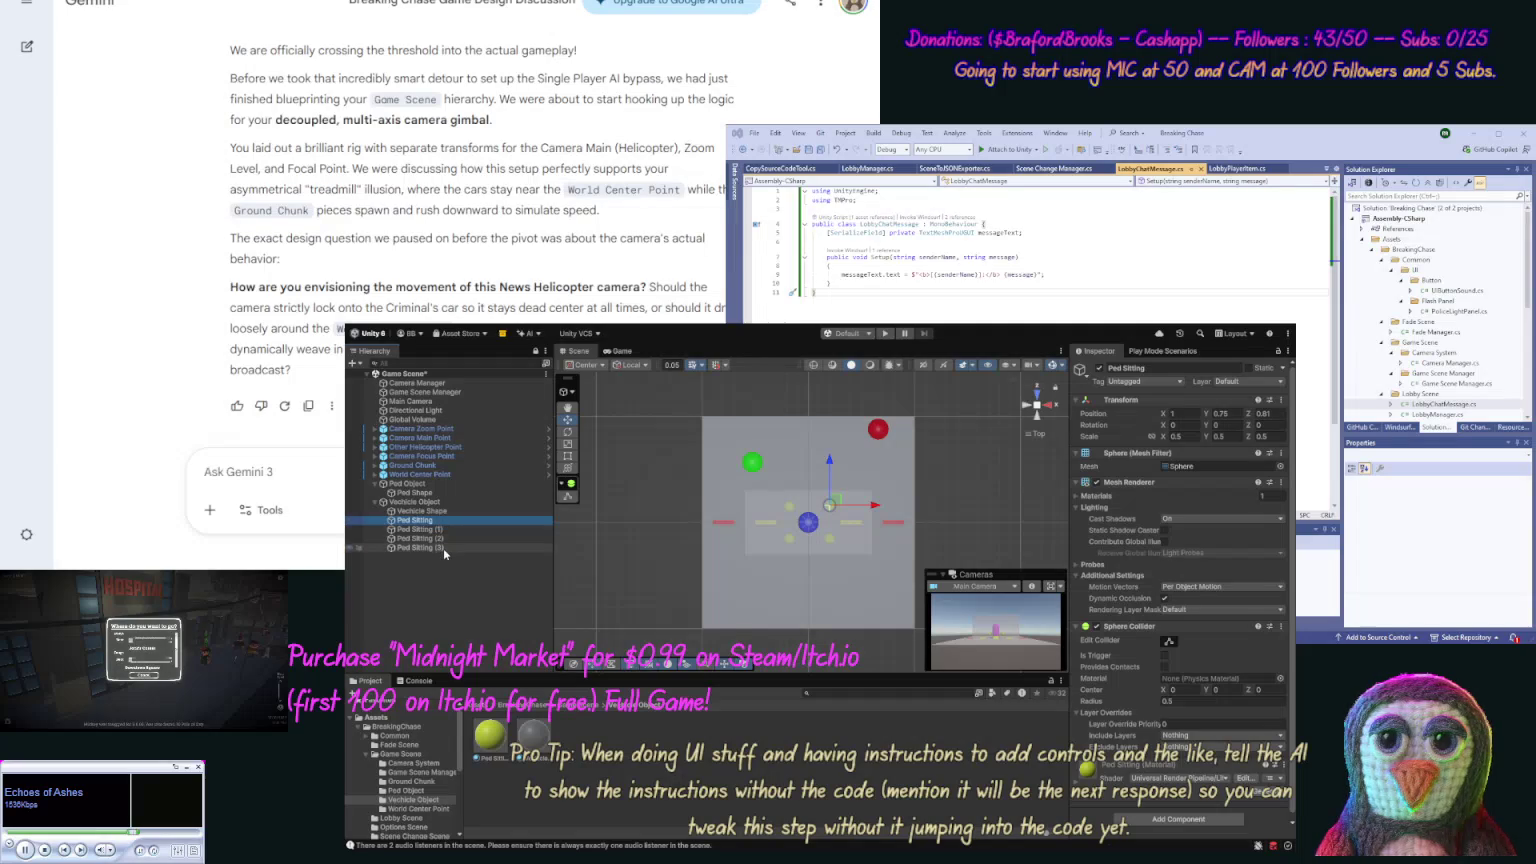
left_click(443, 550)
Step: Change the original Ped Sitting sphere's Z position, then review copies (1) and (2)
left_click(1269, 413)
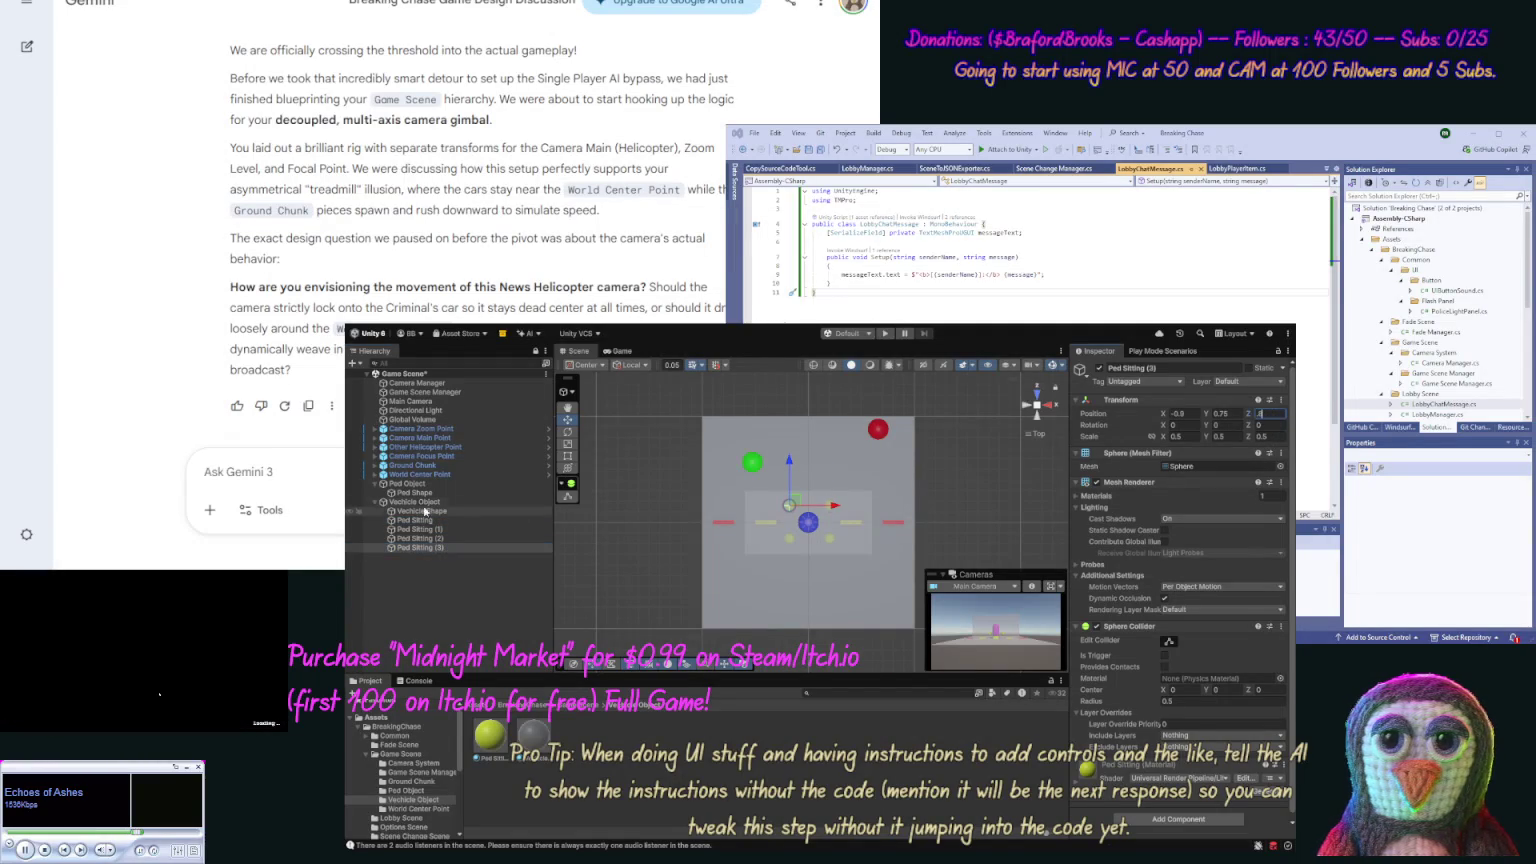
left_click(511, 521)
left_click(1267, 413)
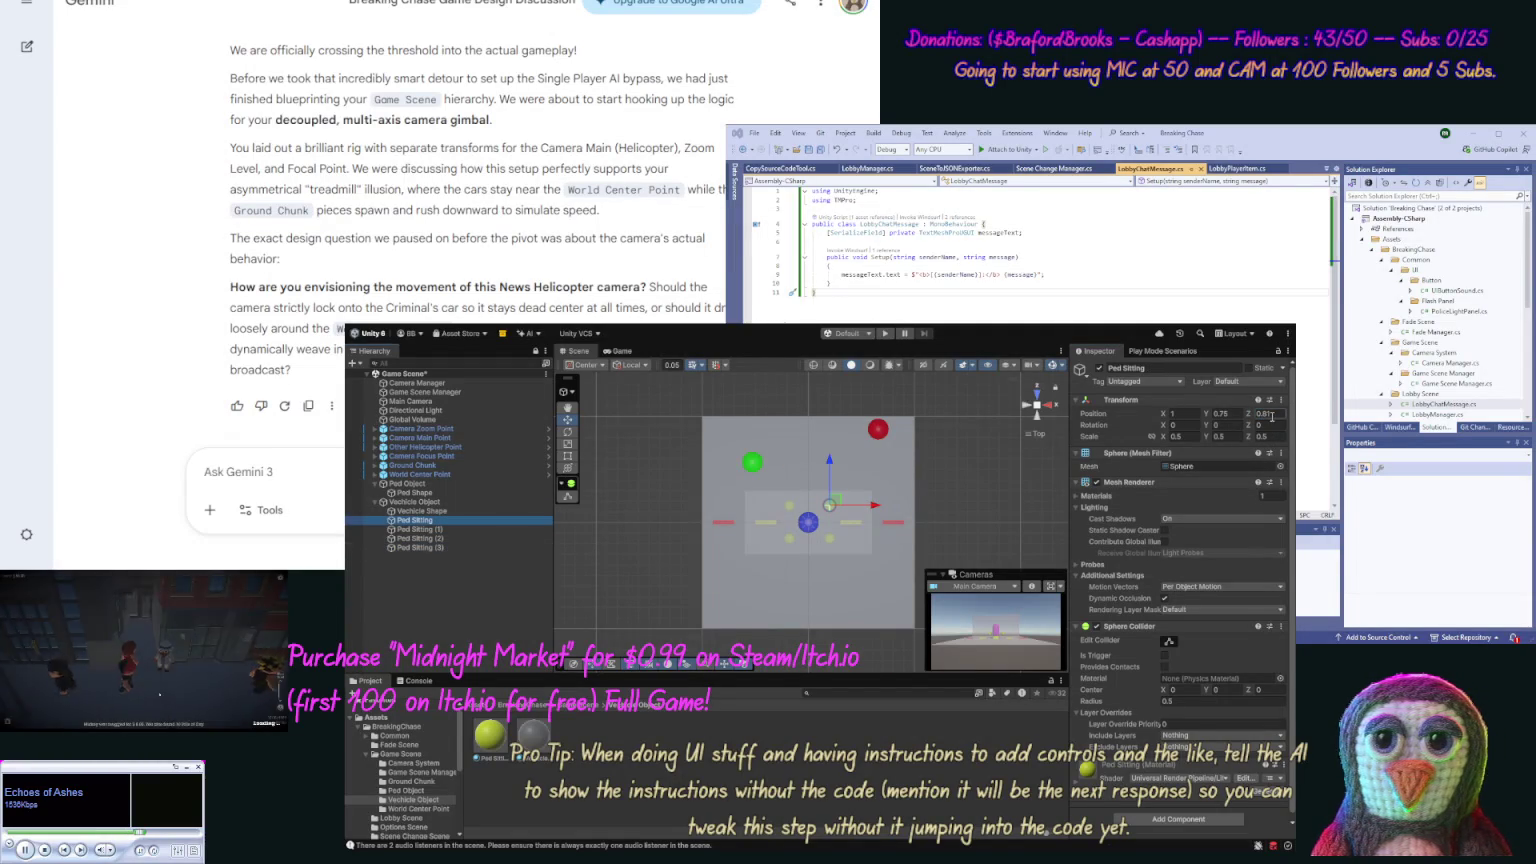
type("3")
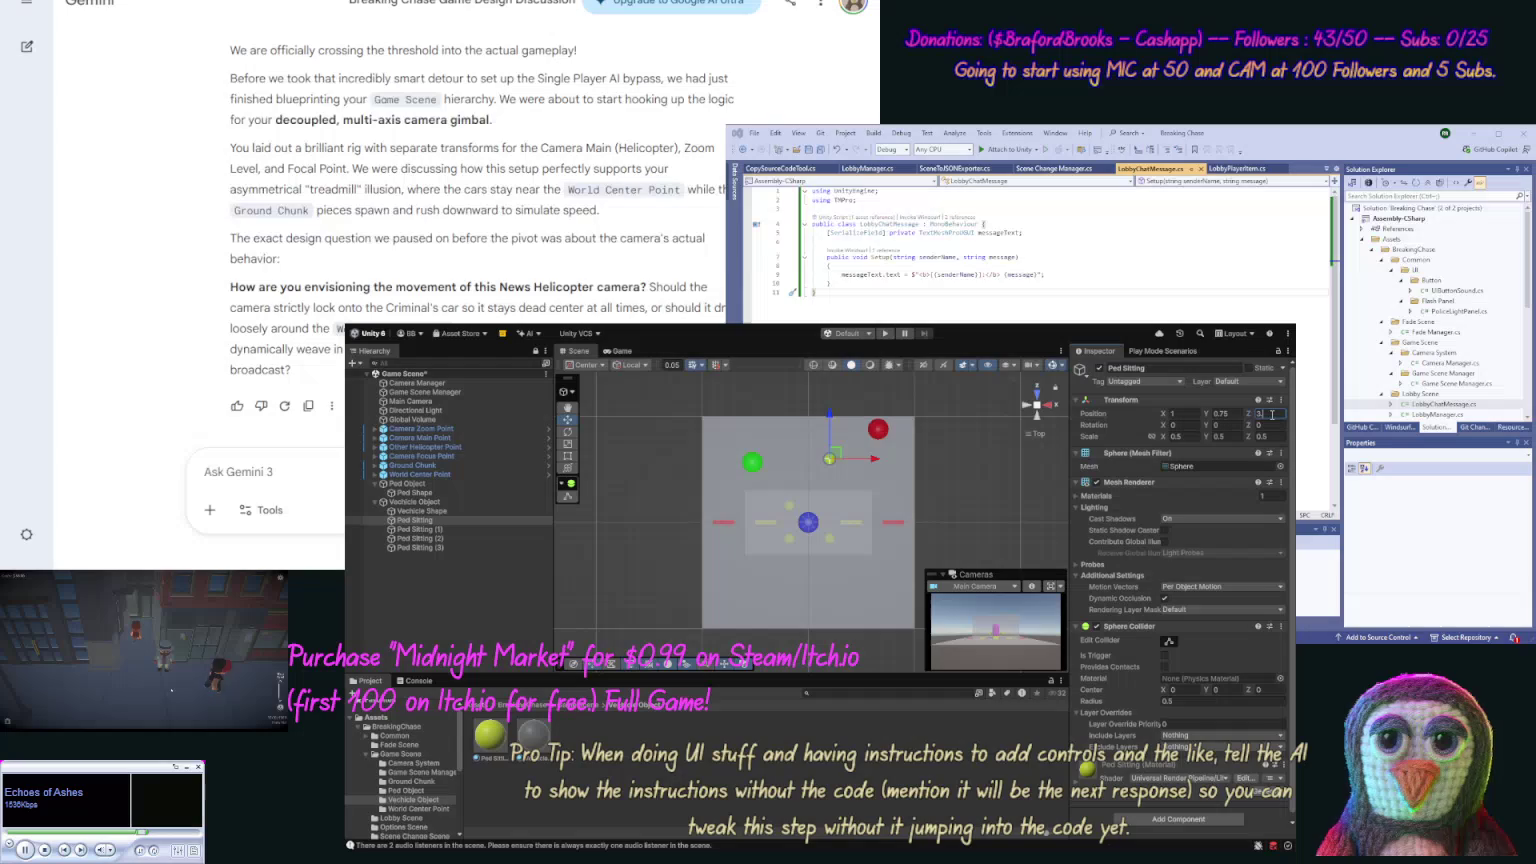
key("BackSpace")
type("1")
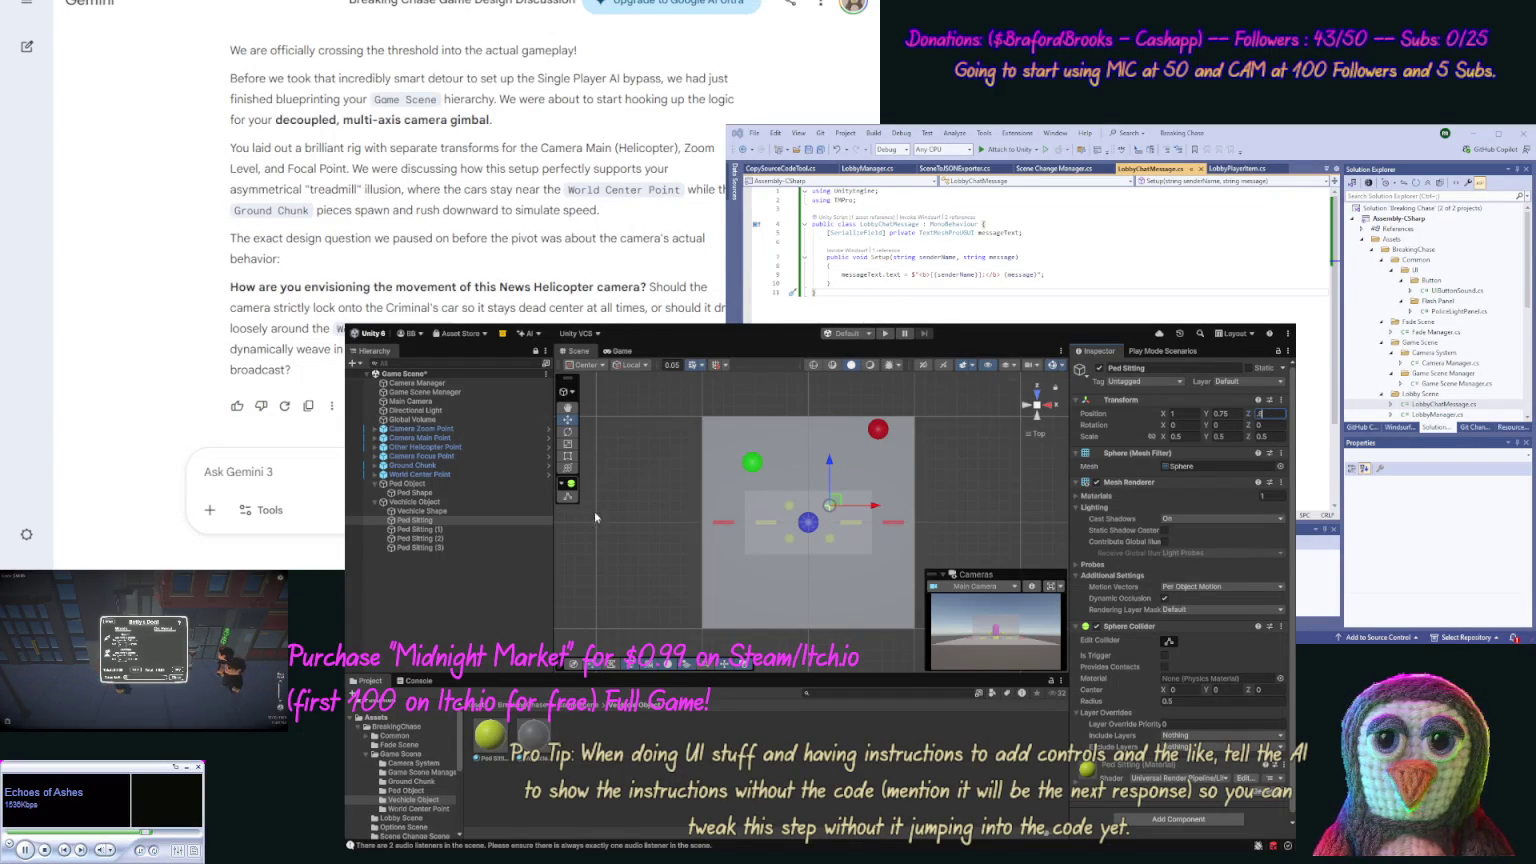
left_click(451, 530)
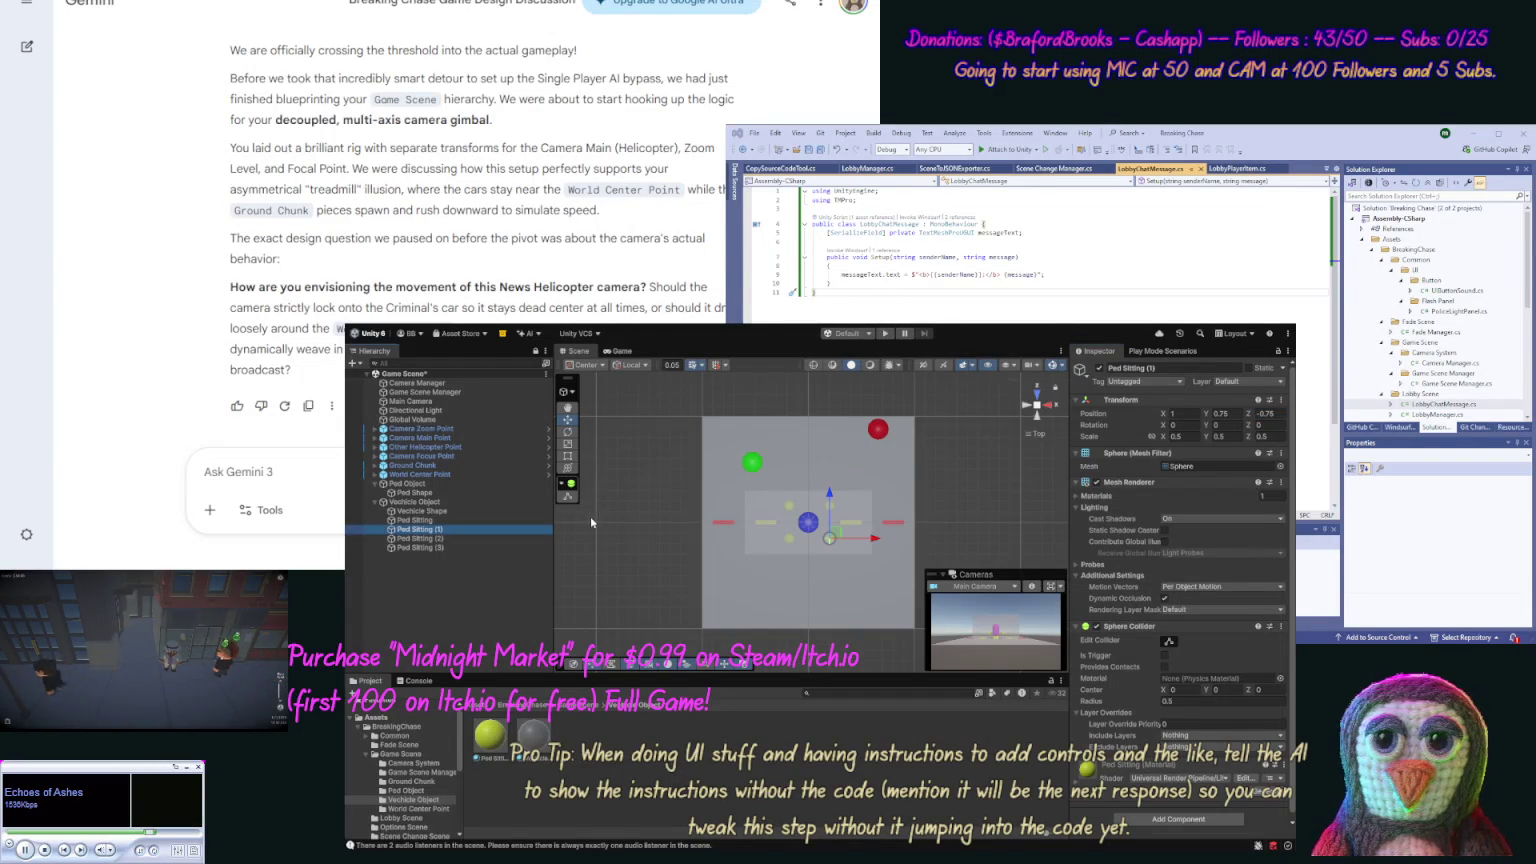
left_click(423, 540)
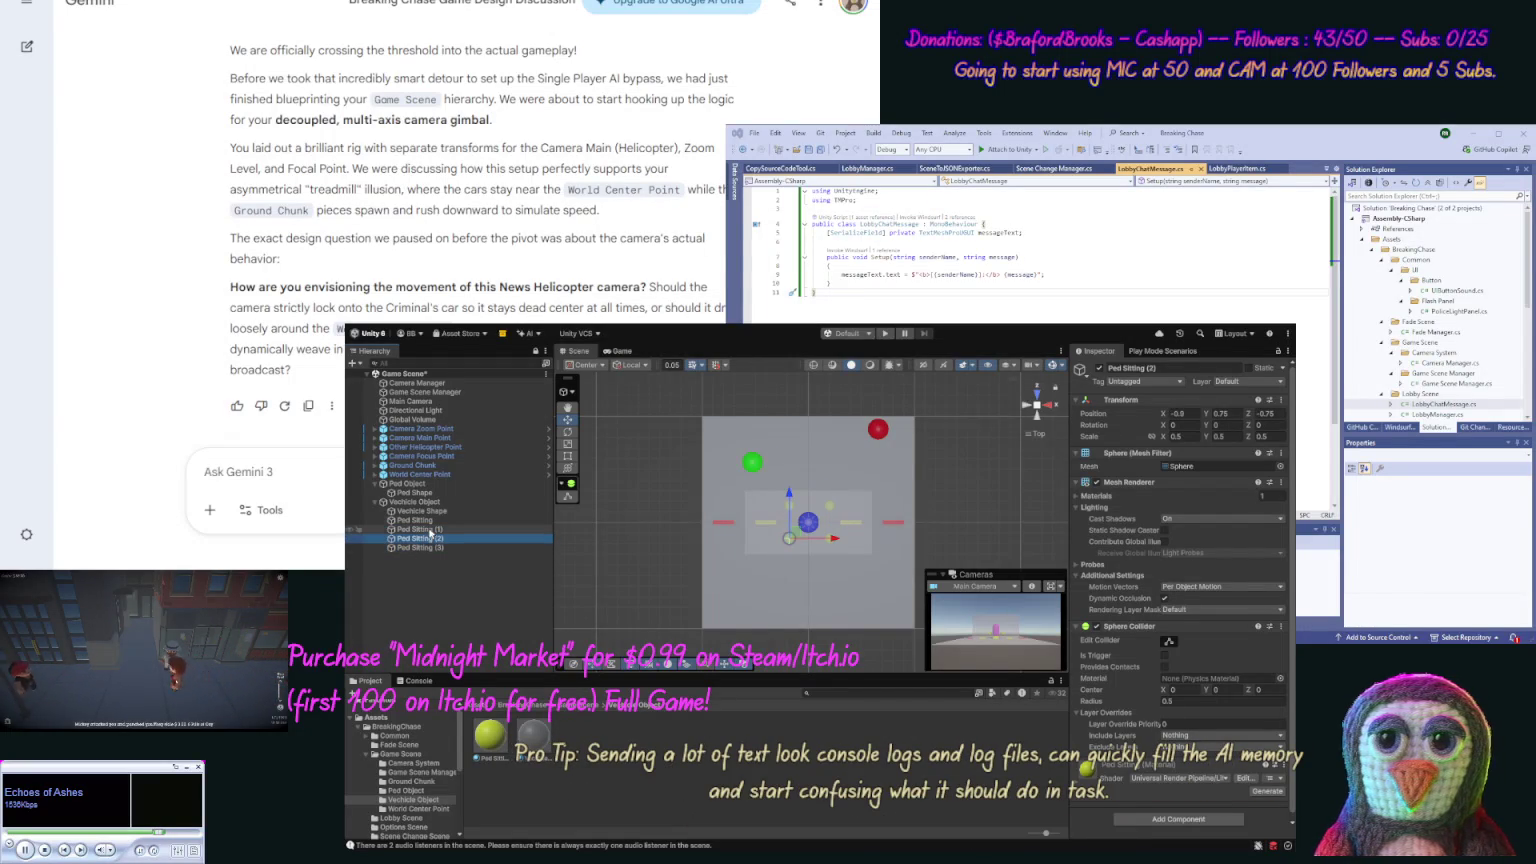
Step: Rename the original sphere to Ped Sitting (Driver) and Ped Sitting (1) to Ped Sitting Passenger Front
left_click(435, 522)
left_click(450, 522)
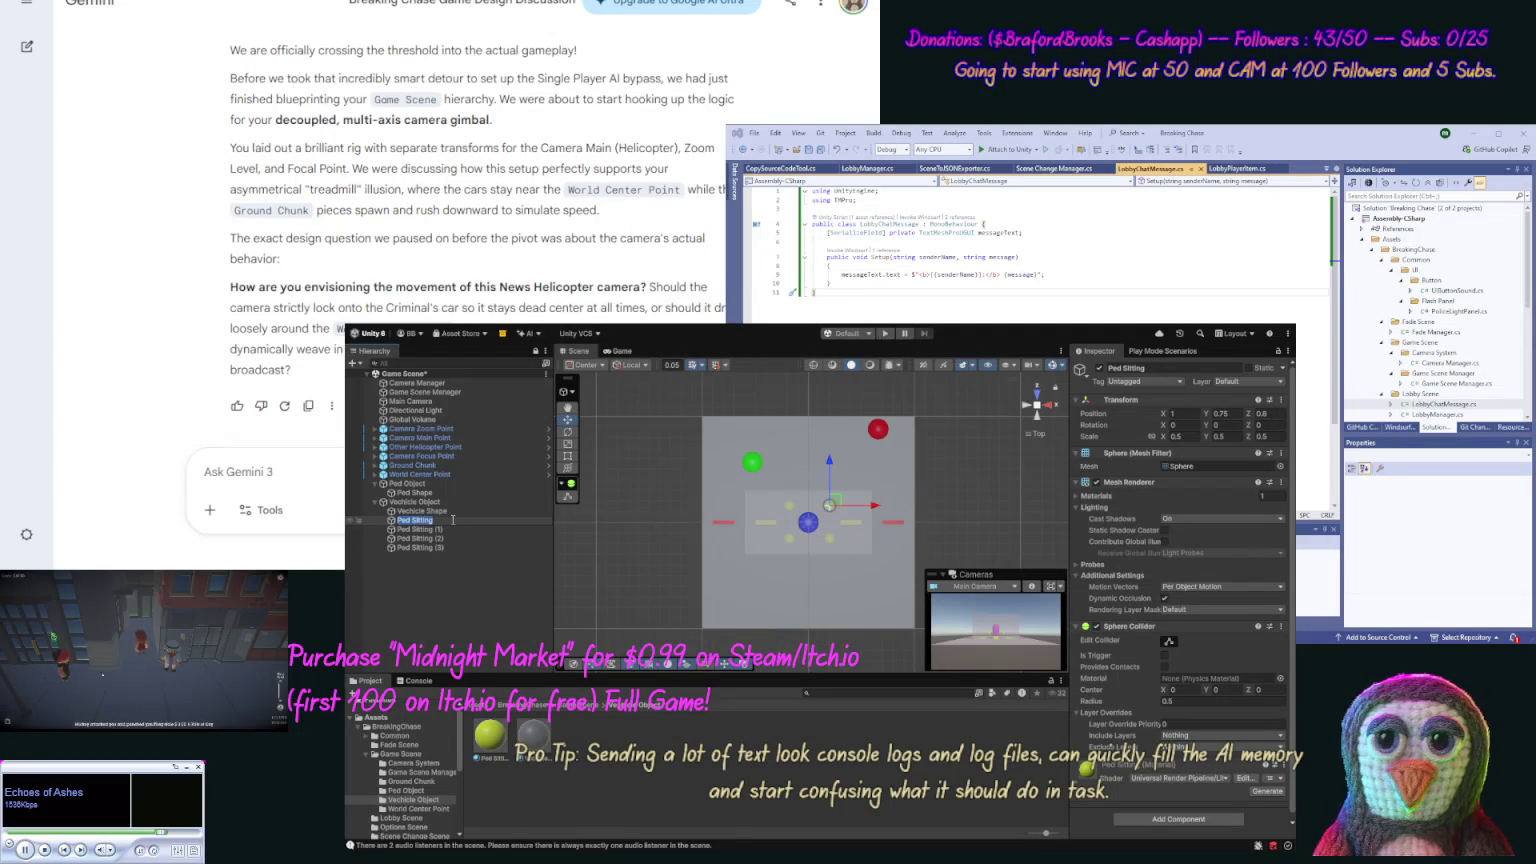
key("End")
type("(D")
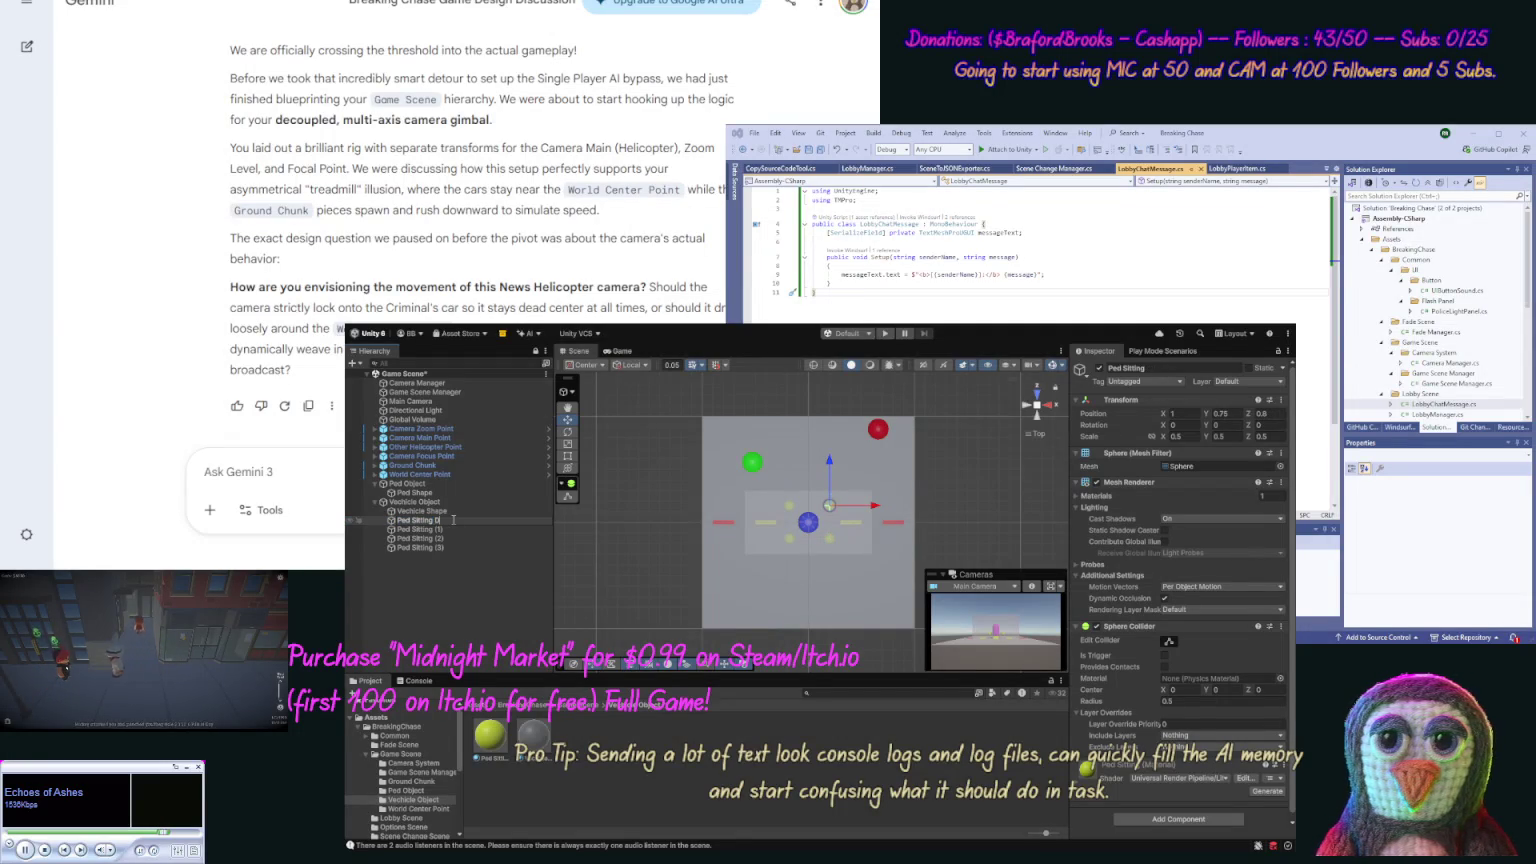
type("river")
key("Return")
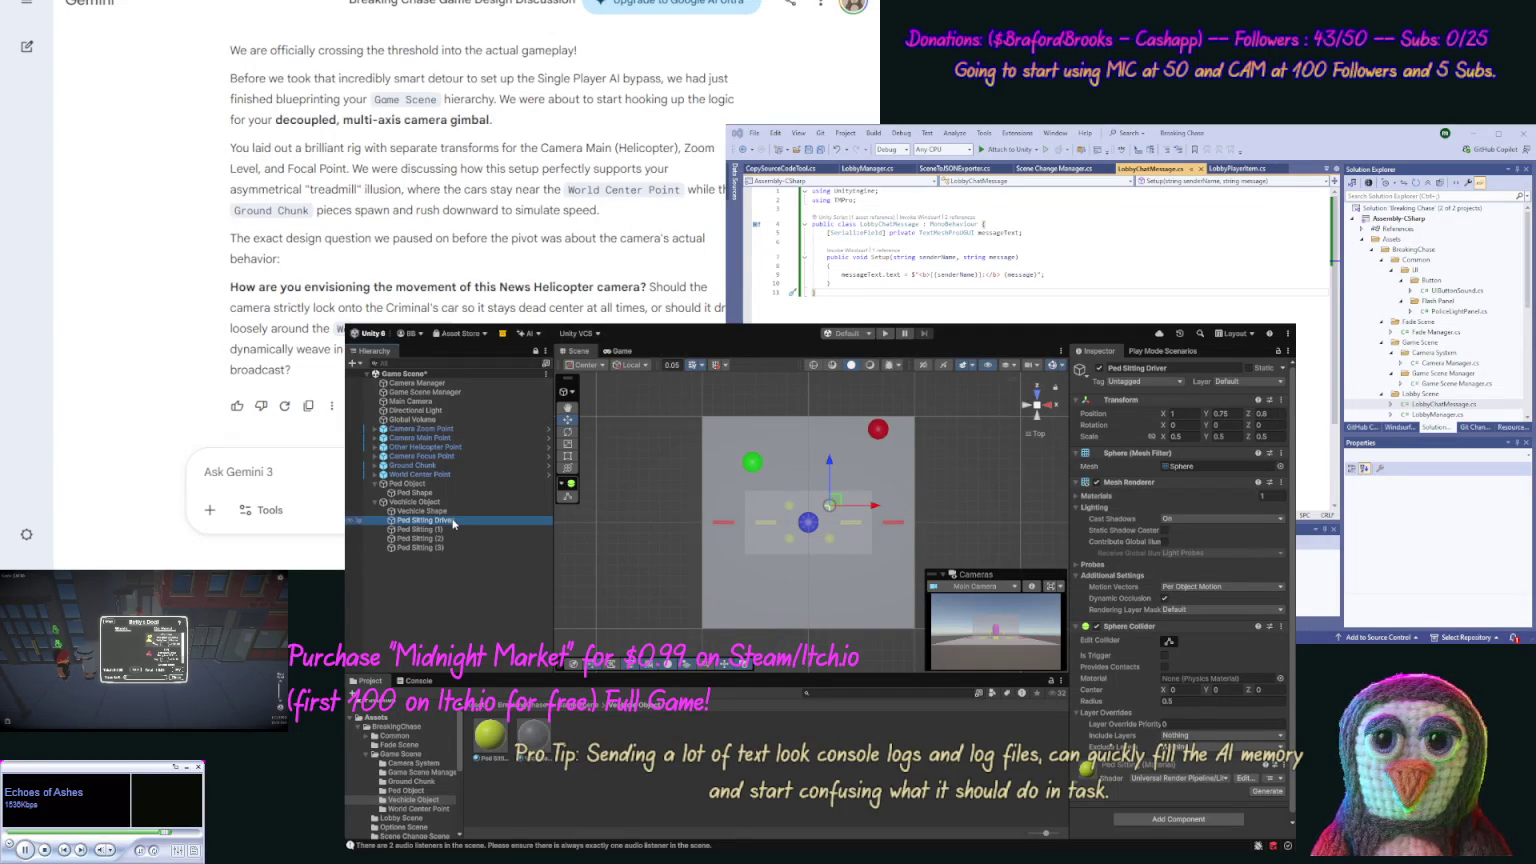
left_click(448, 529)
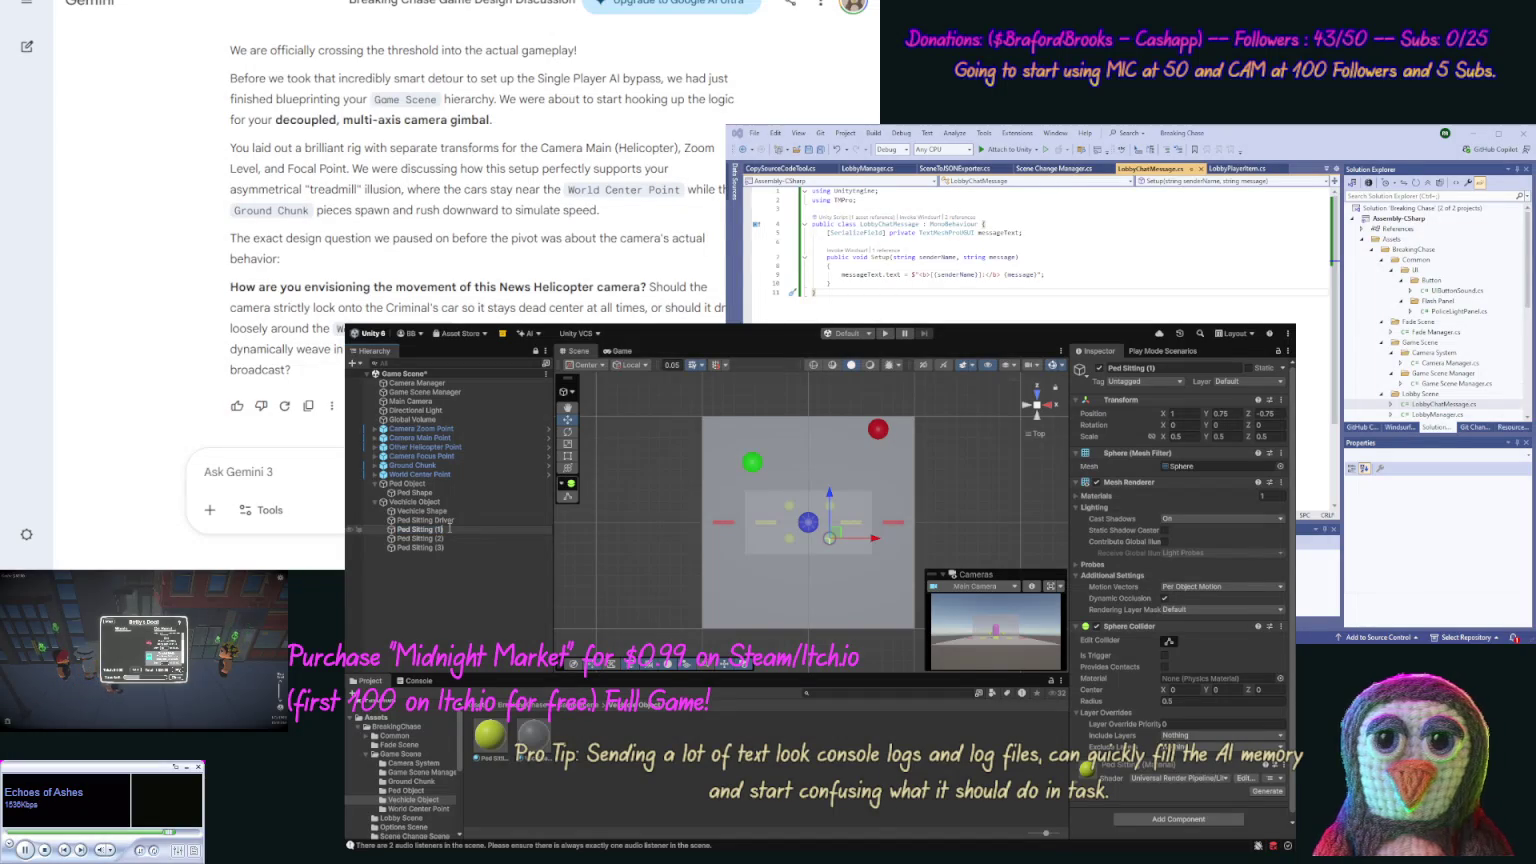
left_click(449, 528)
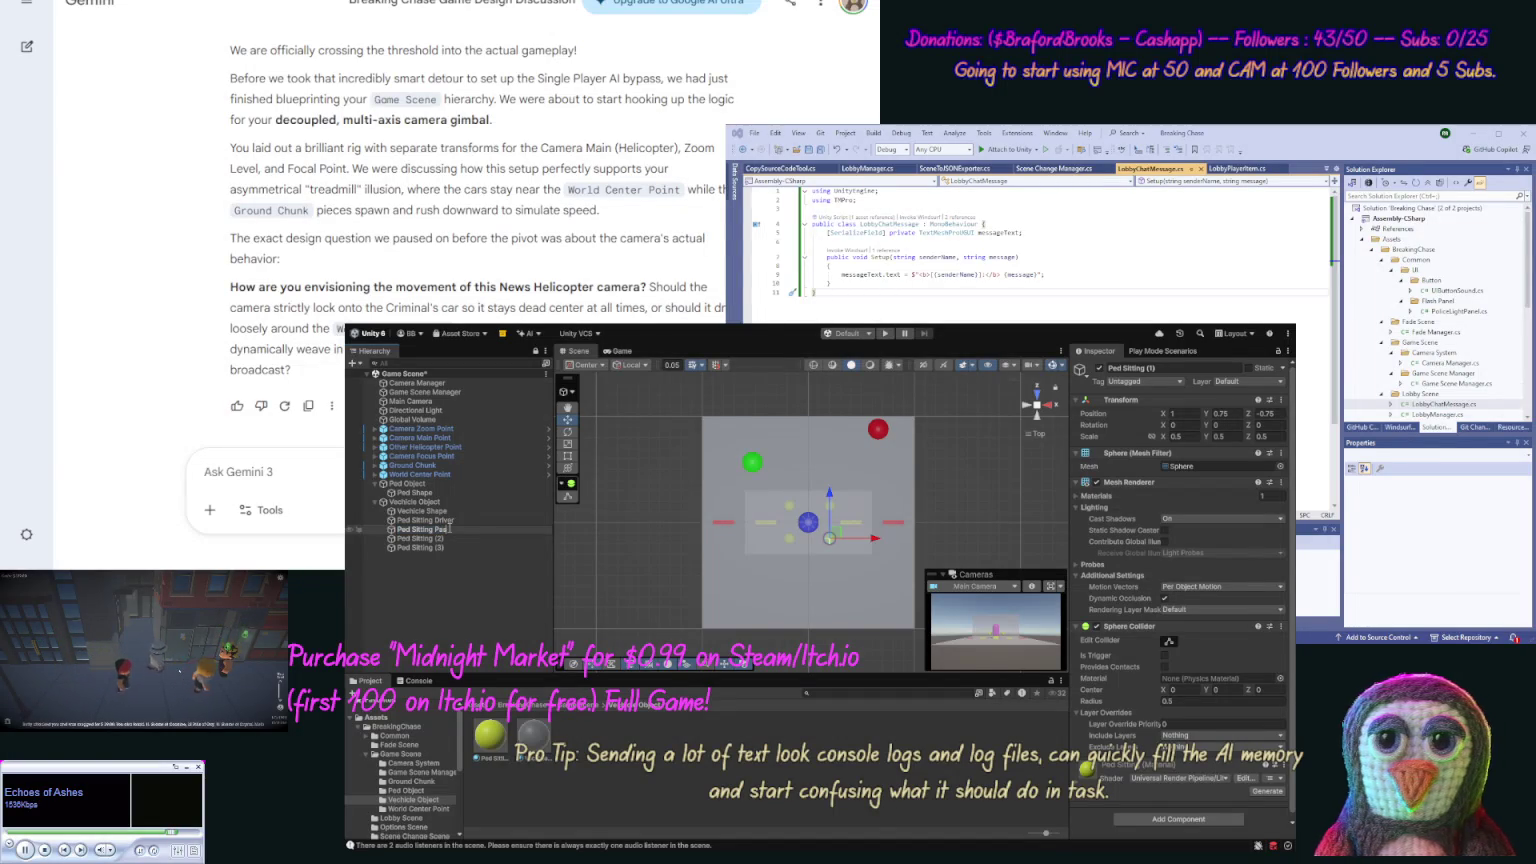
type("Passenger 1")
key("Return")
left_click(449, 529)
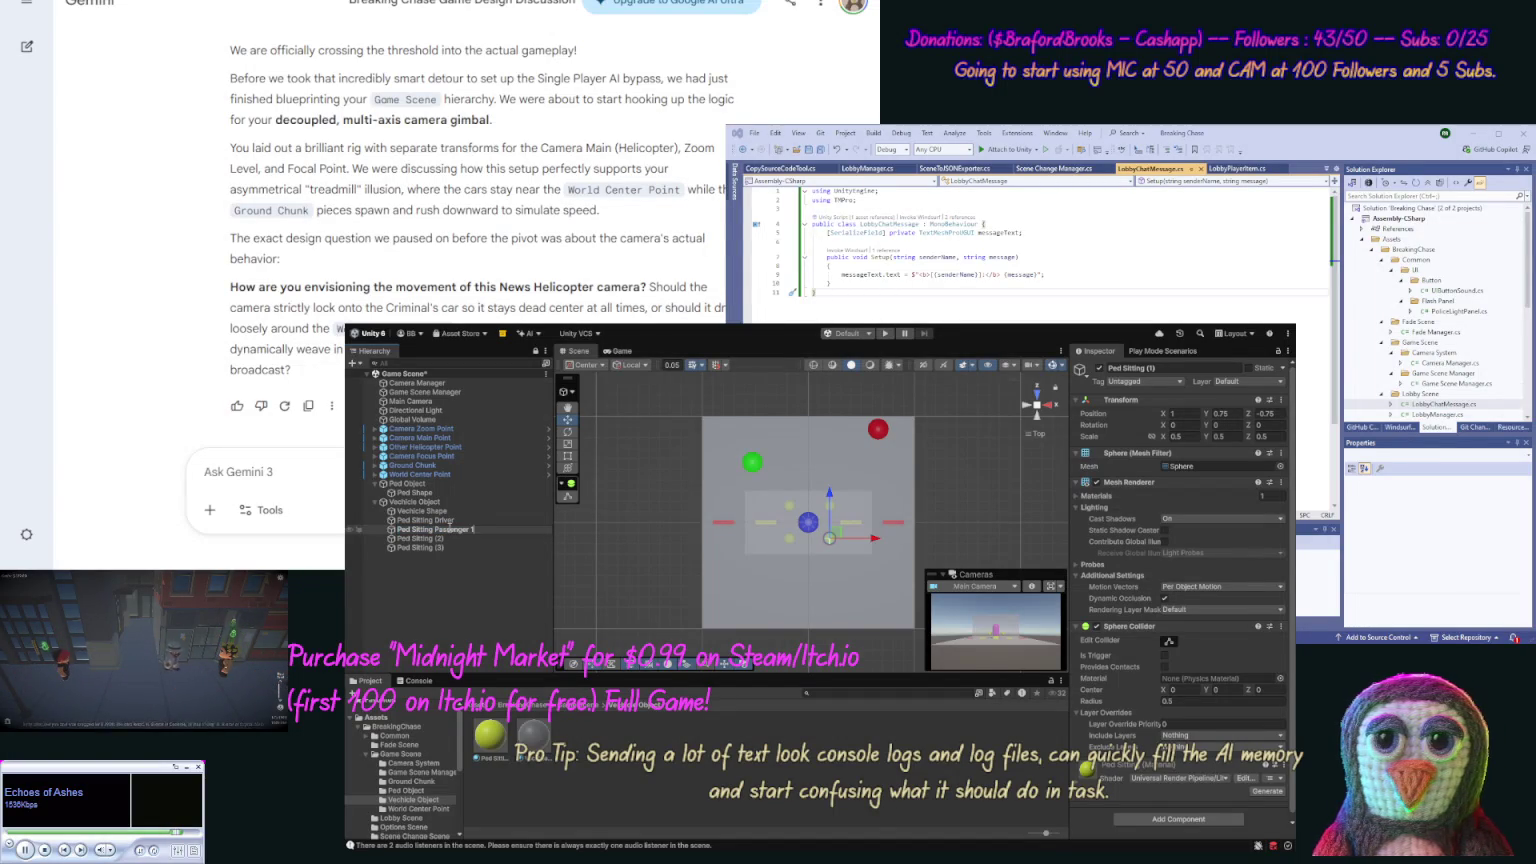
type("ont")
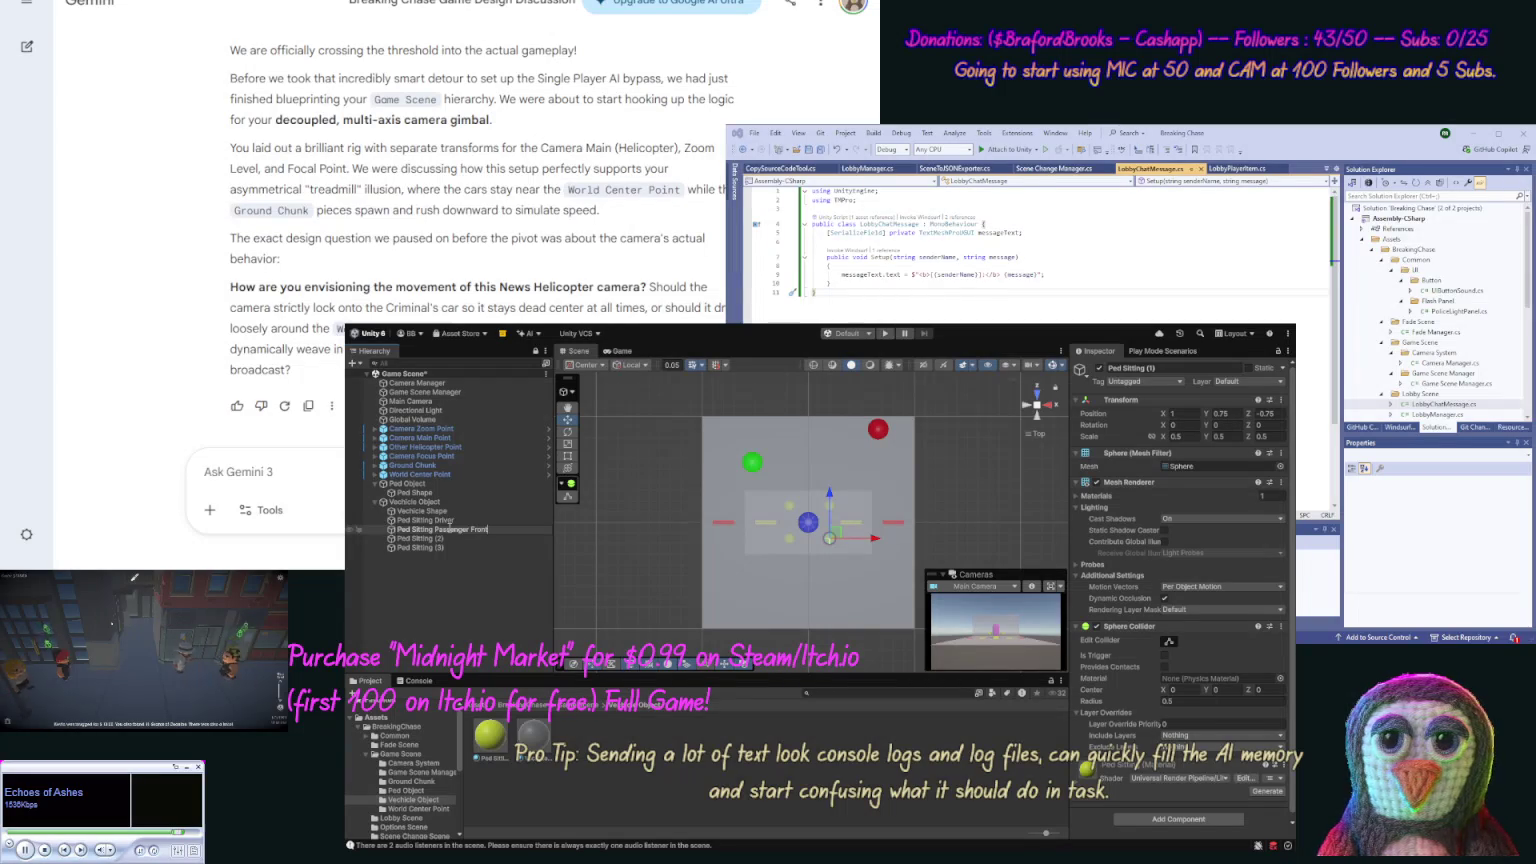
key("Return")
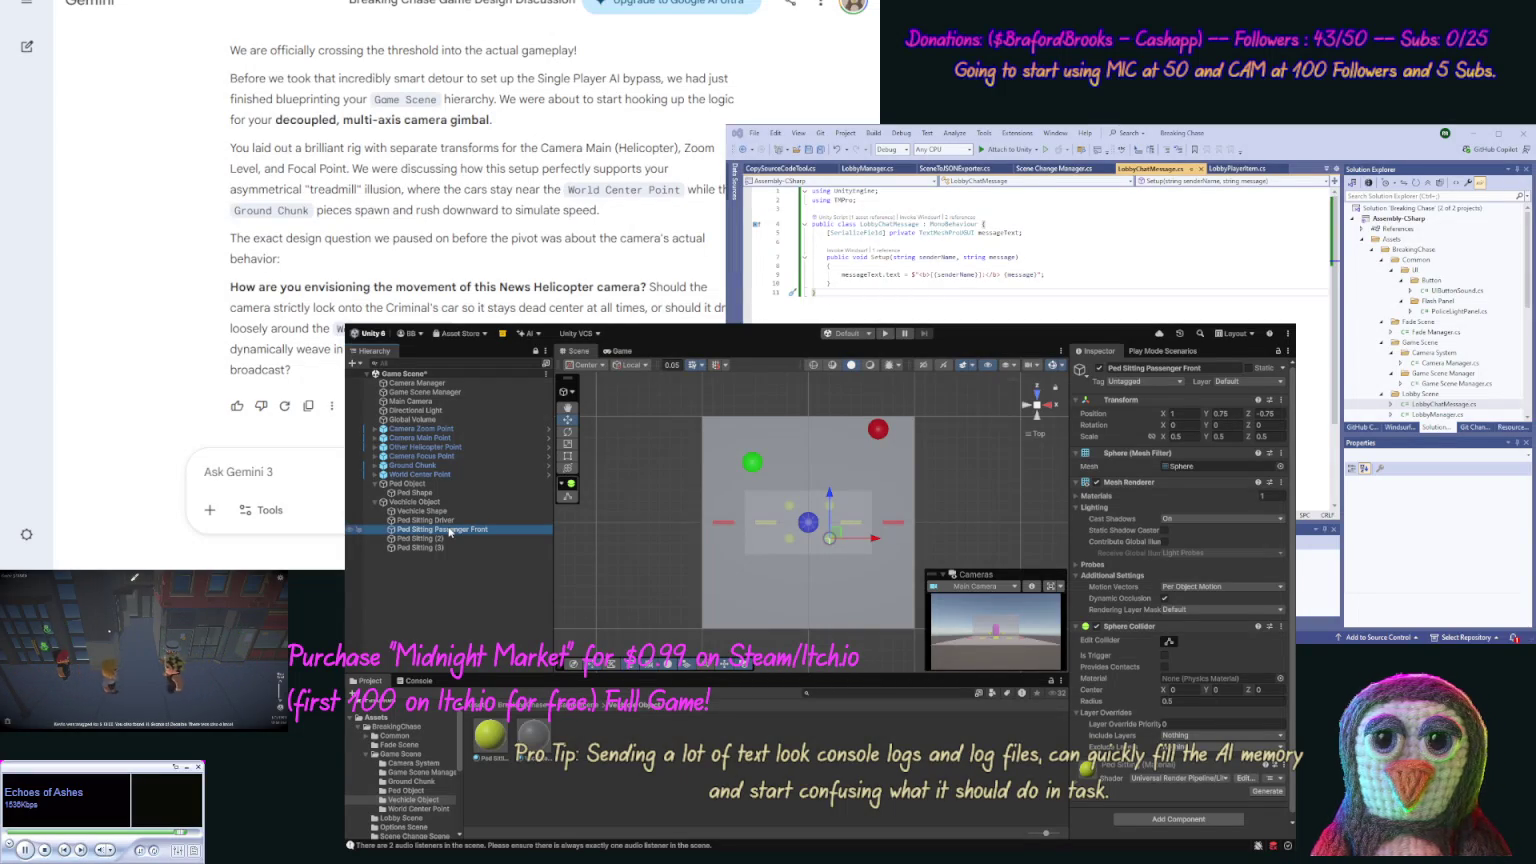
Step: Rename the other two copies to Ped Sitting Passenger Back Right and Ped Sitting Passenger Back Left
left_click(437, 538)
left_click(437, 537)
key("ctrl+v")
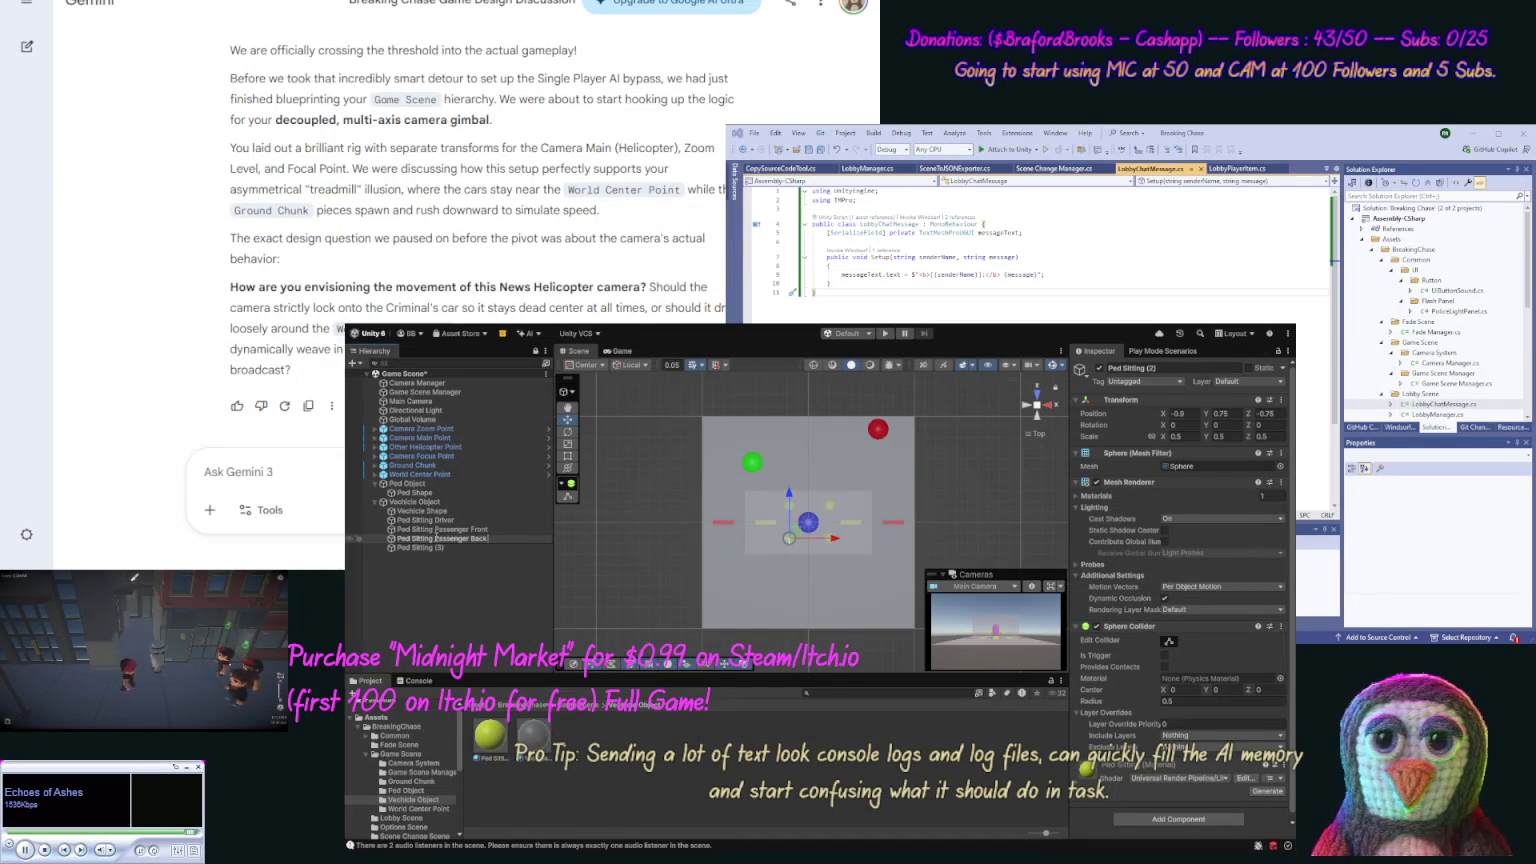
type(" Right")
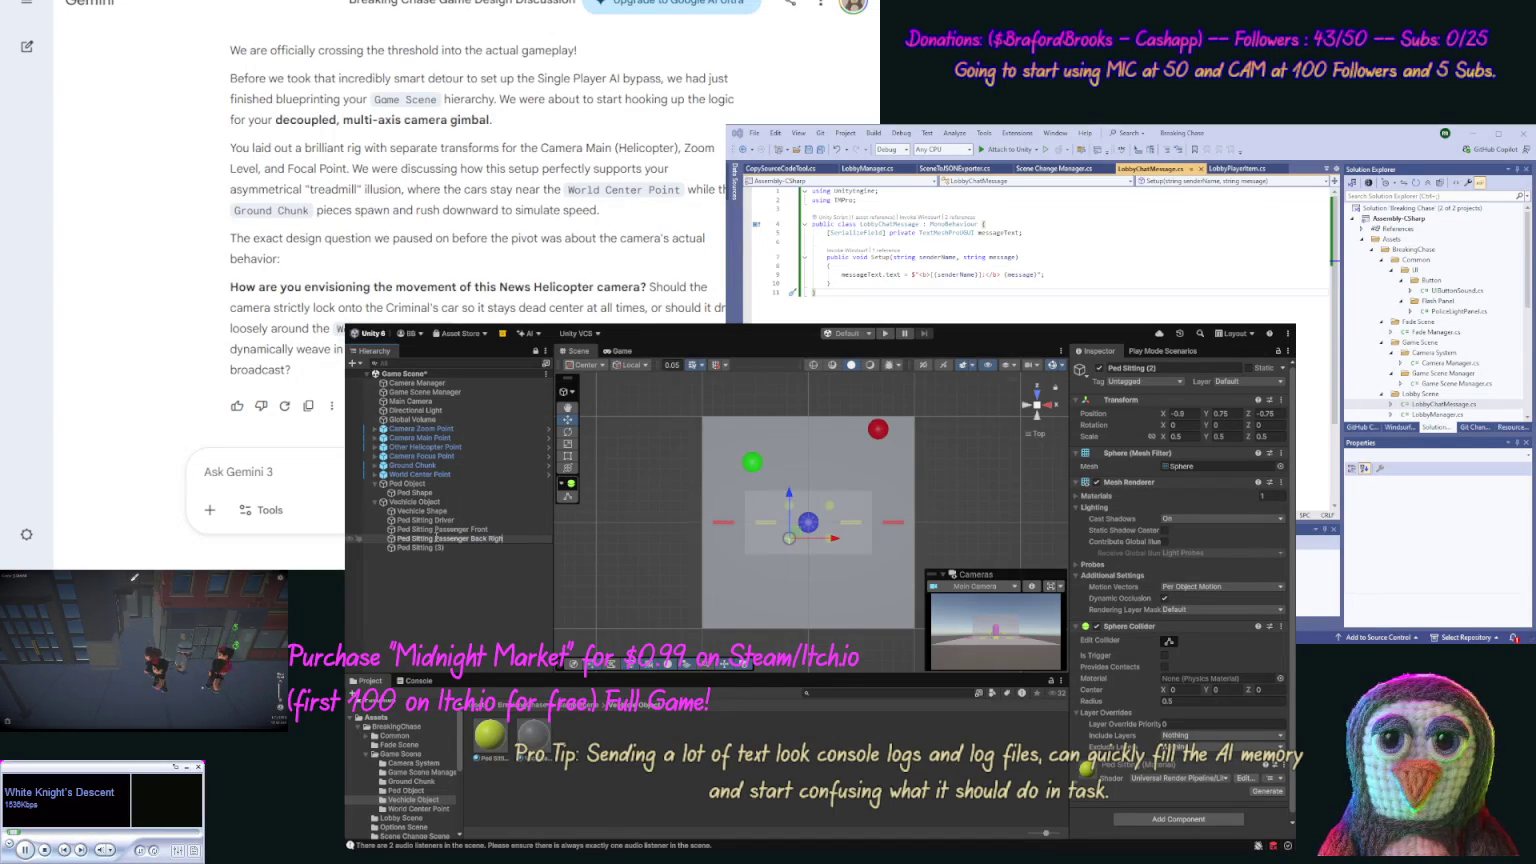
key("Return")
key("Return")
left_click(433, 548)
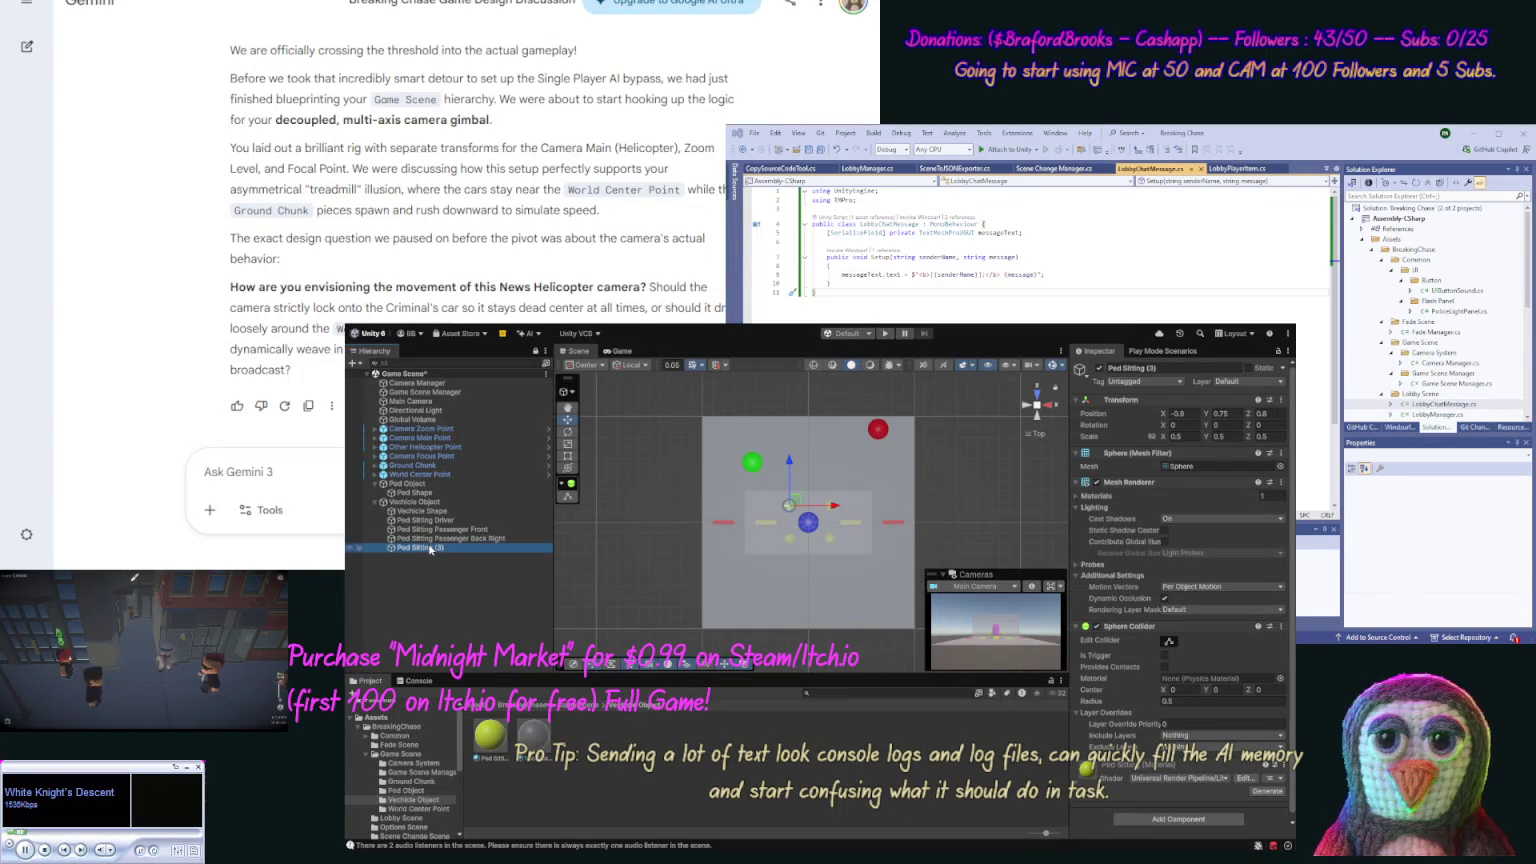
key("F2")
type("Ped Sitting Passenger Back Right")
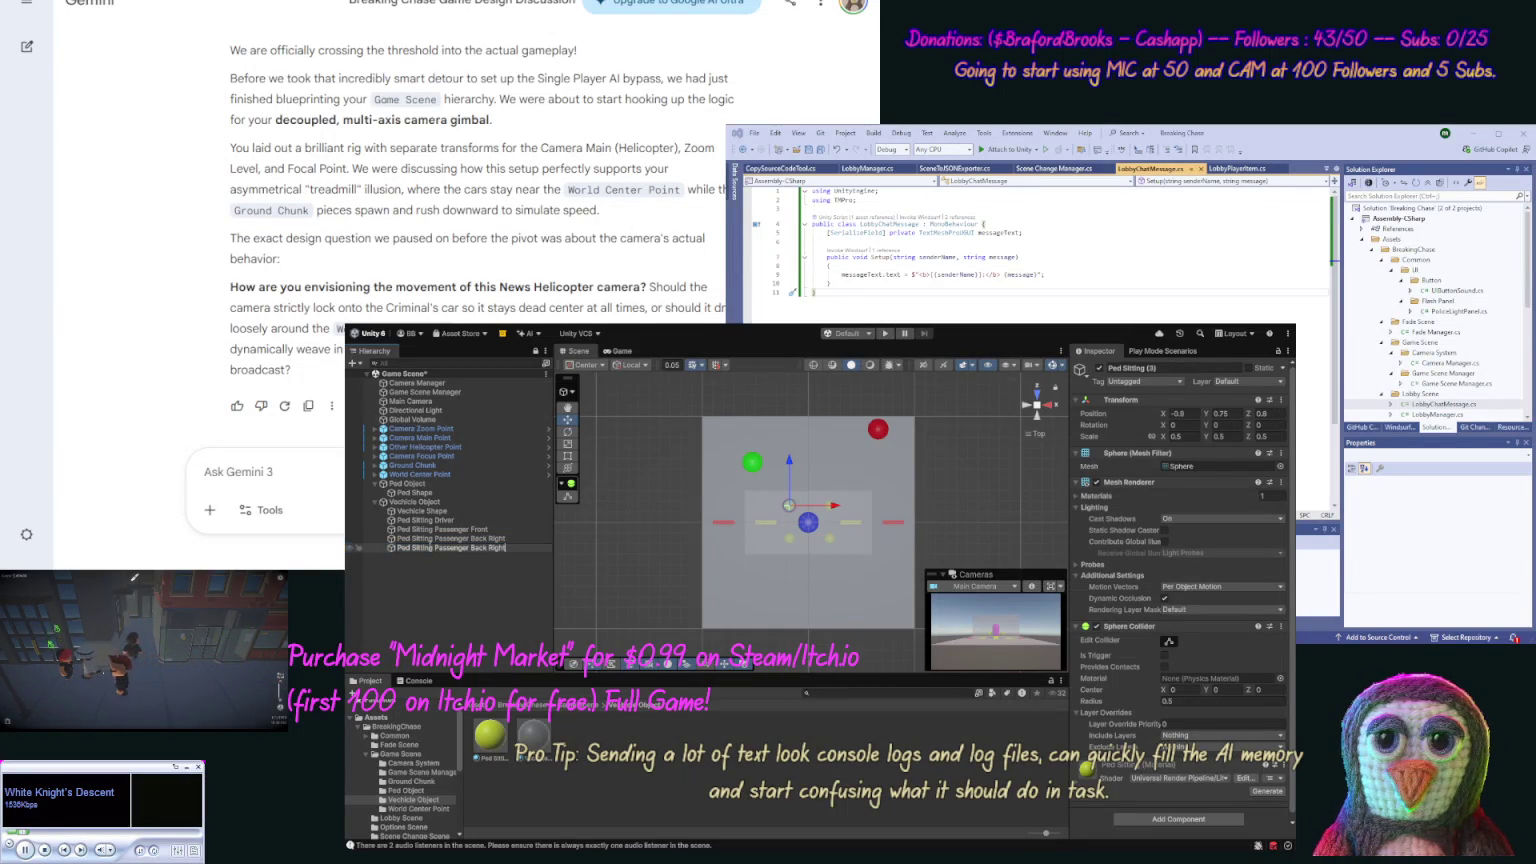
key("BackSpace")
key("BackSpace")
key("BackSpace")
type("Left")
key("Return")
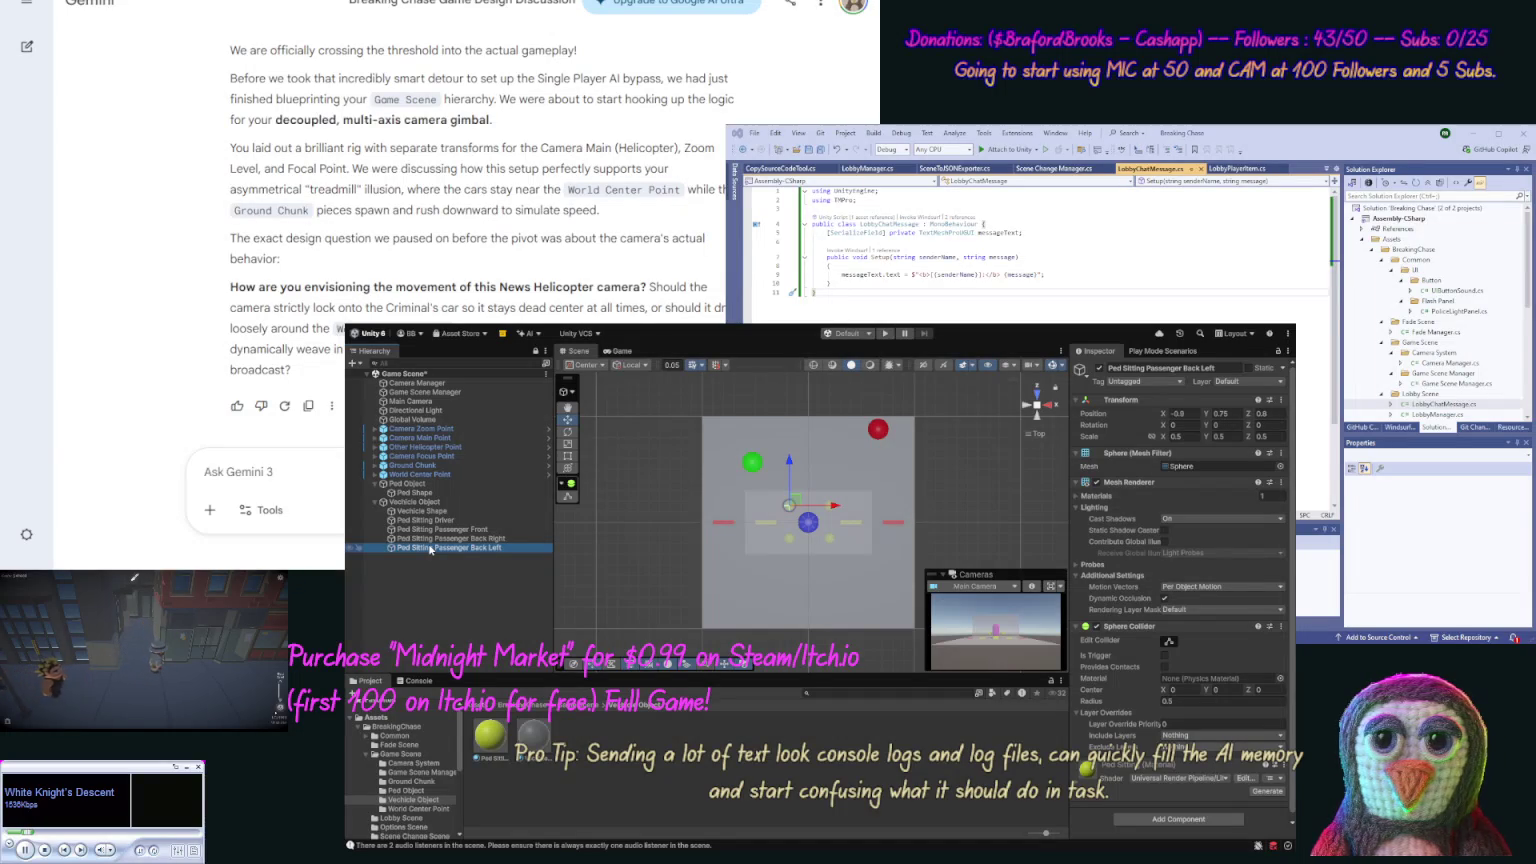
left_click(450, 568)
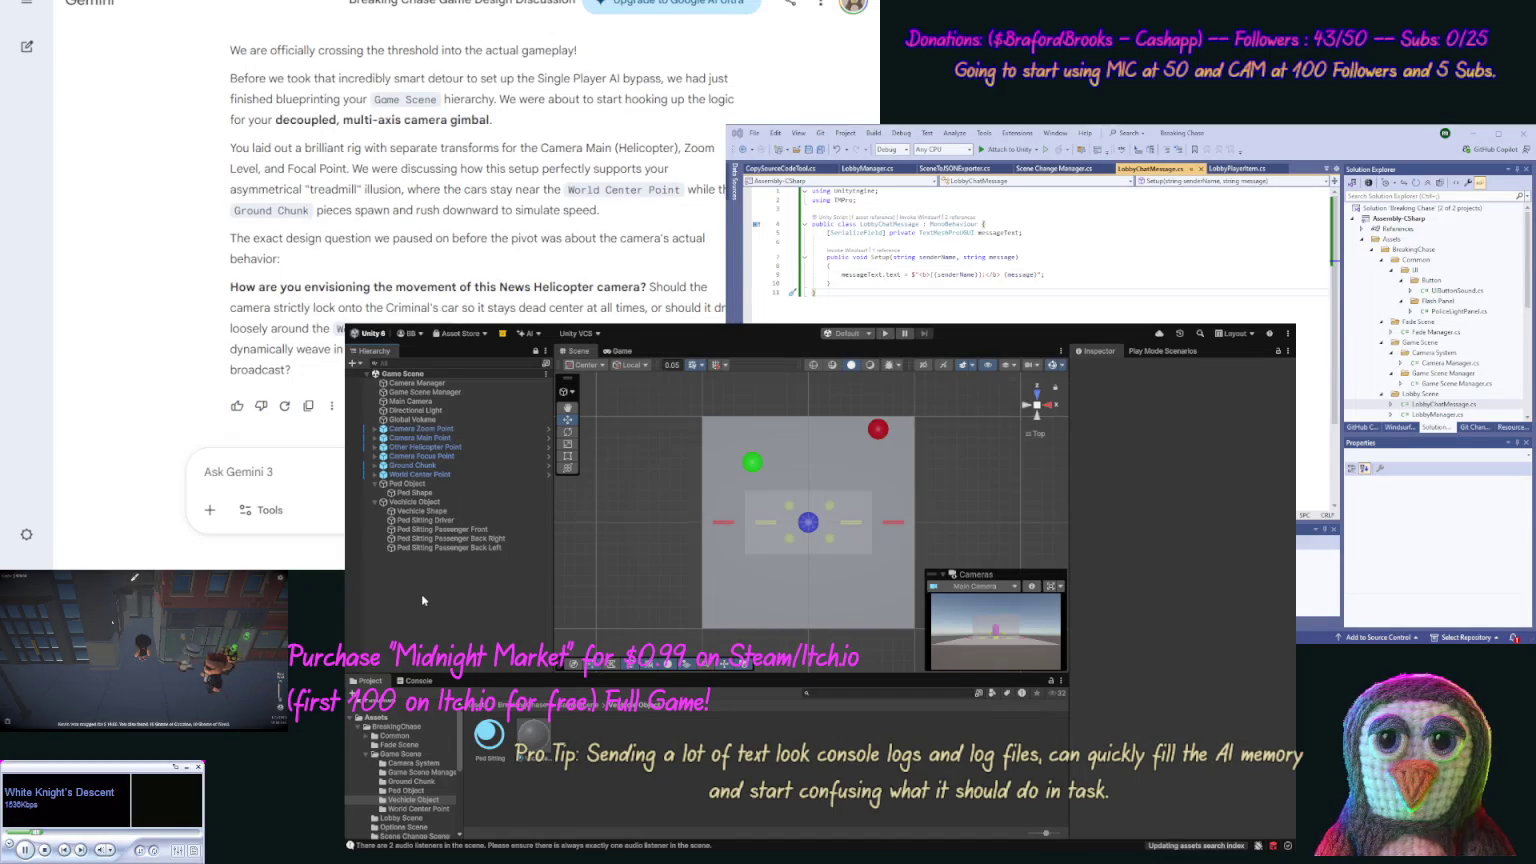
Step: Select the Vechicle Shape cube under Vechicle Object and set its Position Y to 0
mouse_move(632, 566)
left_mouse_down()
mouse_move(622, 372)
mouse_move(642, 414)
left_mouse_up()
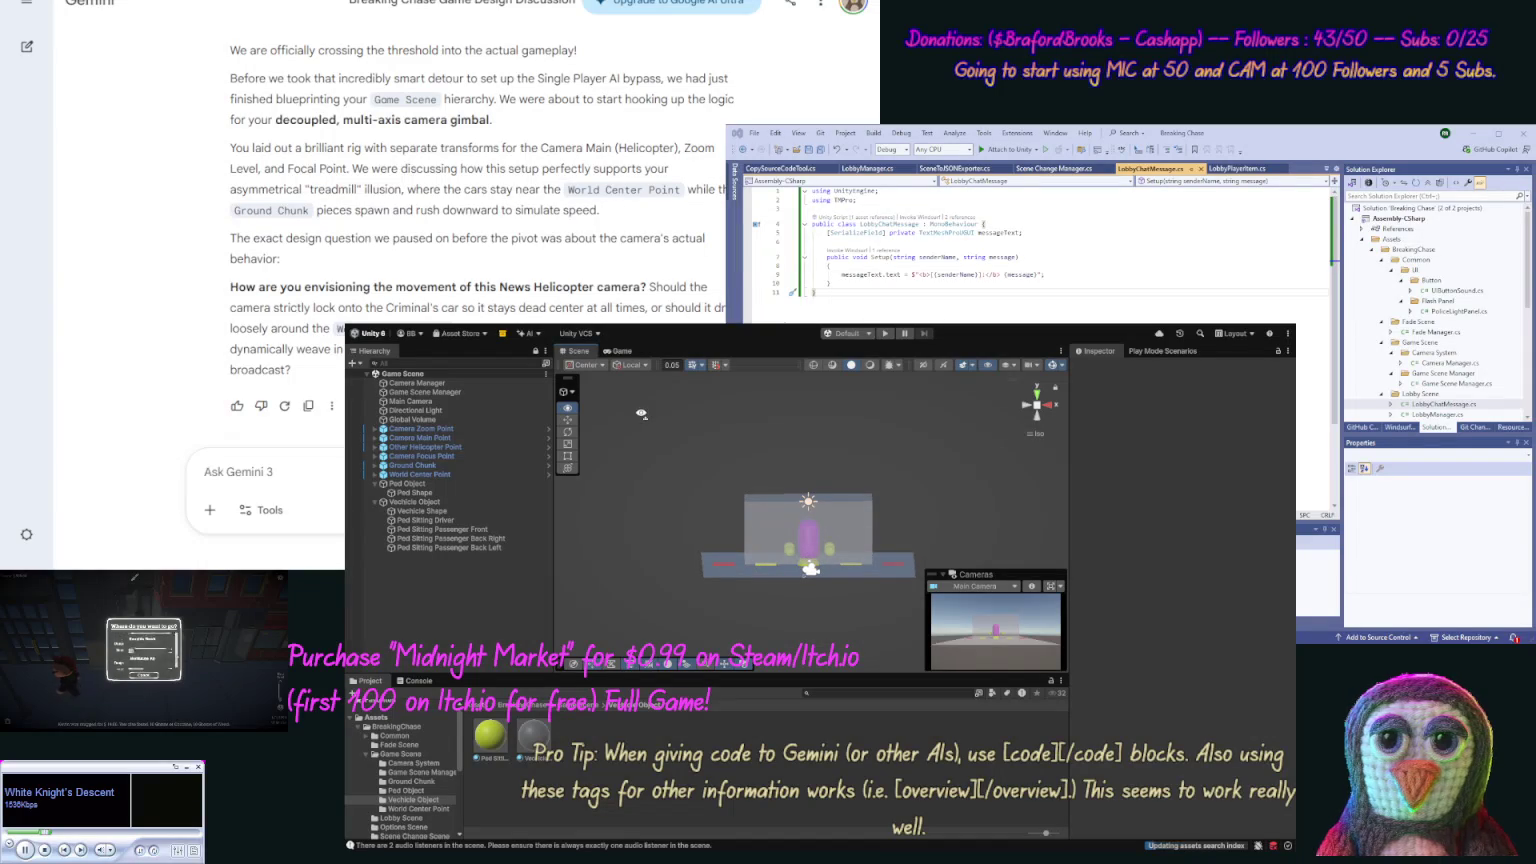
left_click(423, 502)
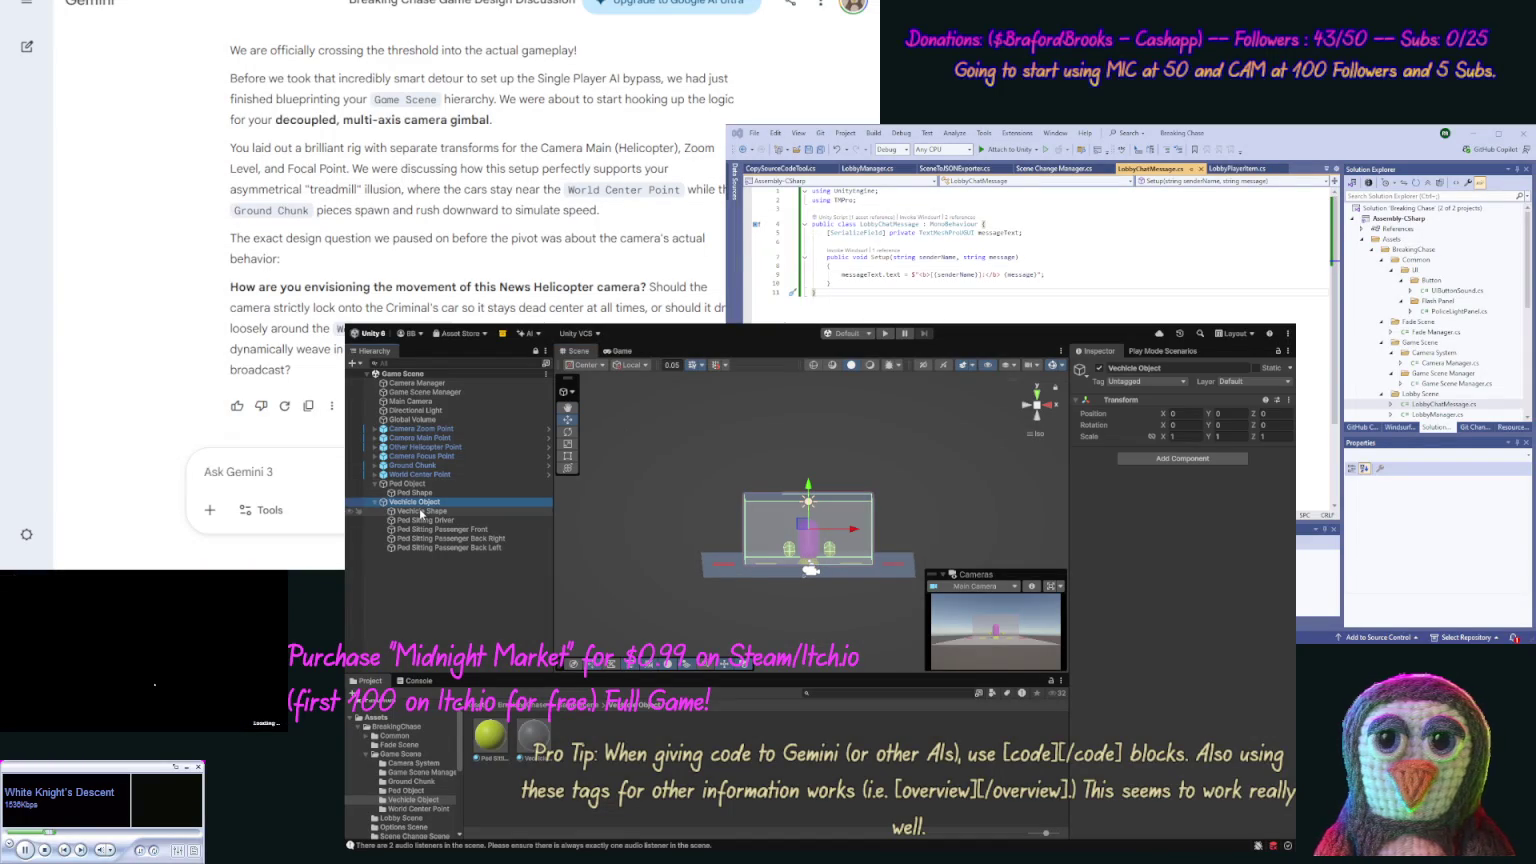
left_click(421, 512)
left_click(1220, 412)
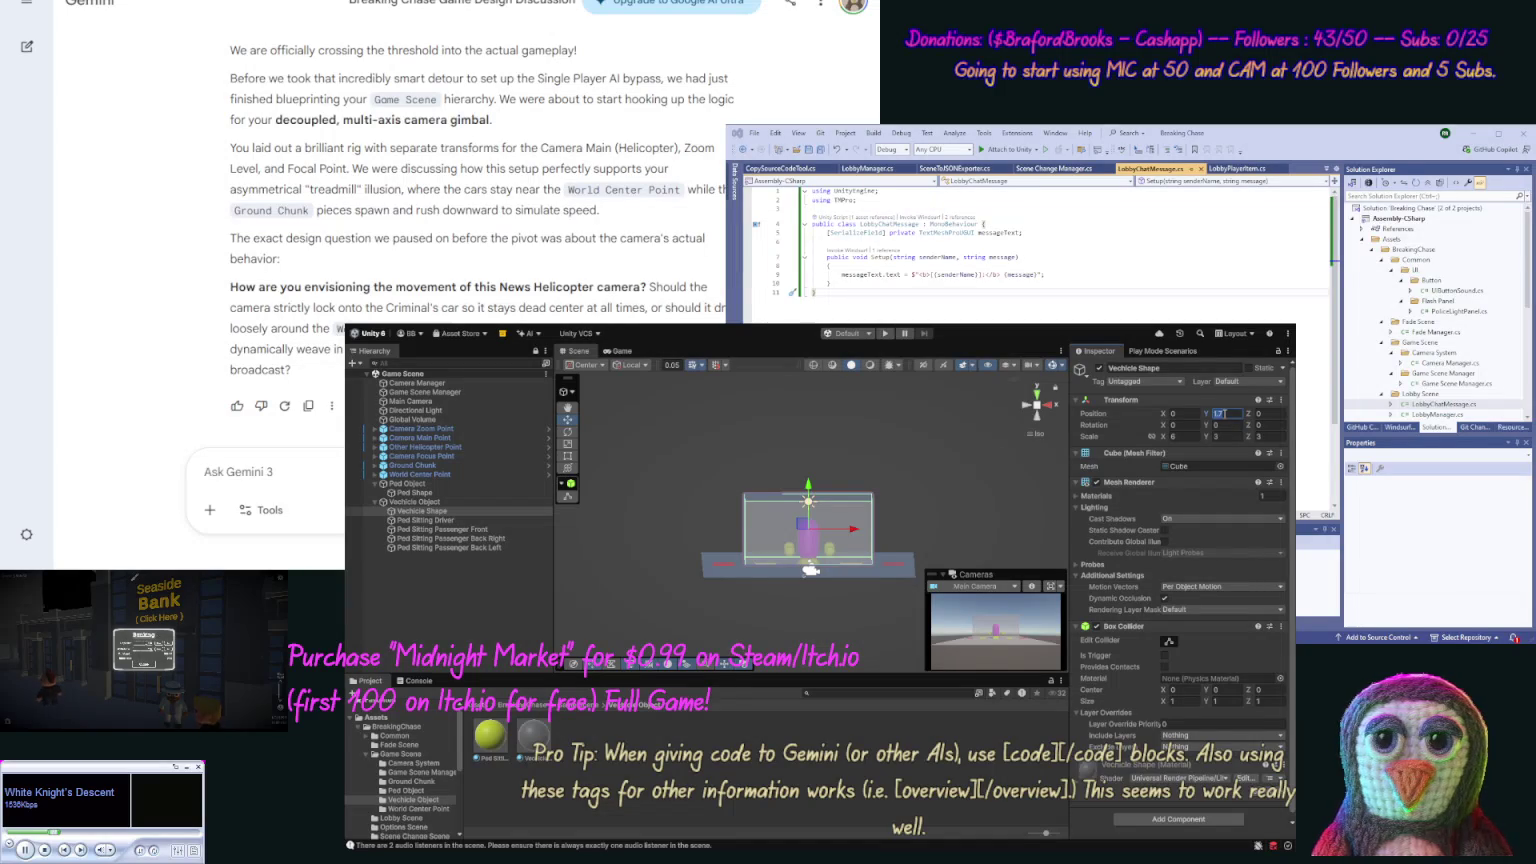
type("0")
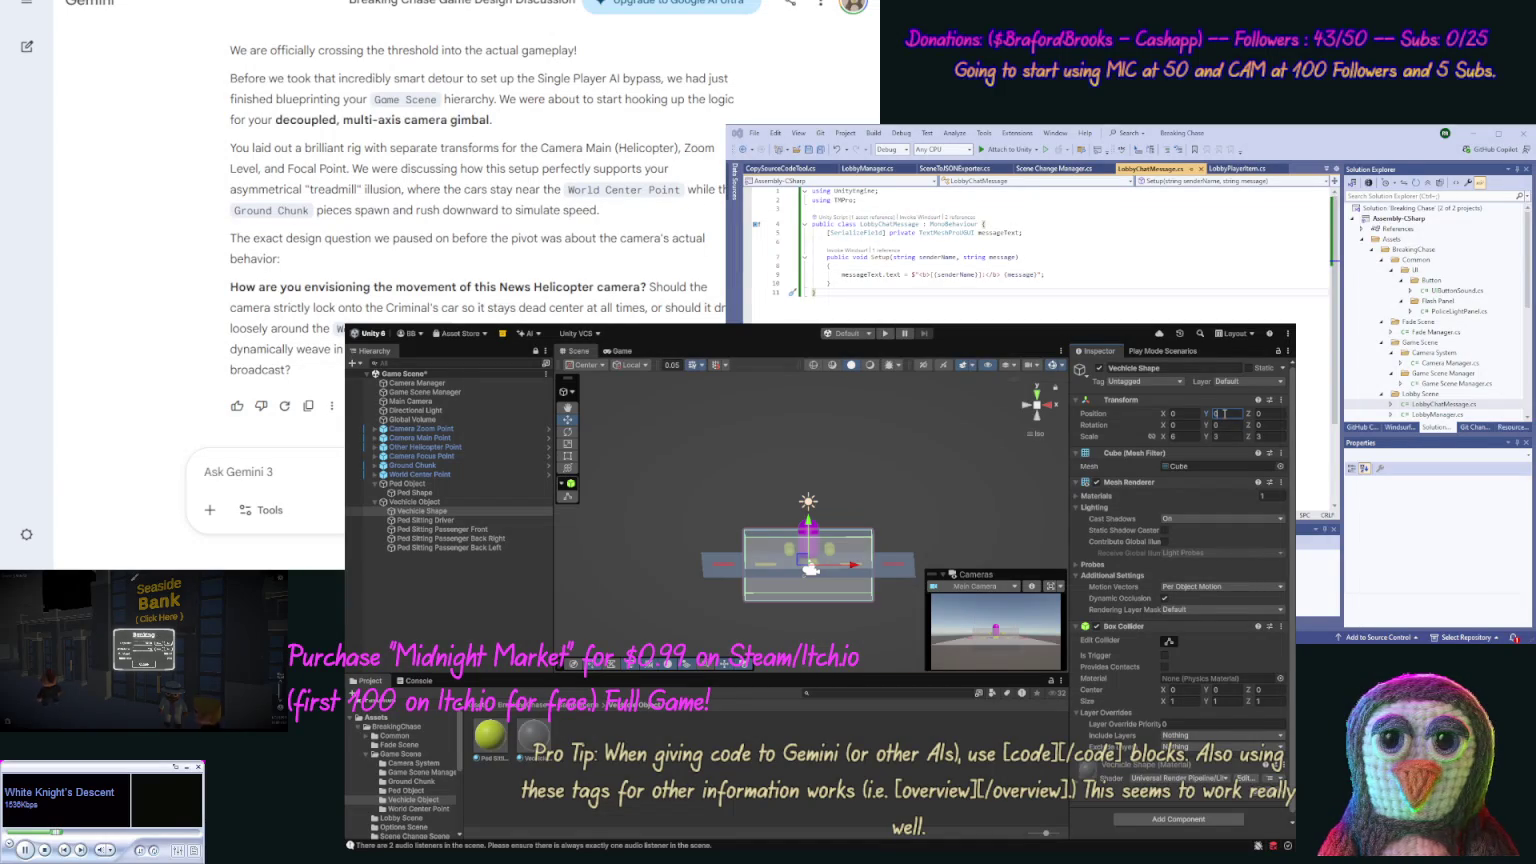
left_click(455, 521)
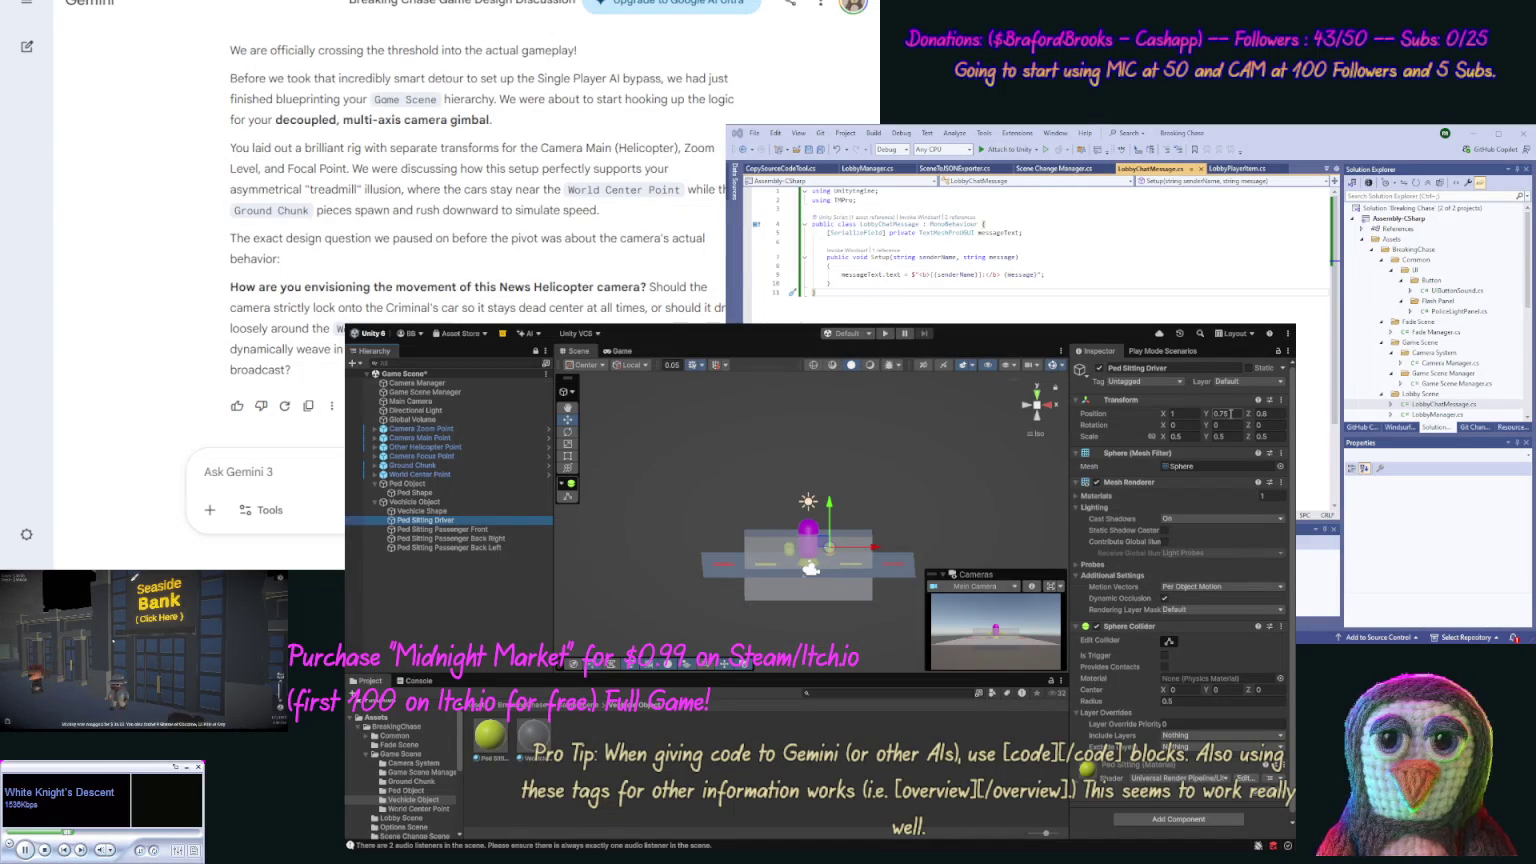
Step: Lower the Ped Sitting Driver sphere's Y position, checking it from a side view
left_click(1231, 414)
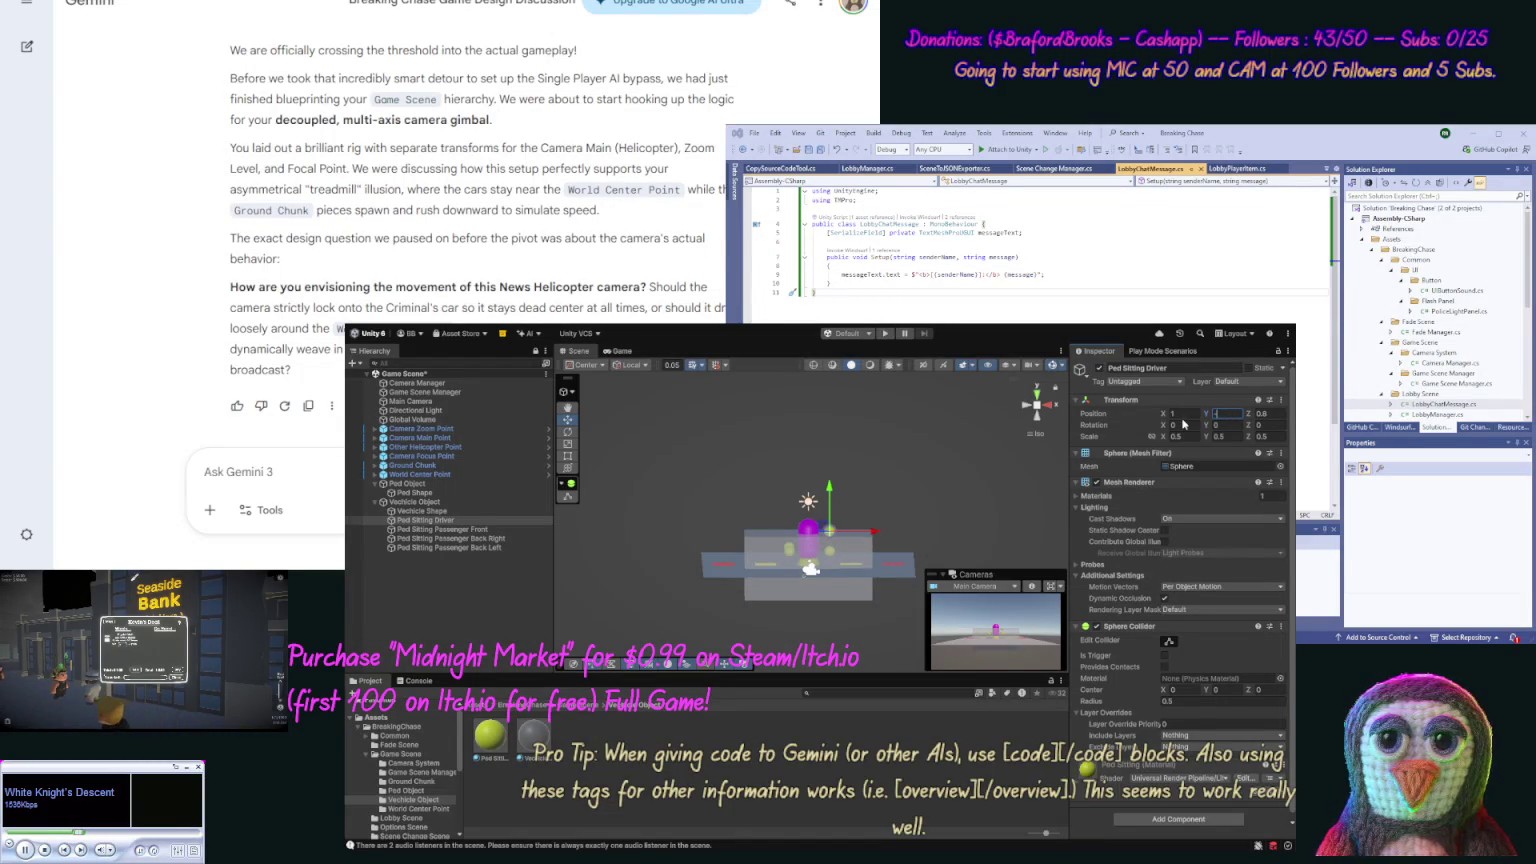
type("-1")
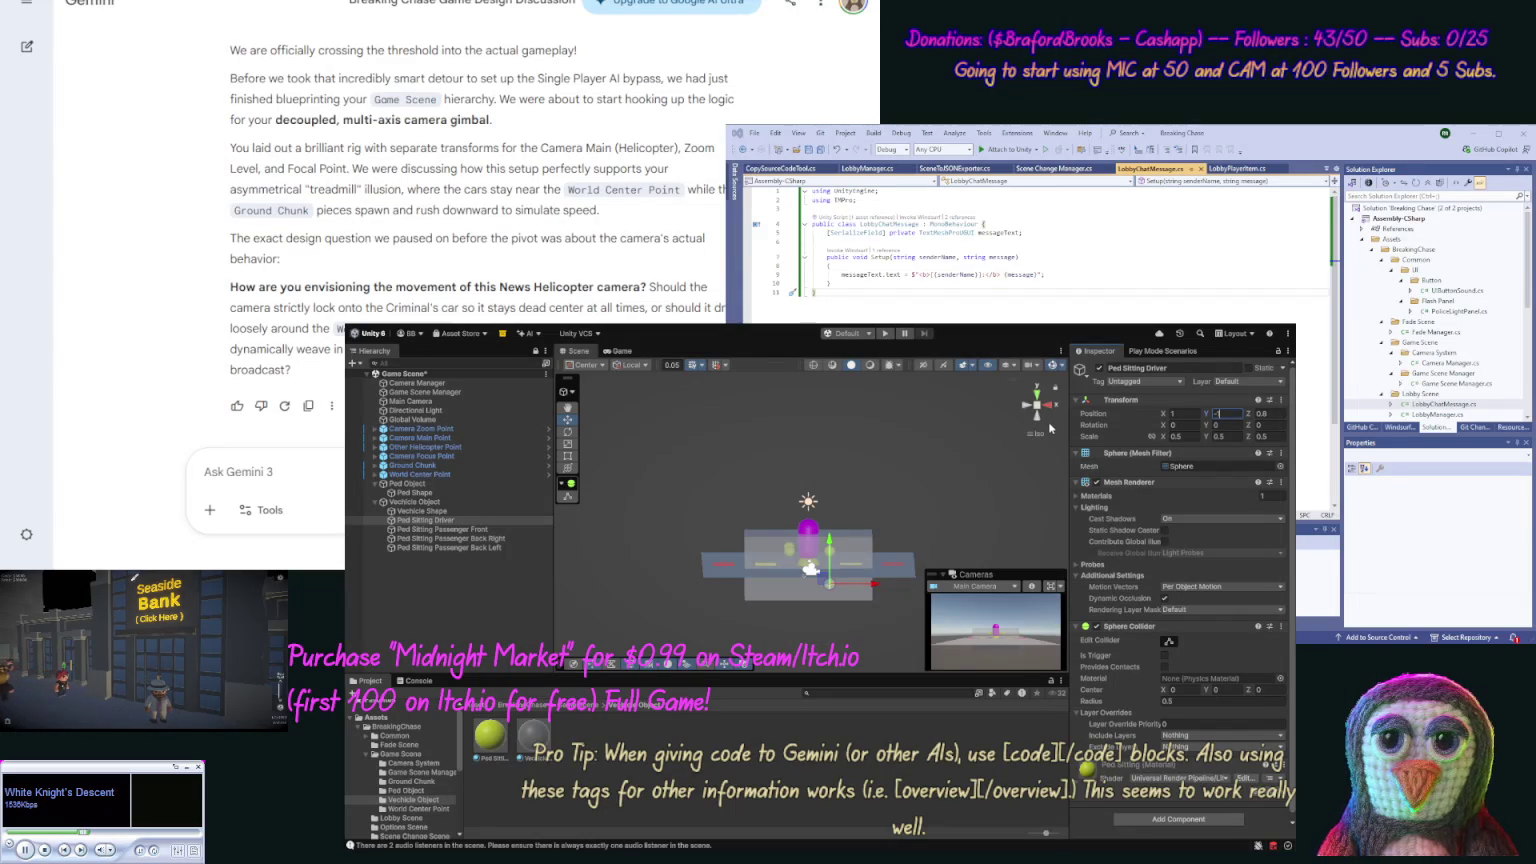
left_click(1048, 425)
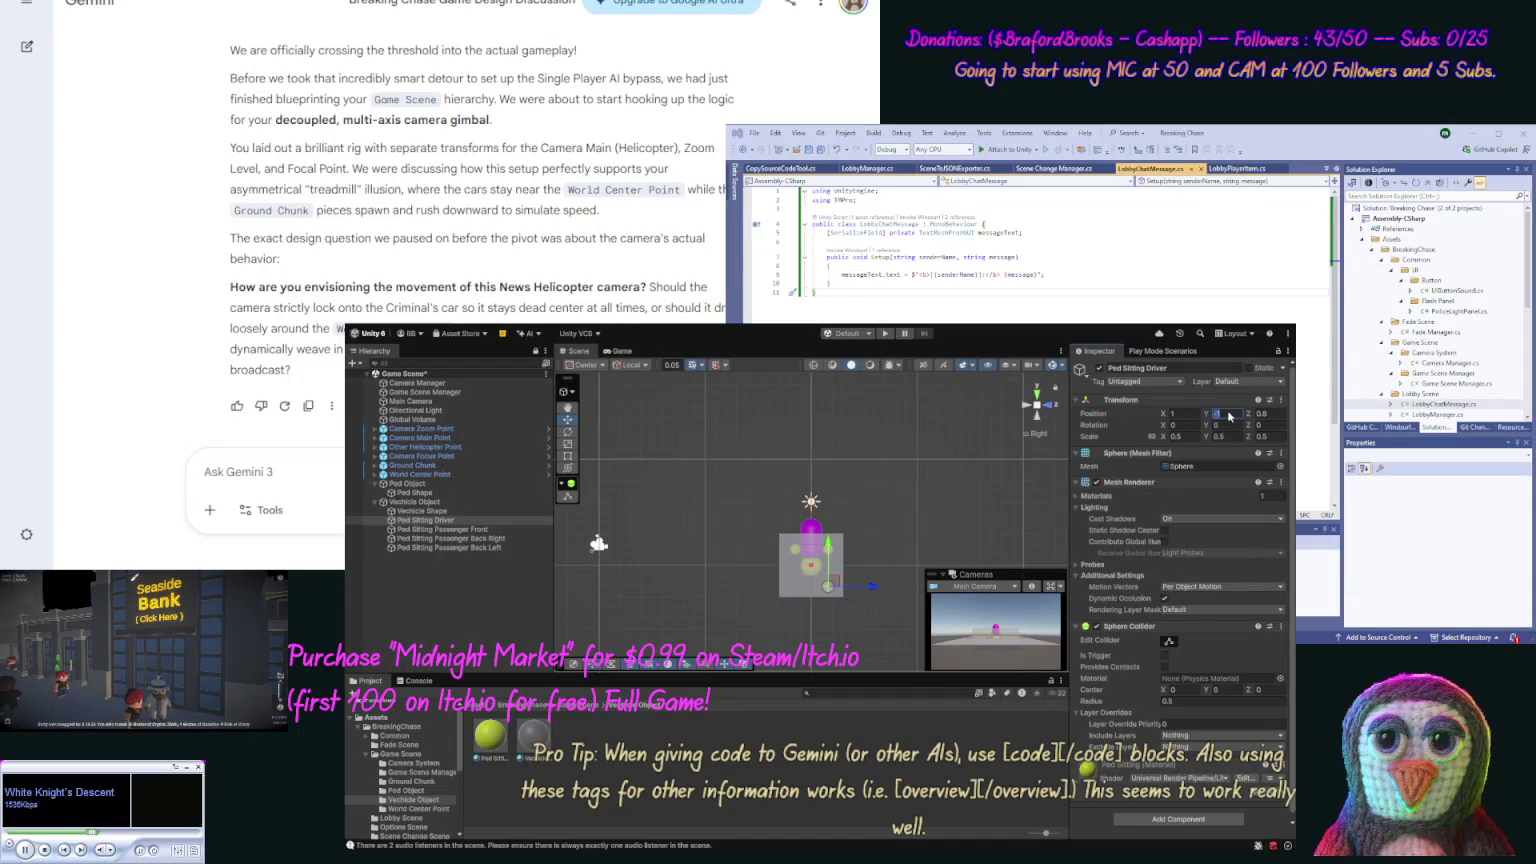
type("-")
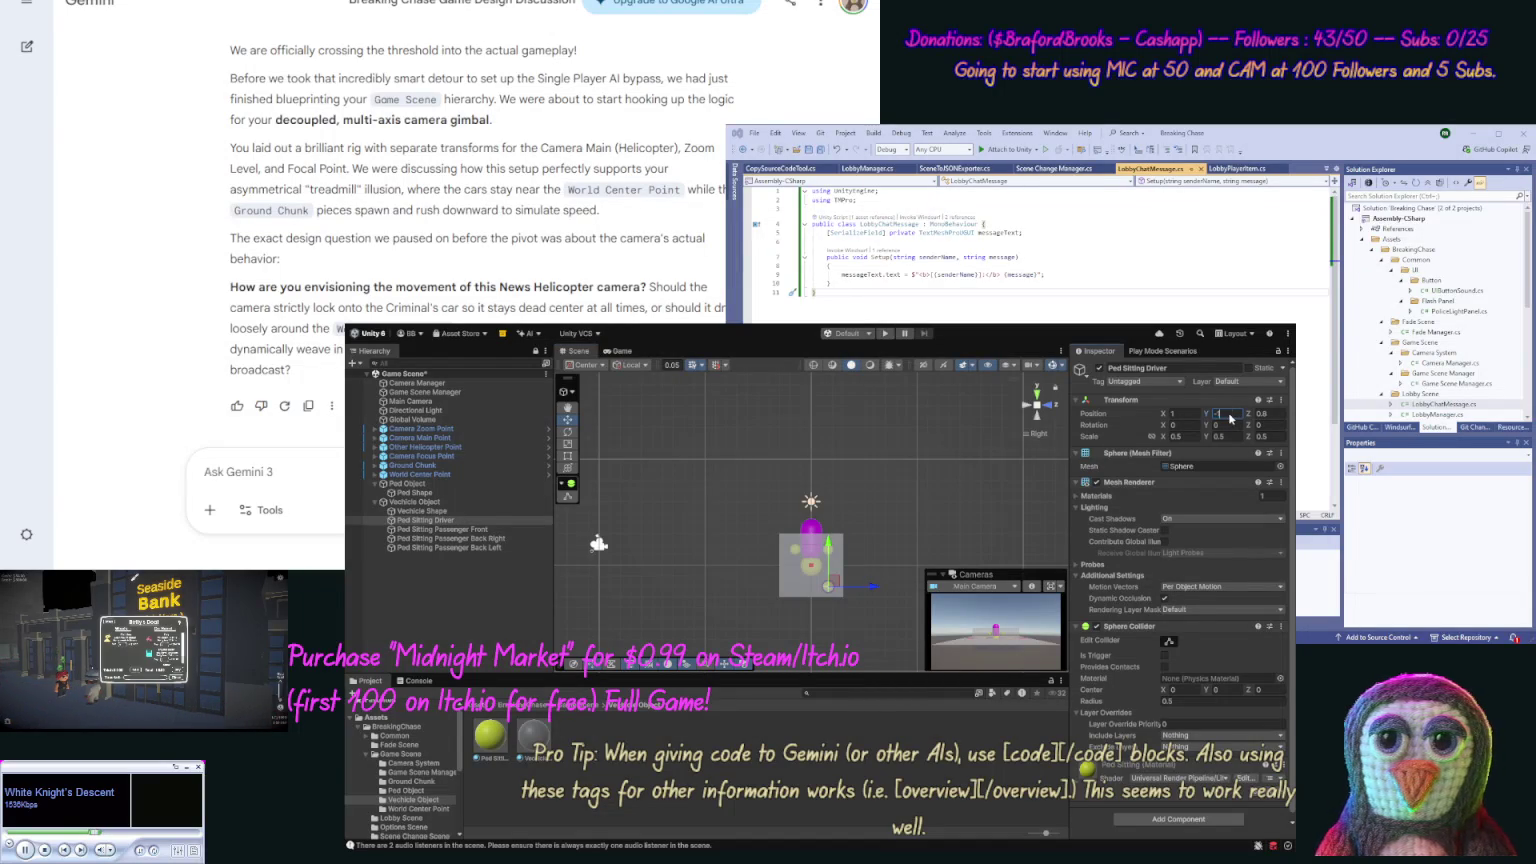
type("1.2")
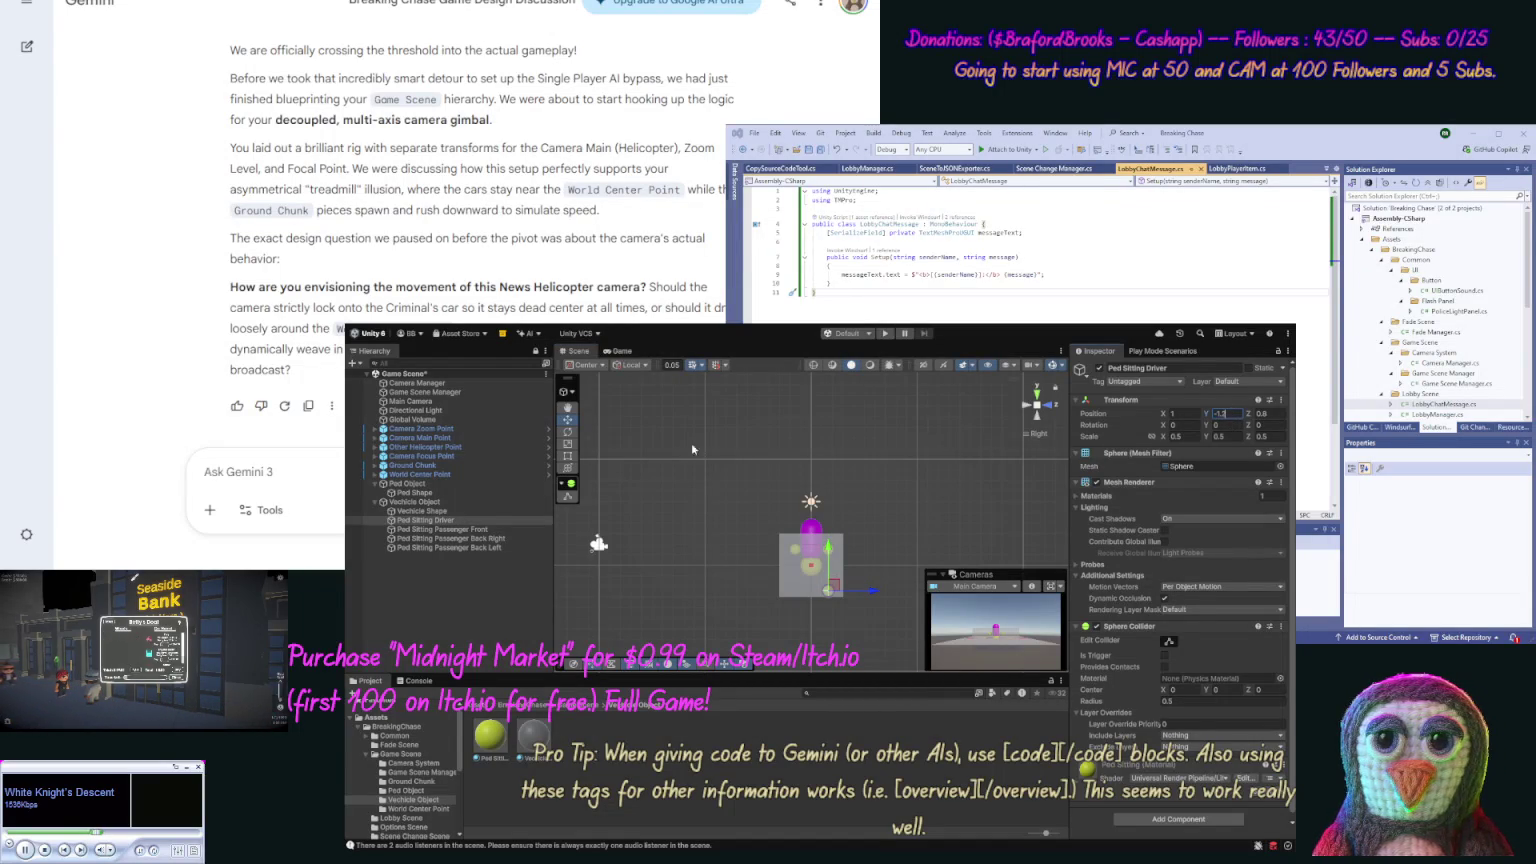
left_click(418, 512)
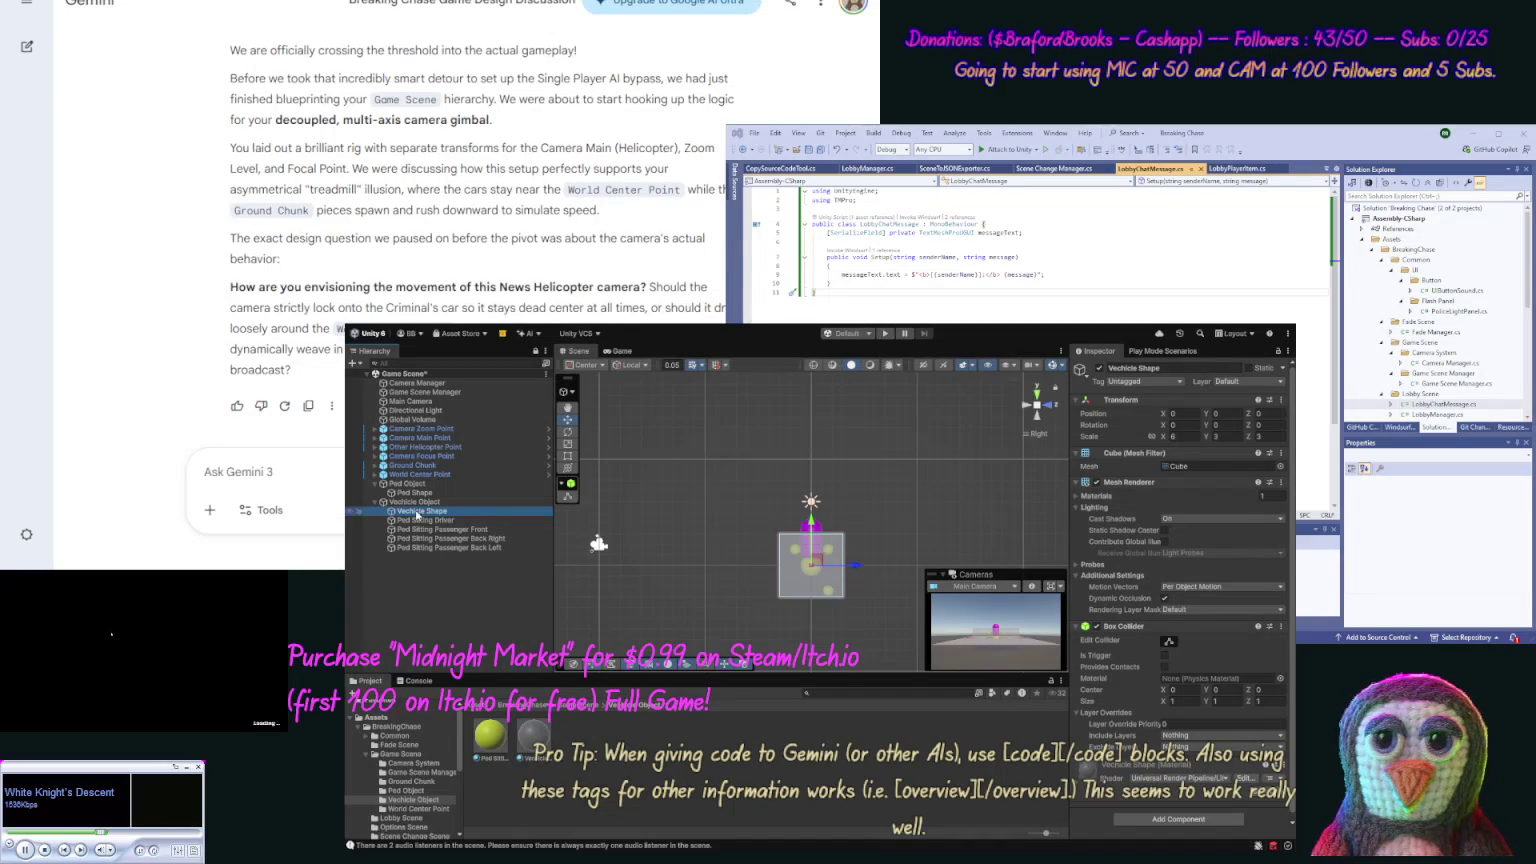
left_click(417, 520)
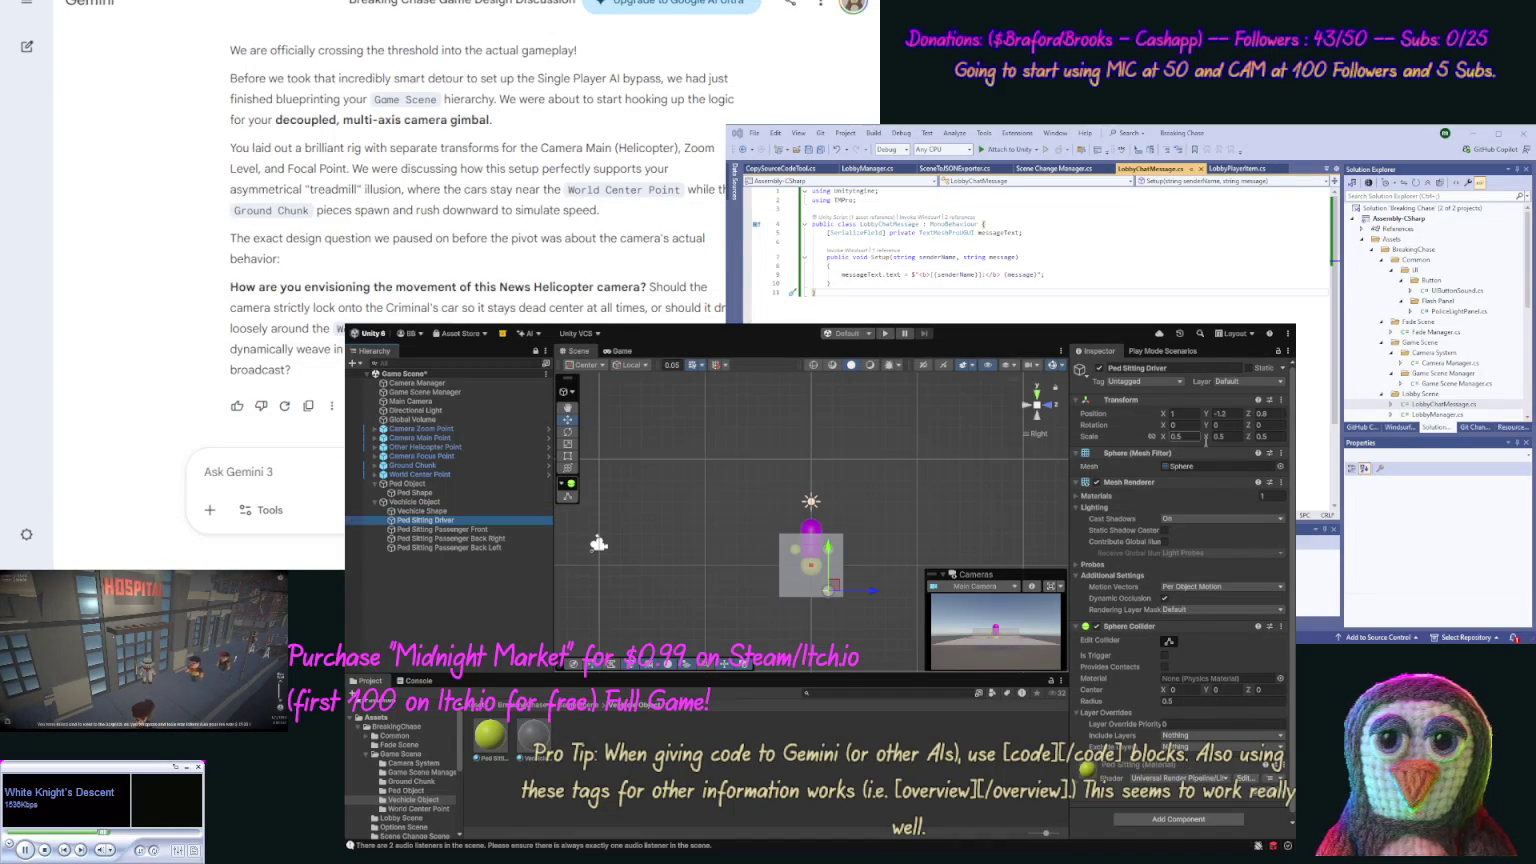
left_click(1233, 417)
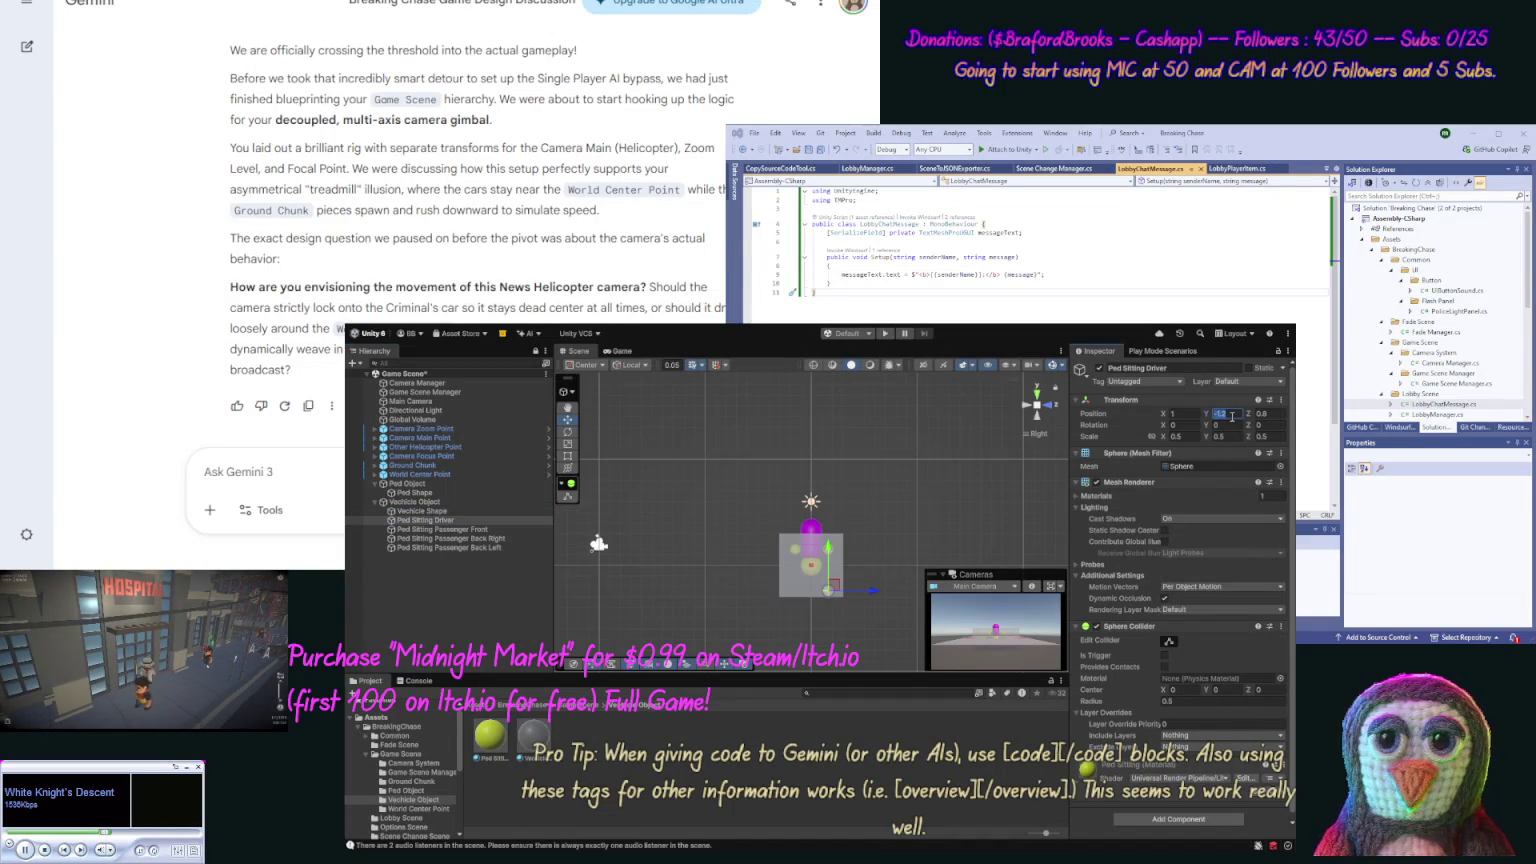
type("-")
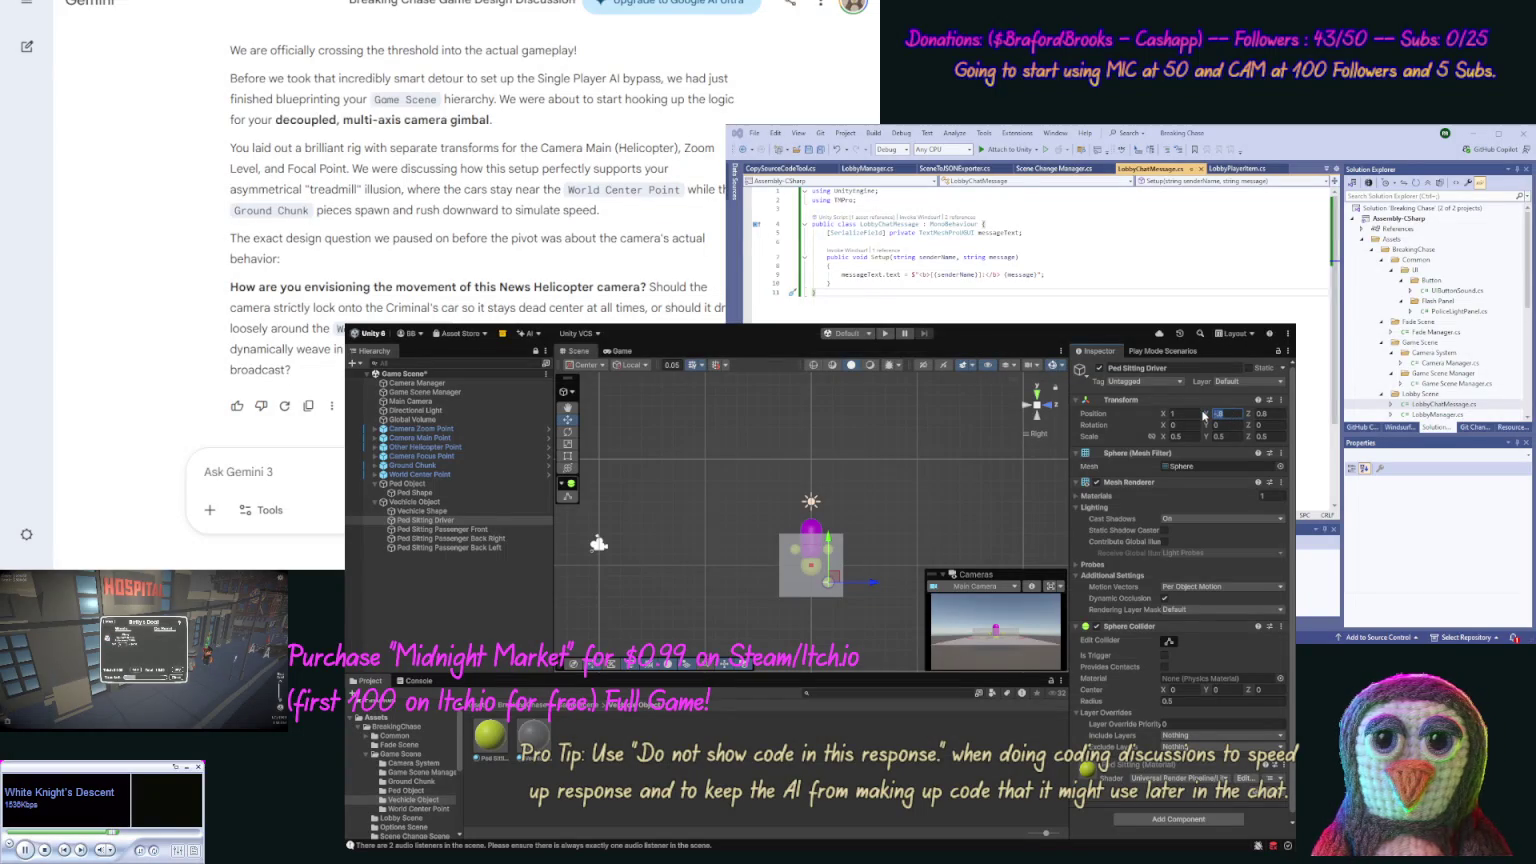
Step: Set the front and both back passenger spheres' Y position to -0.8
key("Down")
left_click(1214, 413)
type("-.8")
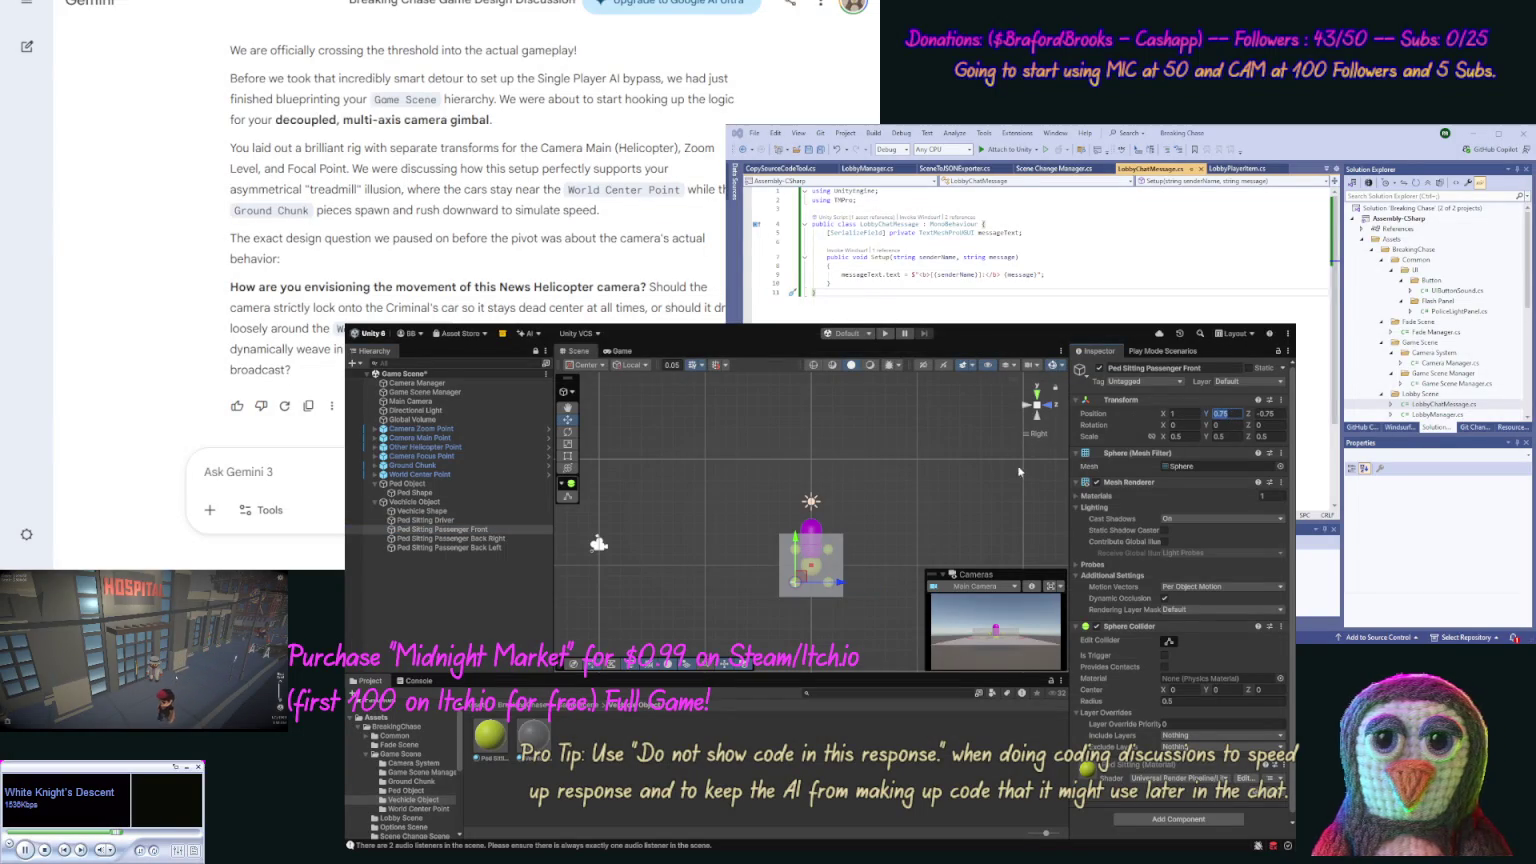
left_click(477, 539)
left_click(471, 547, "shift")
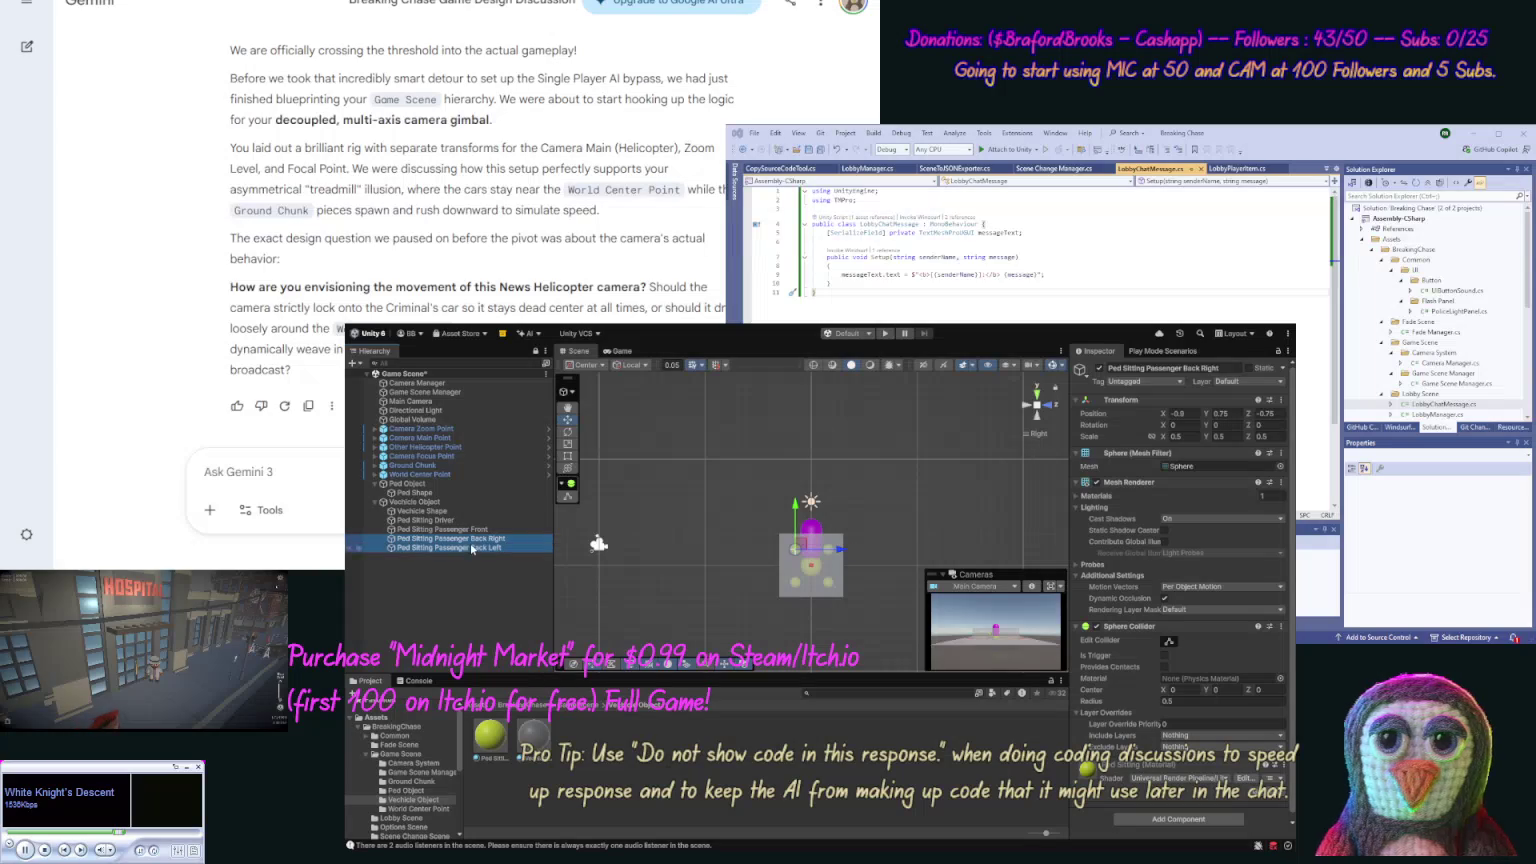
left_click(1234, 413)
type("-.8")
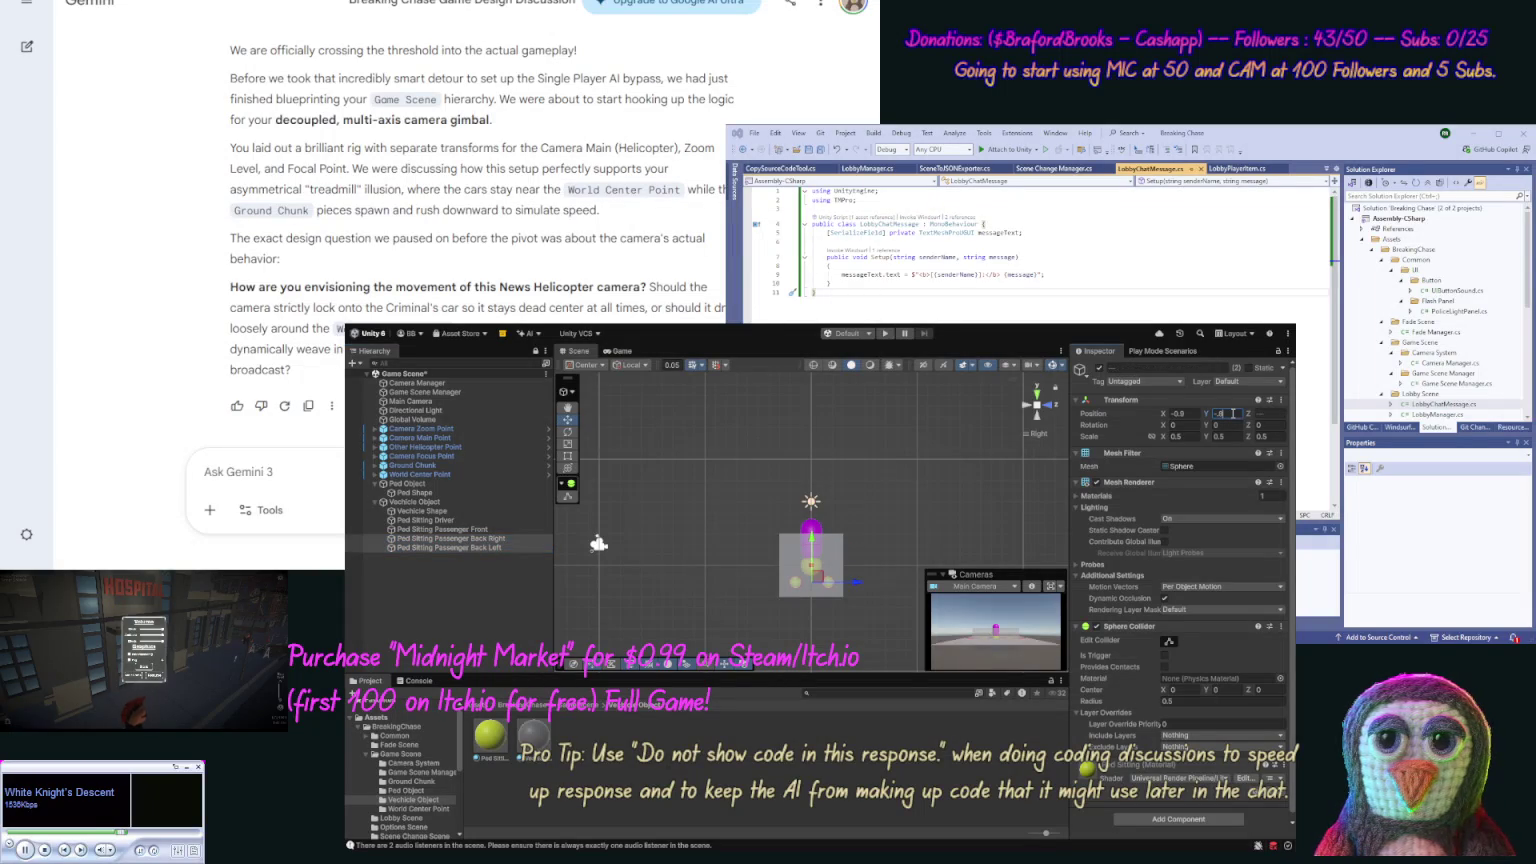
left_click(849, 442)
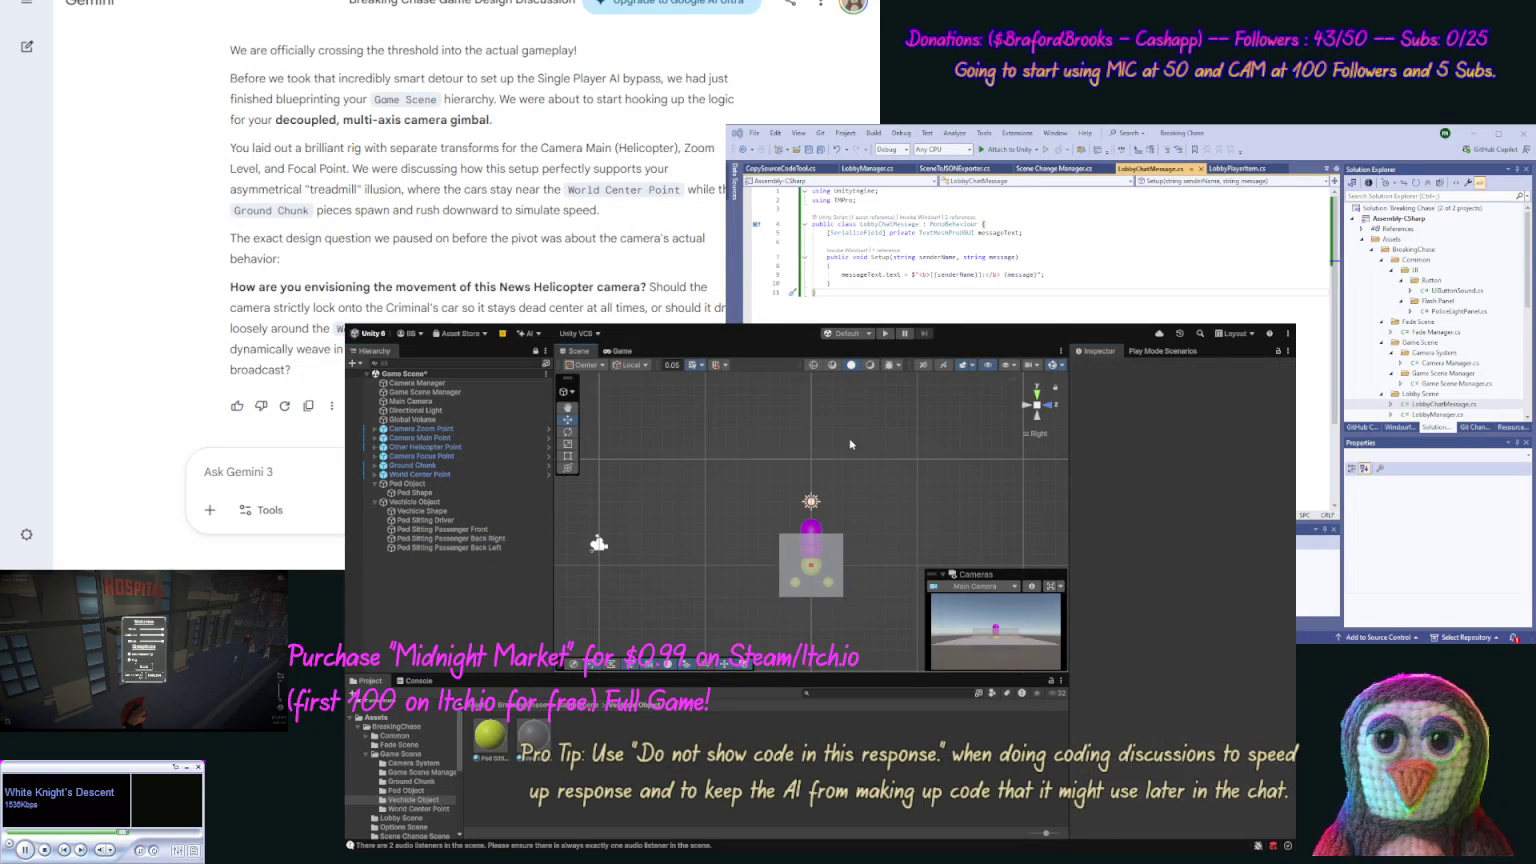
Step: Set Ped Object's Position Y to 0 and orbit to check it against the vehicle box
left_click(457, 484)
left_click(1236, 413)
type("0")
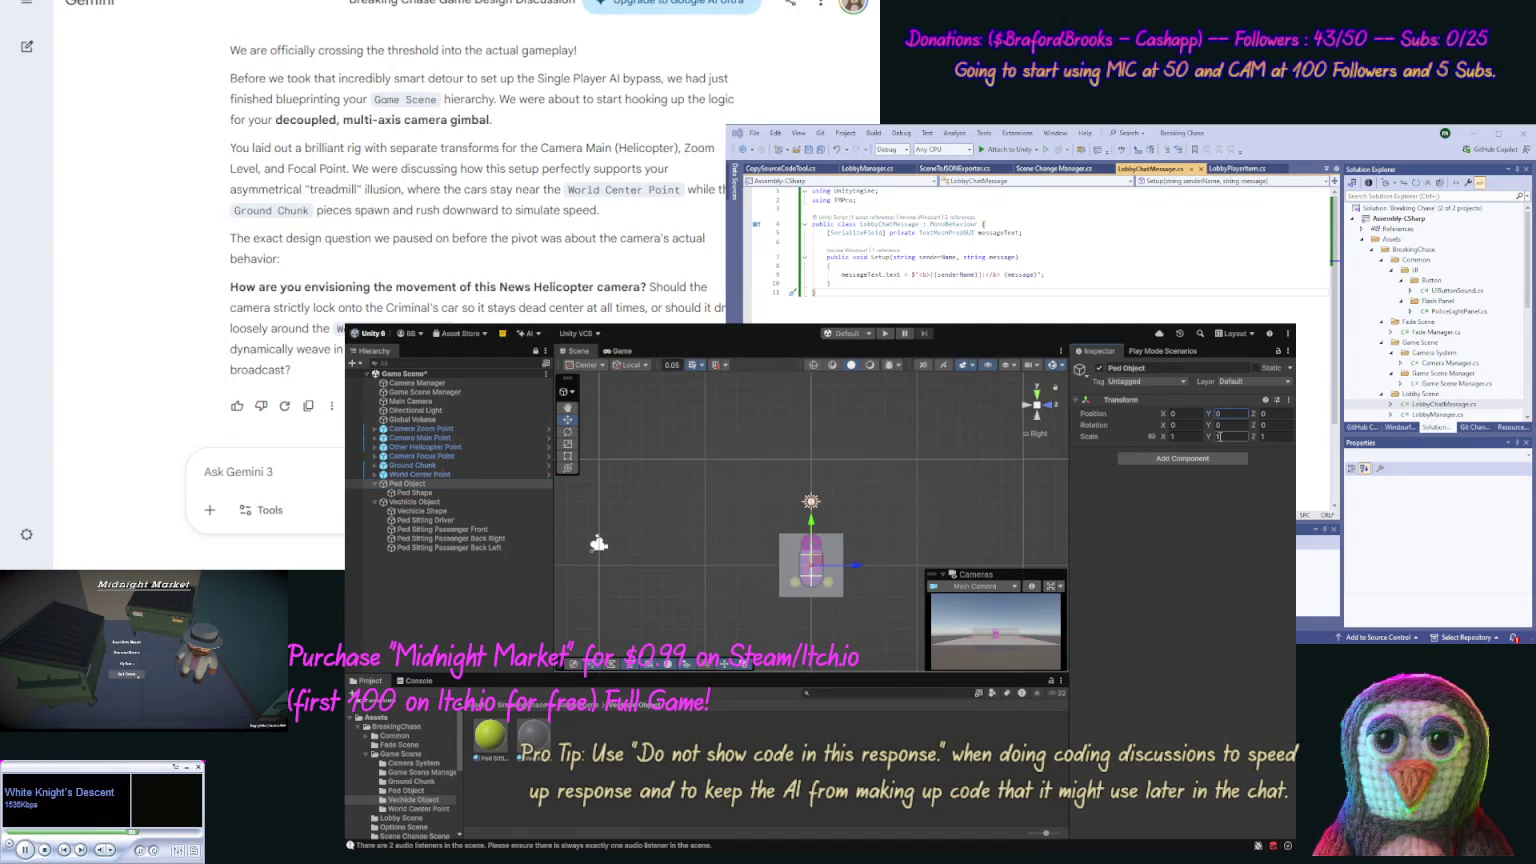
mouse_move(646, 570)
left_mouse_down()
mouse_move(886, 607)
mouse_move(946, 578)
left_mouse_up()
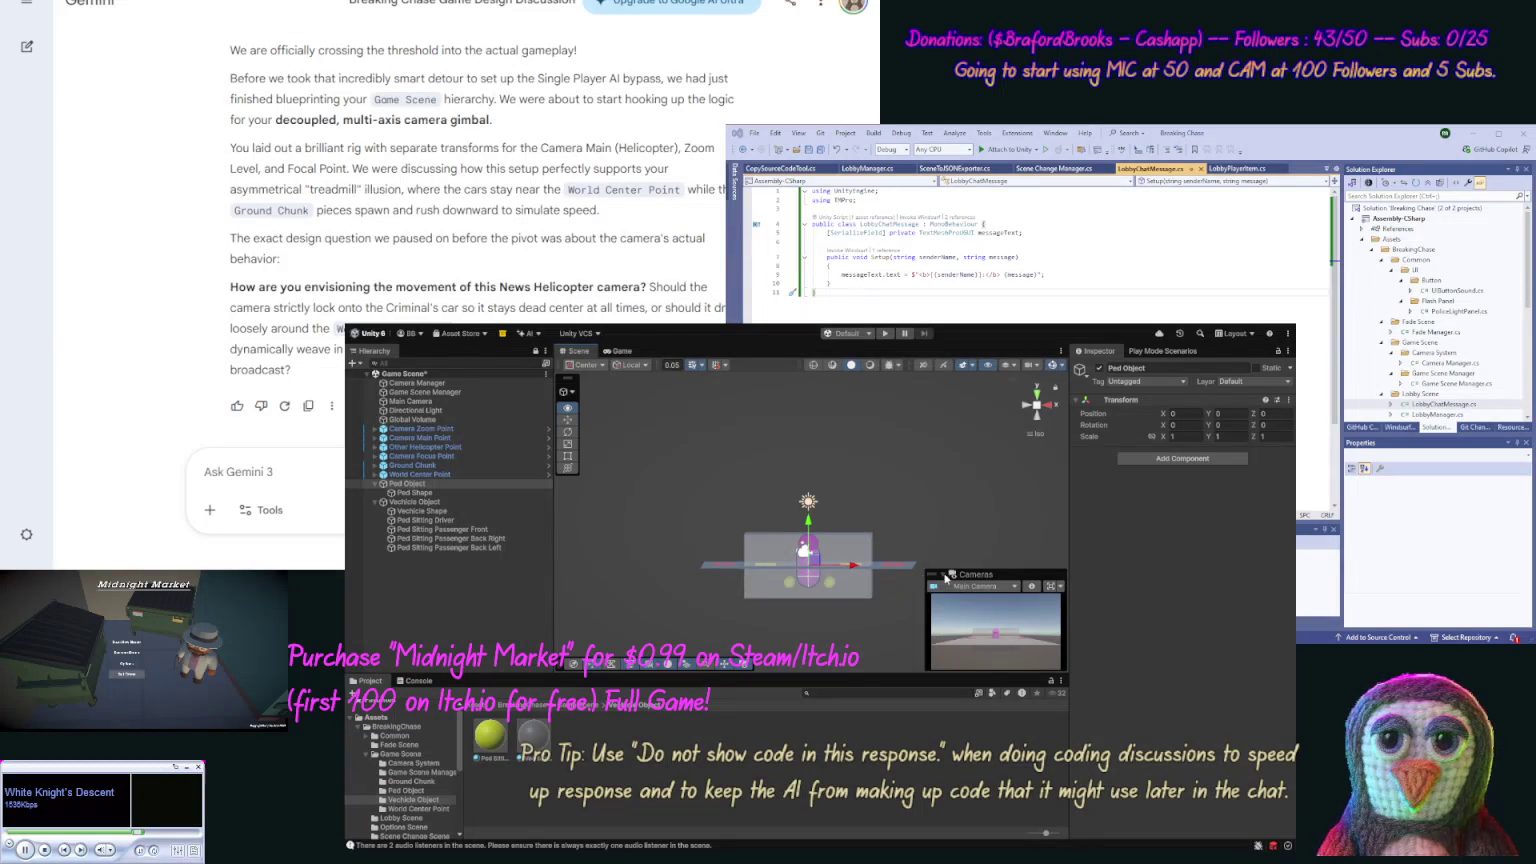
left_click(476, 599)
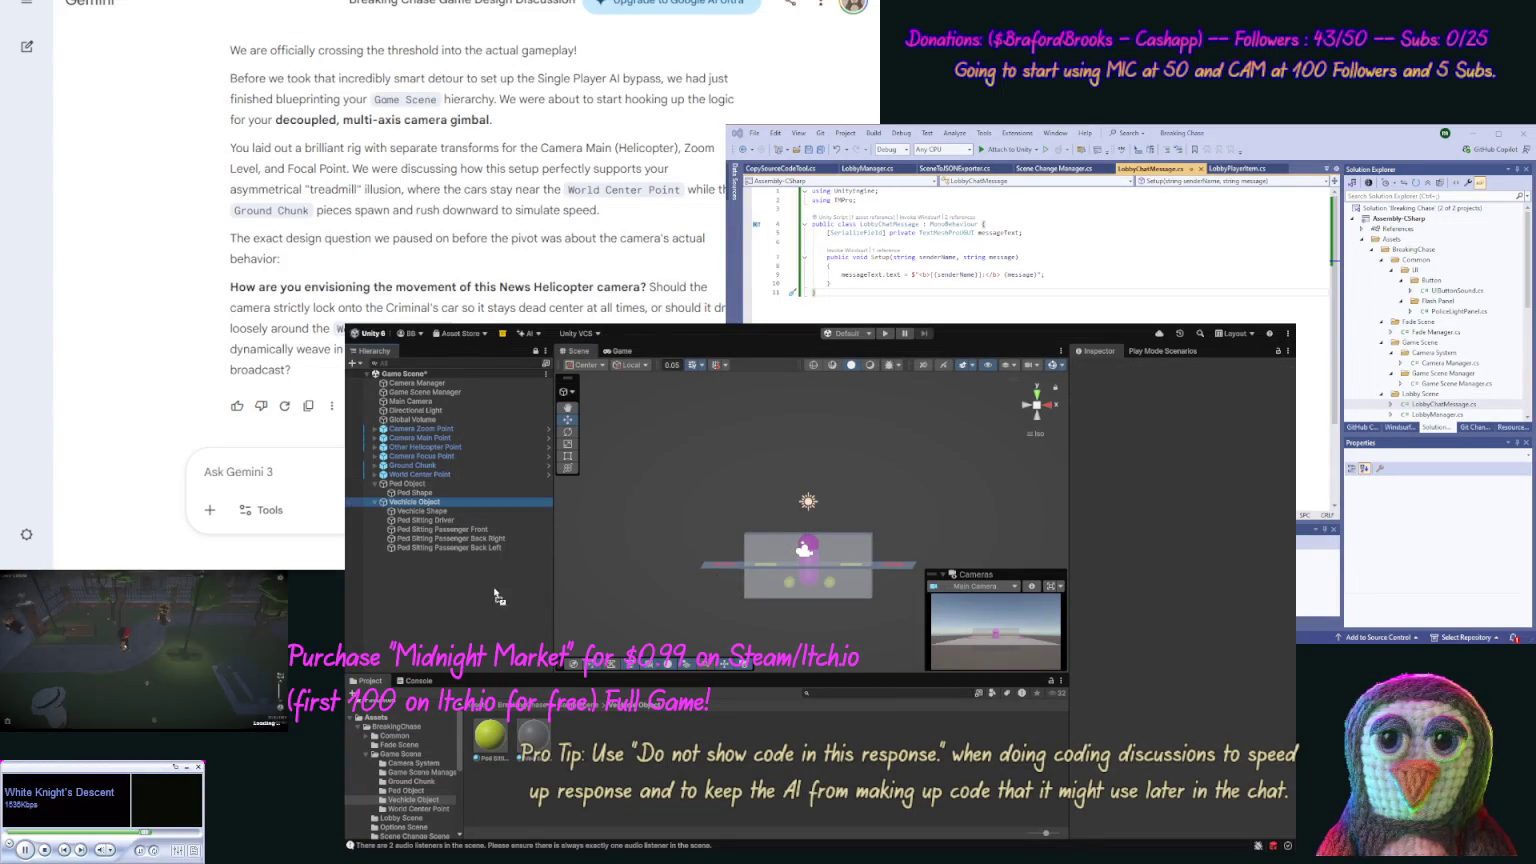
Step: Drag Vechicle Object and Ped Object into their Project folders to create prefabs
left_click_drag(619, 742, 620, 742)
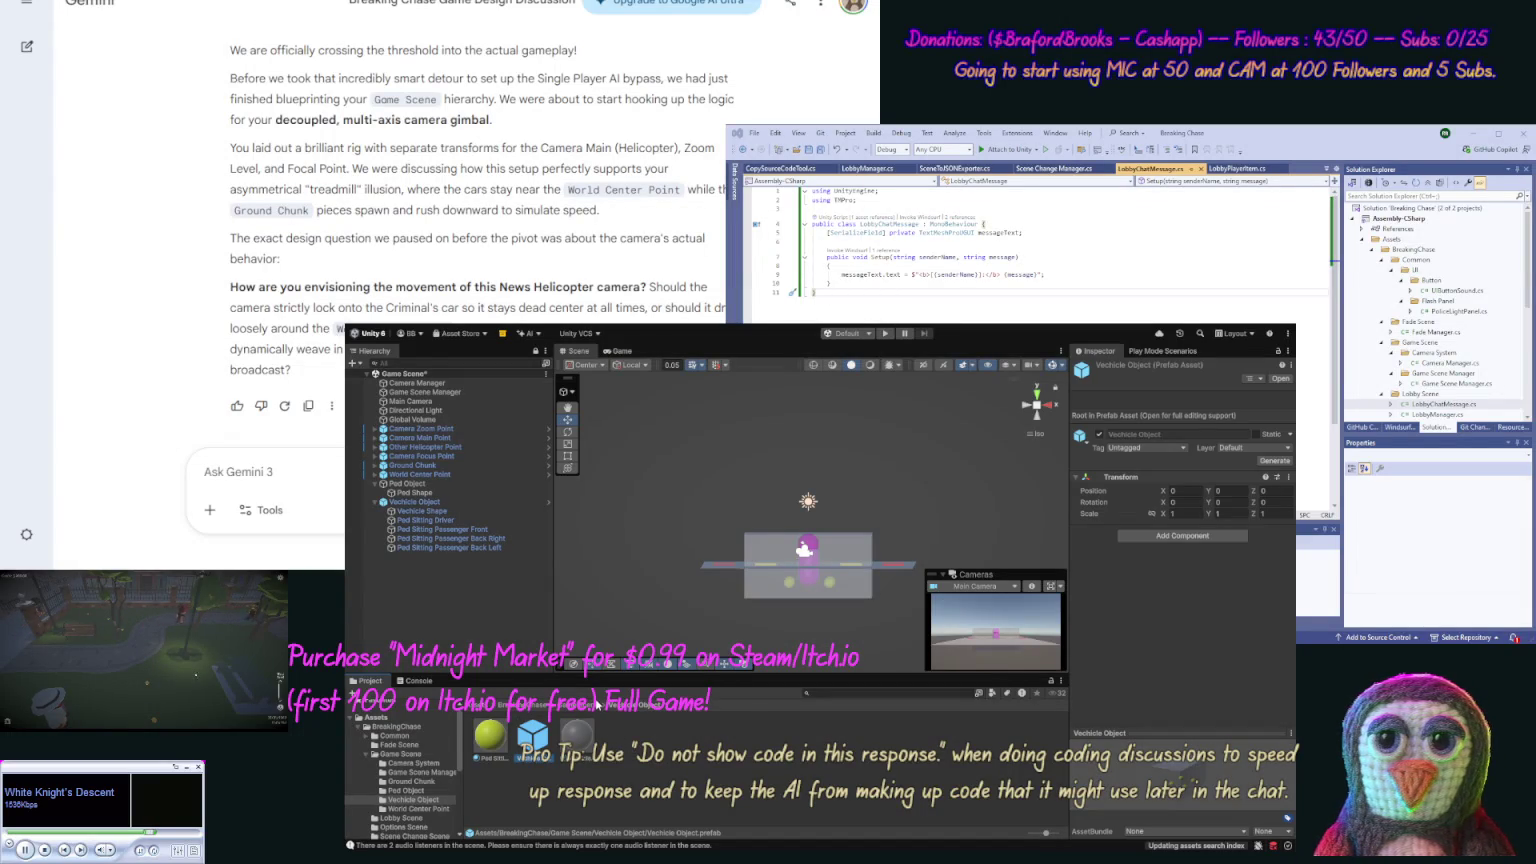
left_click(598, 706)
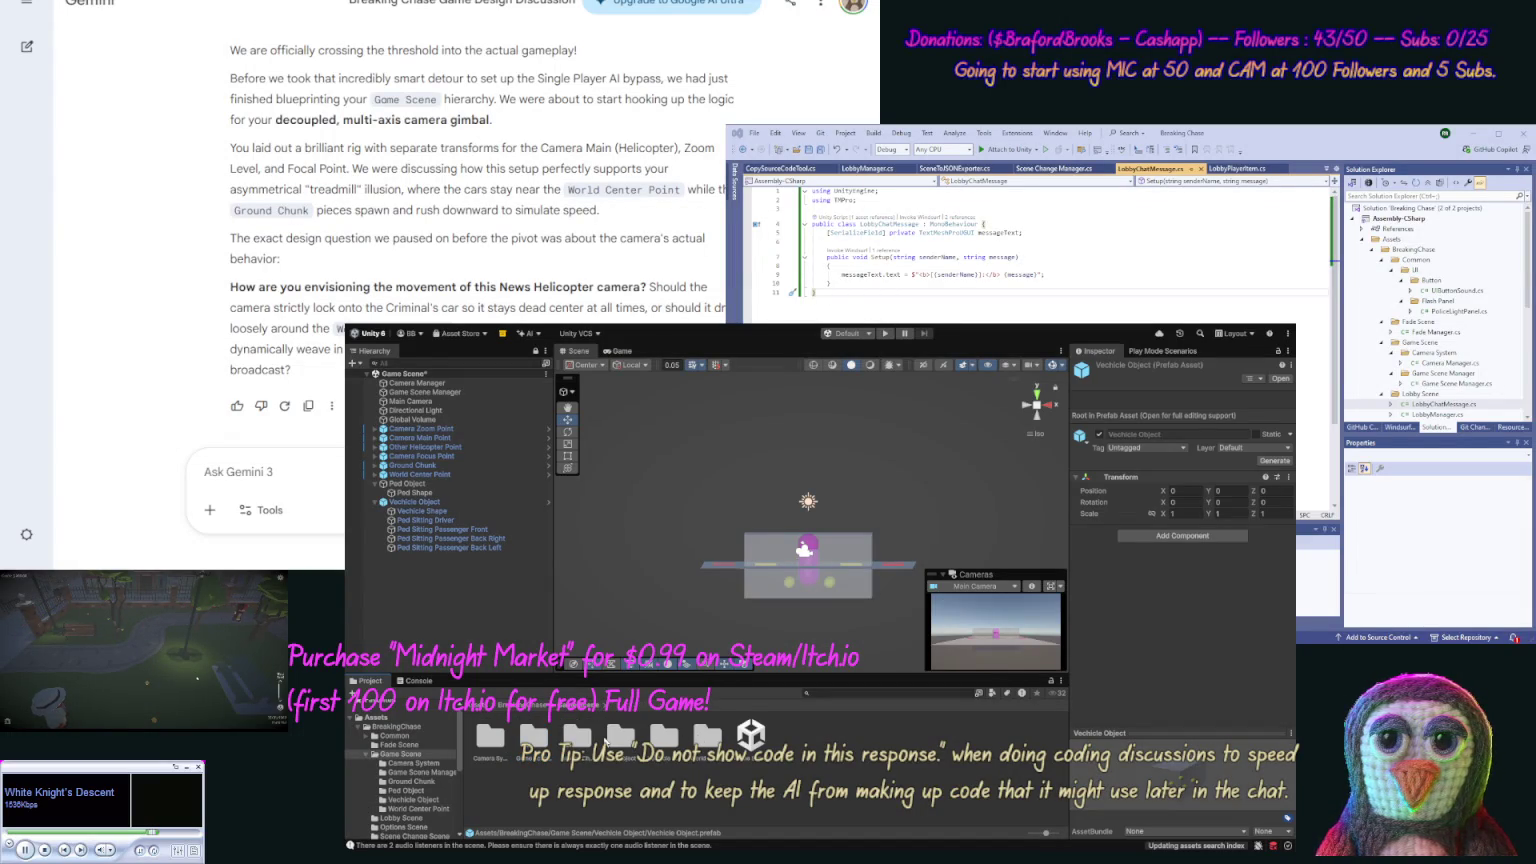
double_click(621, 740)
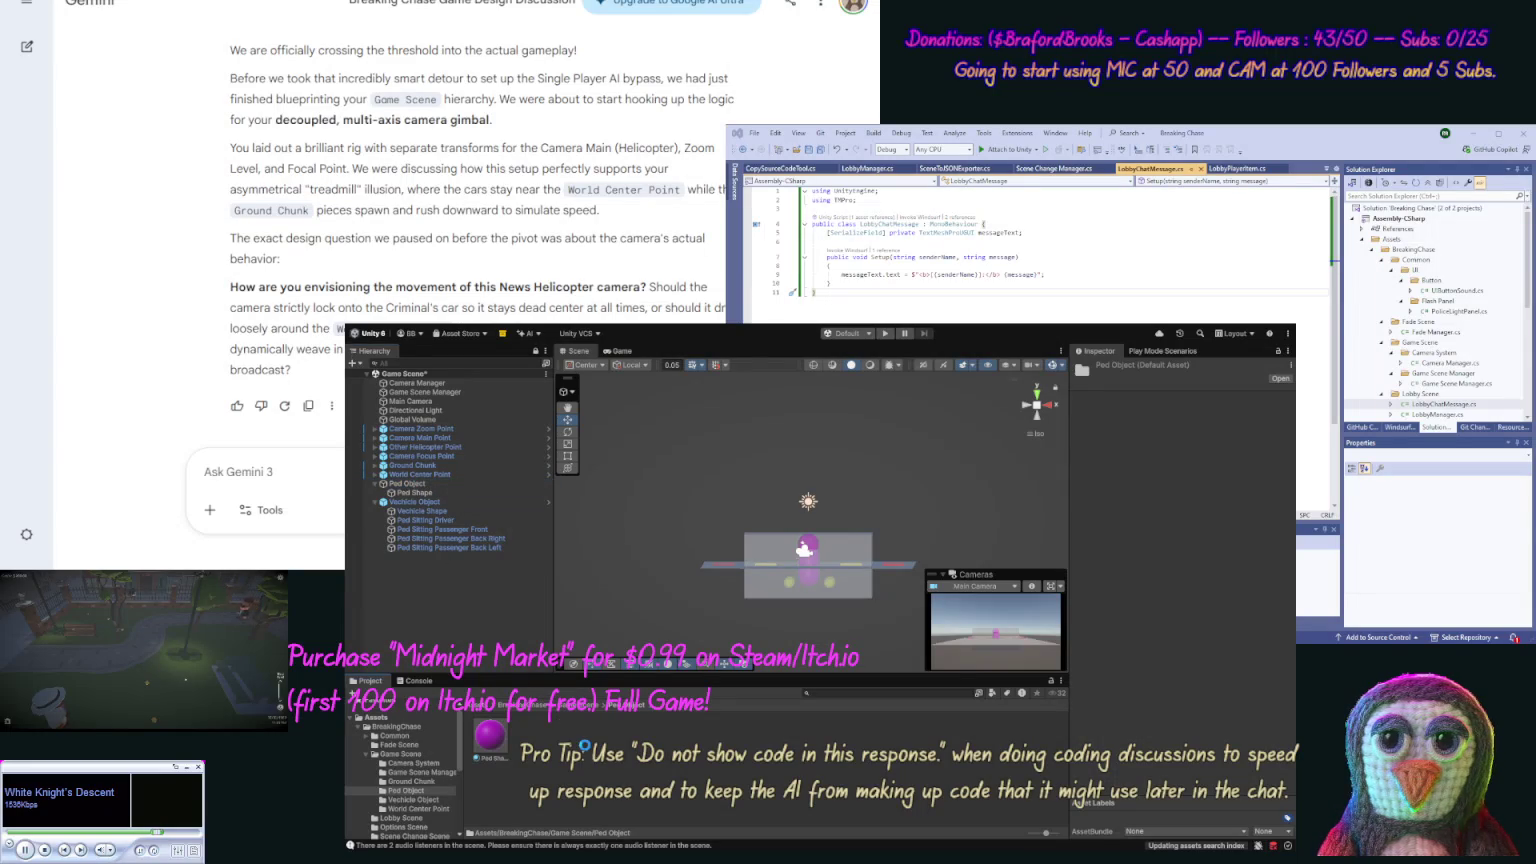
left_click_drag(587, 753, 590, 752)
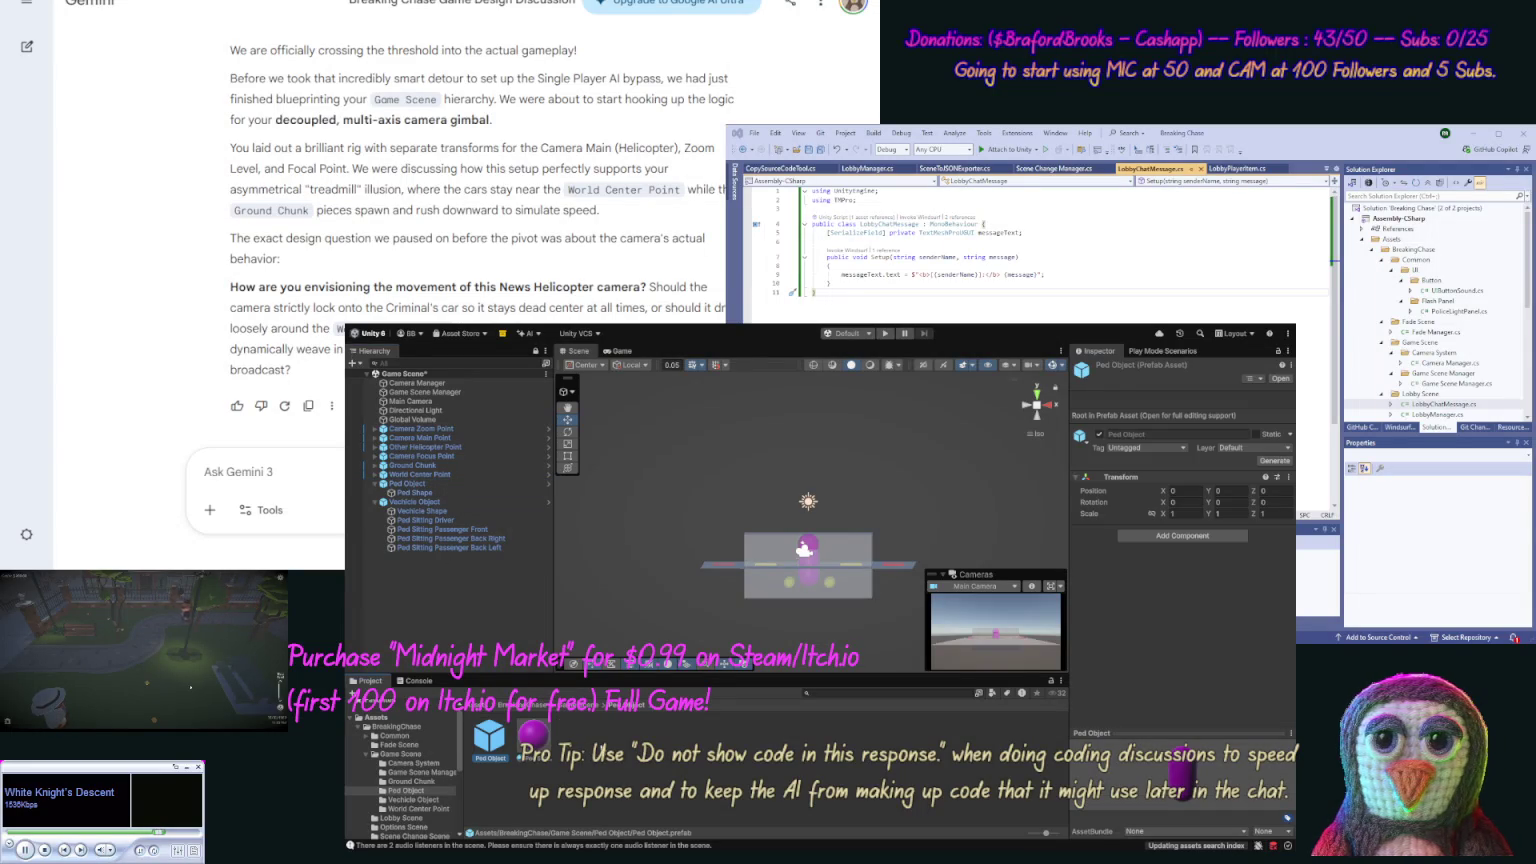
mouse_move(603, 575)
left_mouse_down()
mouse_move(729, 560)
mouse_move(614, 598)
left_mouse_up()
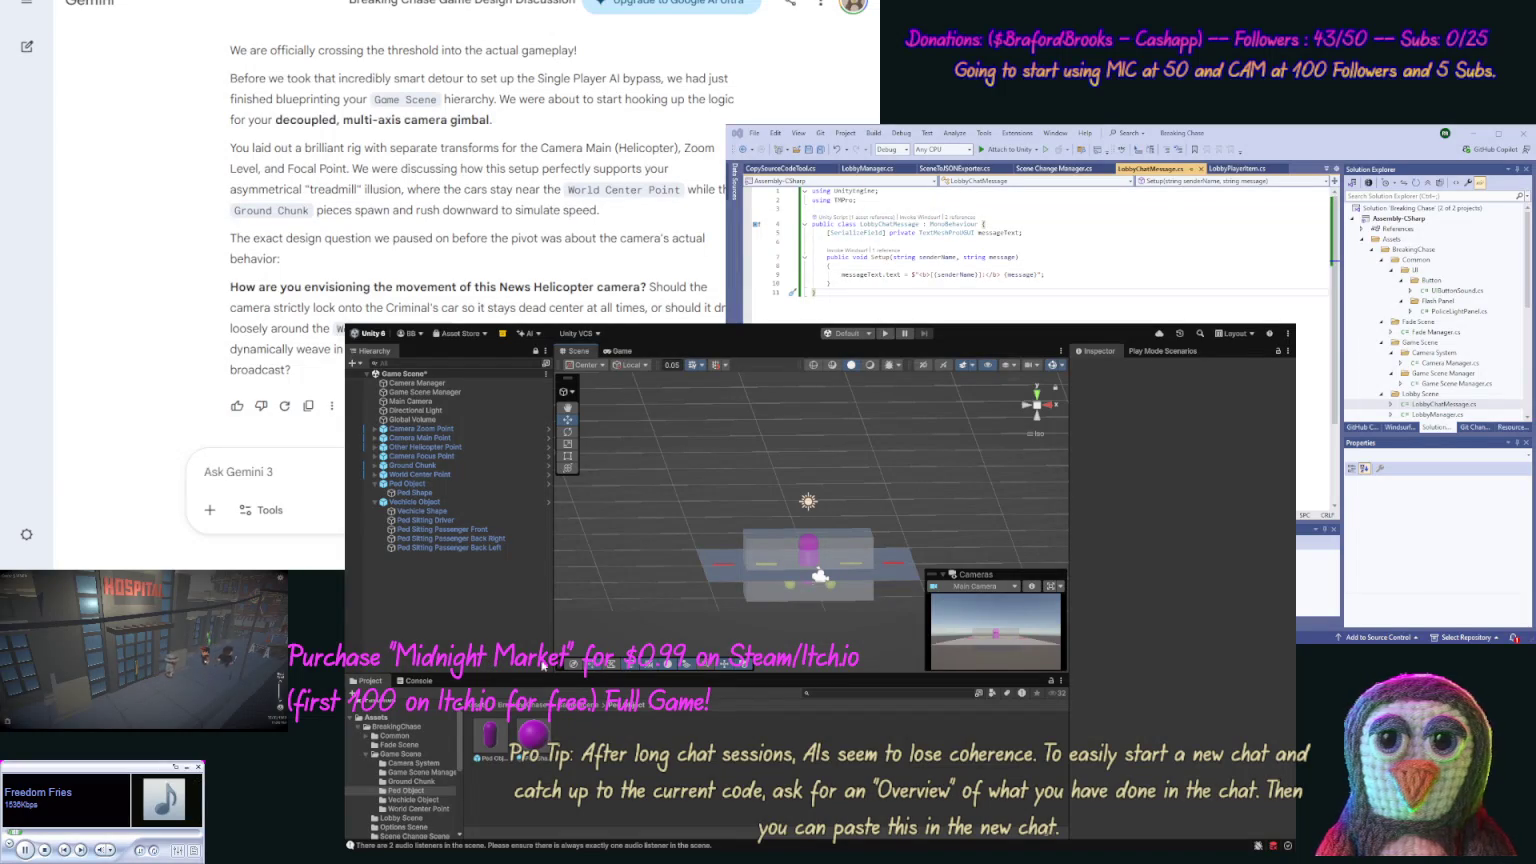
Step: Copy the scene hierarchy as JSON and paste it into Gemini after 'Here is our new scene', tagged [scene]
key("ctrl+shift+c")
type("Here is our new s")
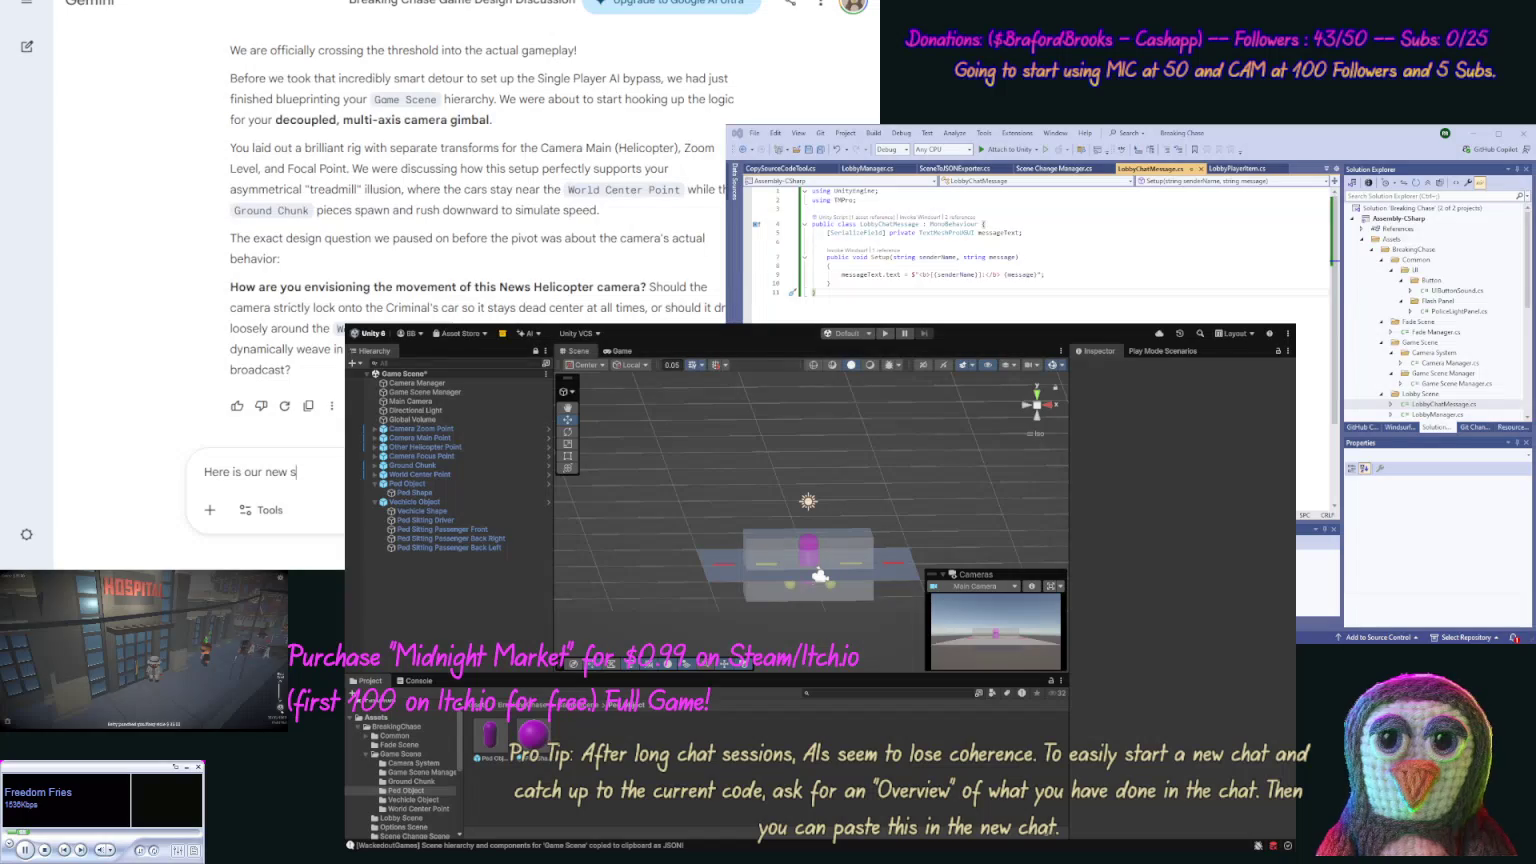
type("cene")
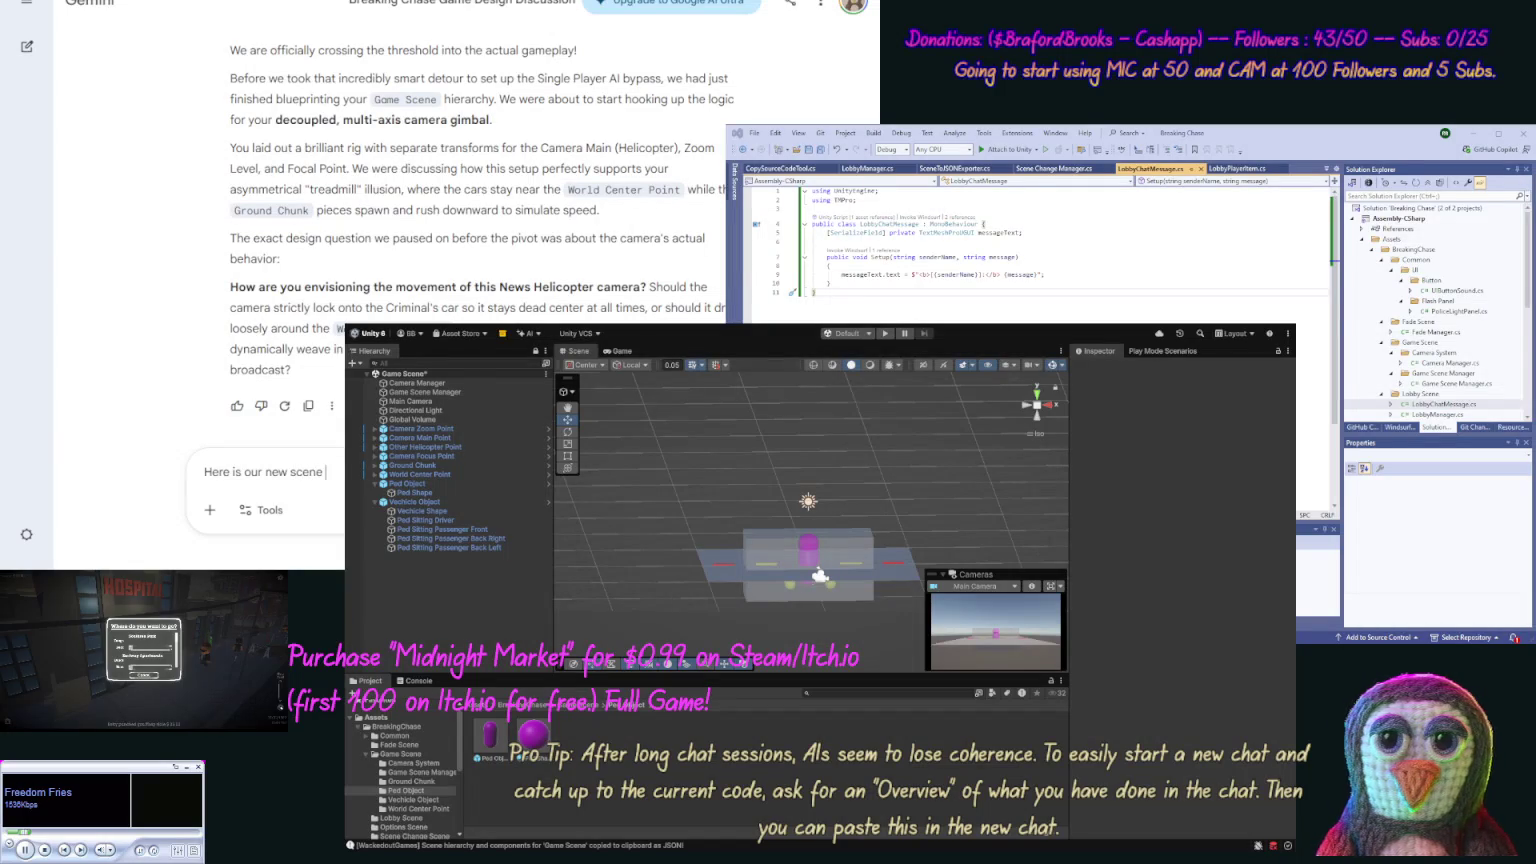
type(" I ma")
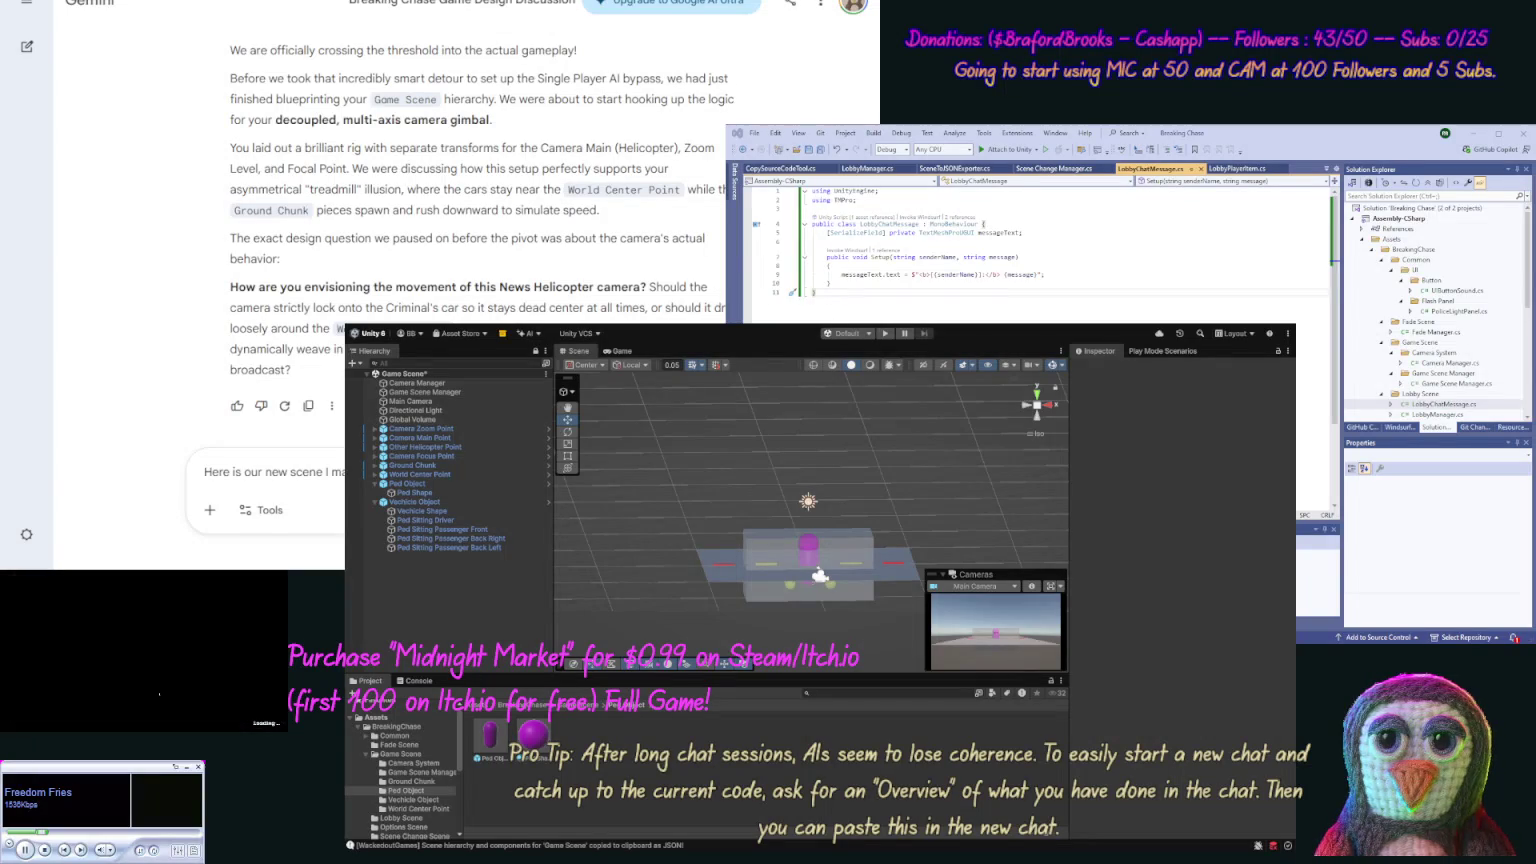
key("ctrl+v")
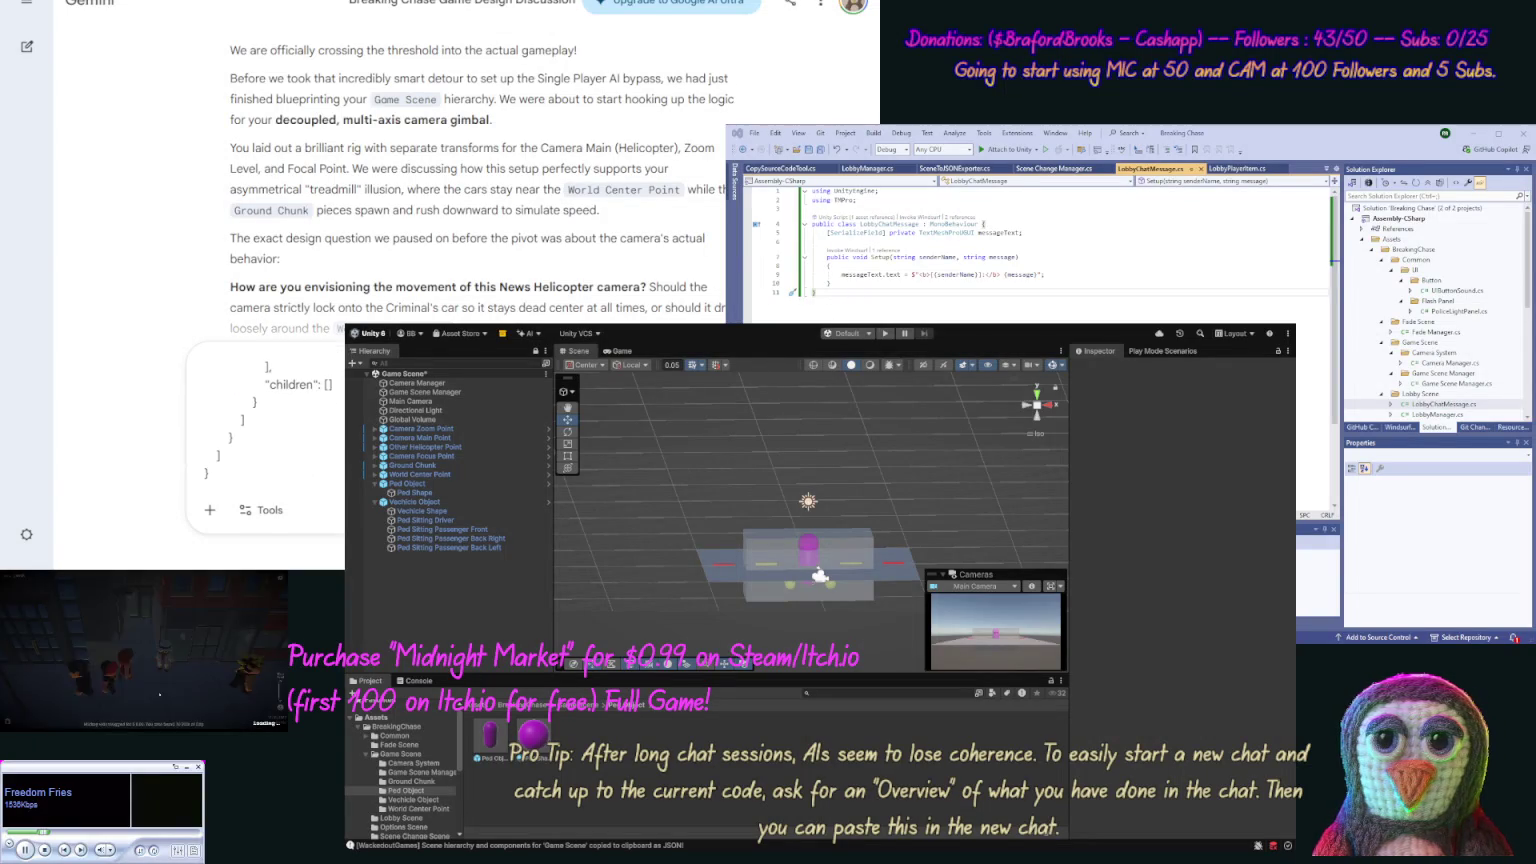
type("[scene]")
key("ctrl+Home")
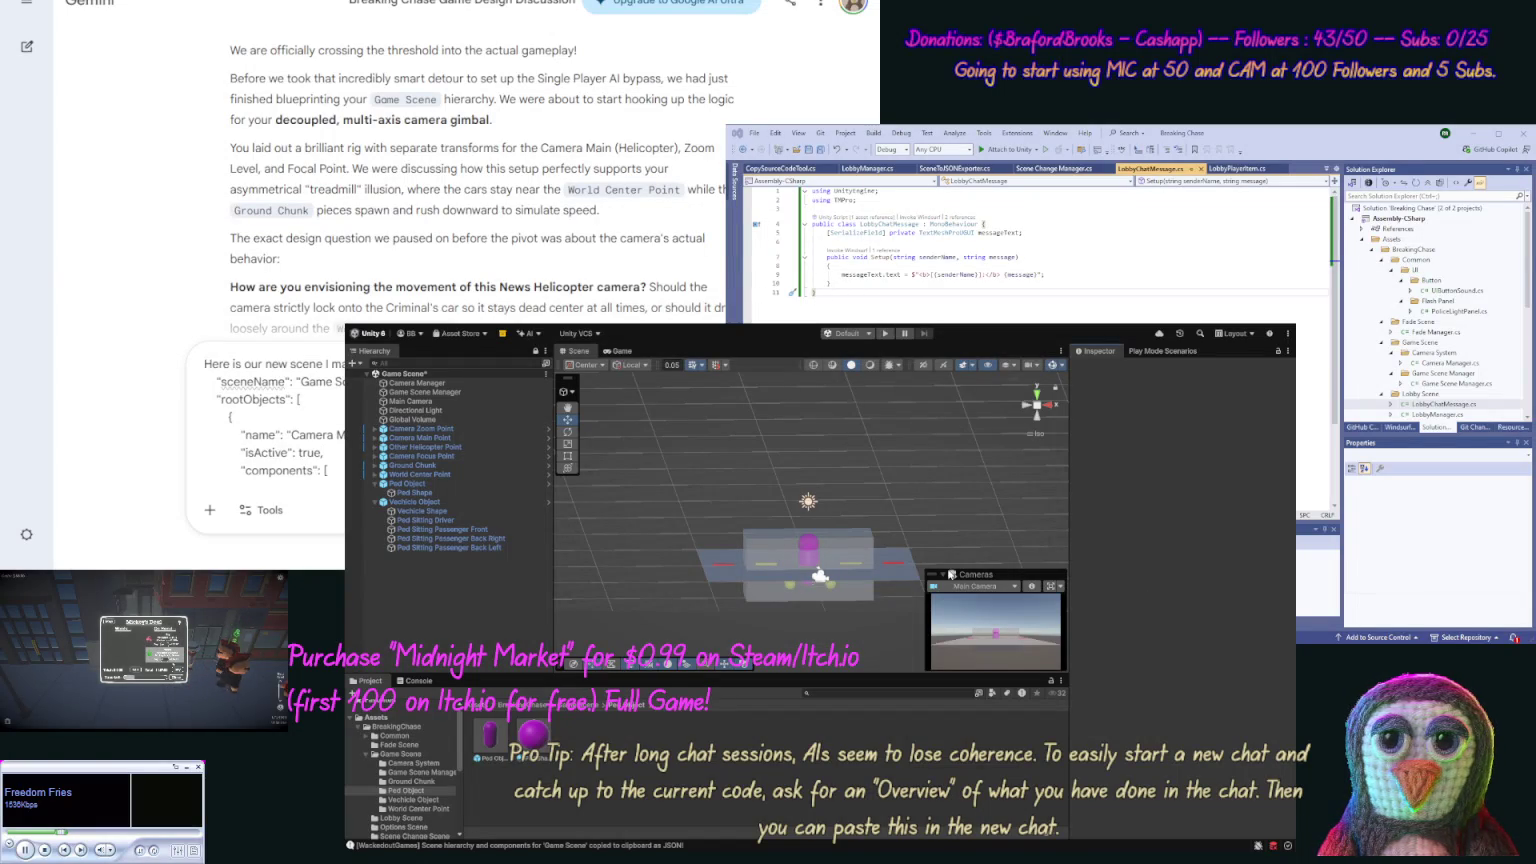
Step: Rename Vechicle Shape and Vechicle Object to use the correct 'Vehicle' spelling
left_click(417, 512)
left_click(413, 511)
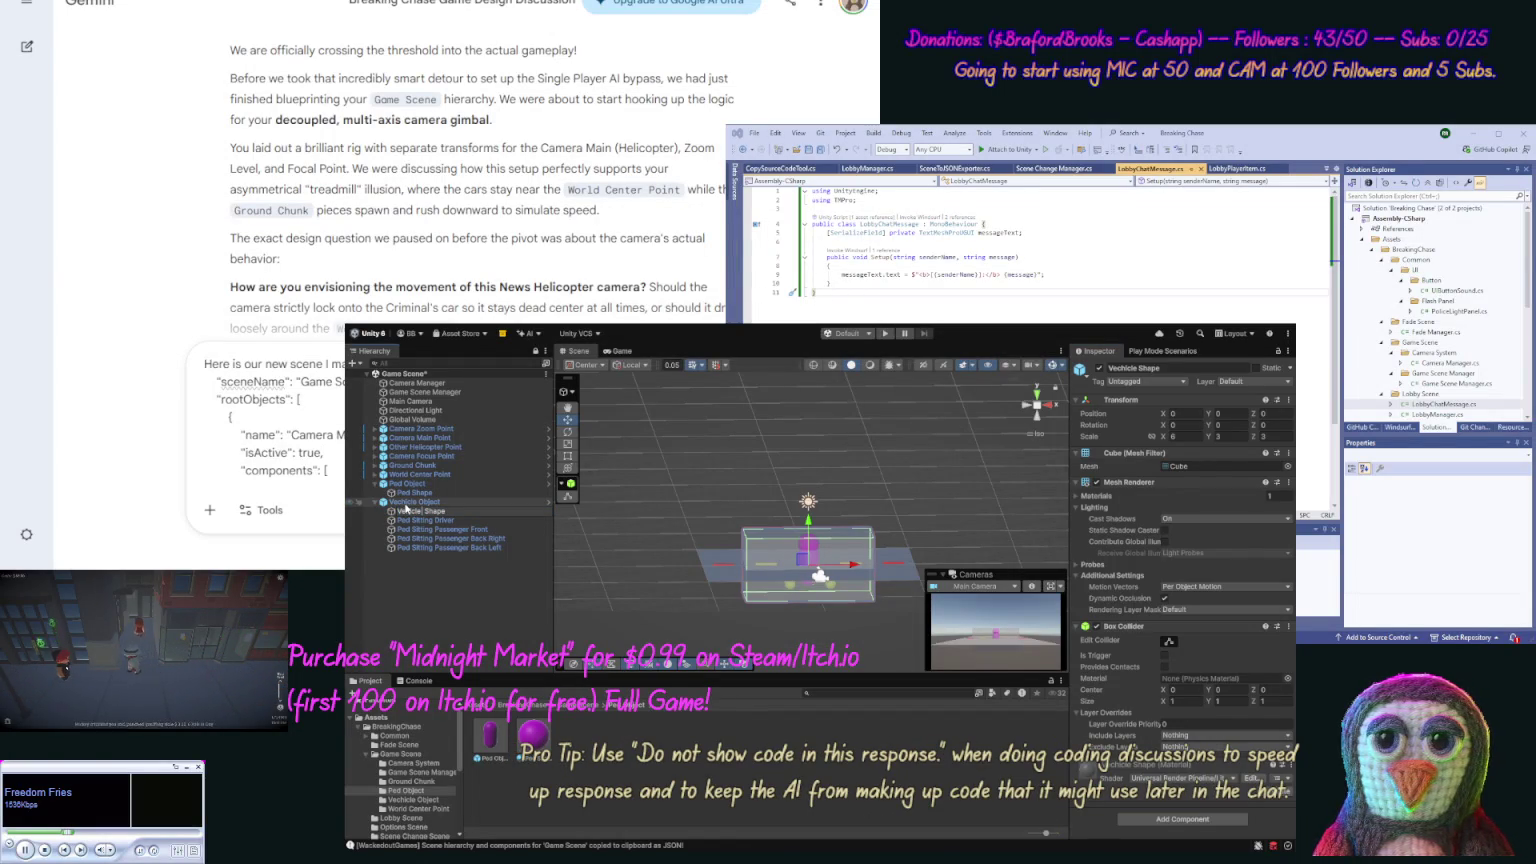
left_click(409, 501)
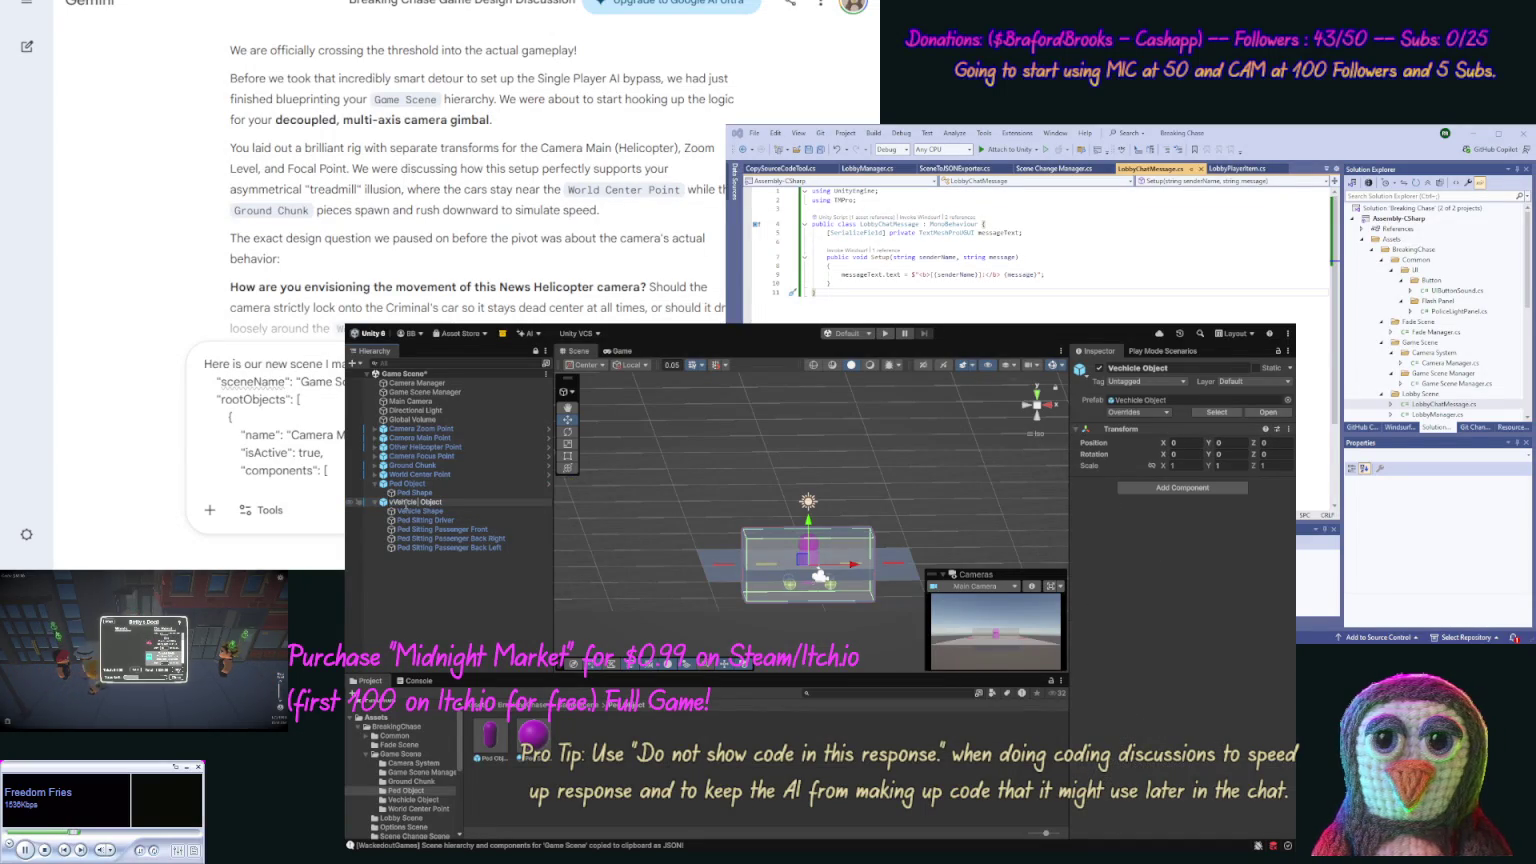
key("Return")
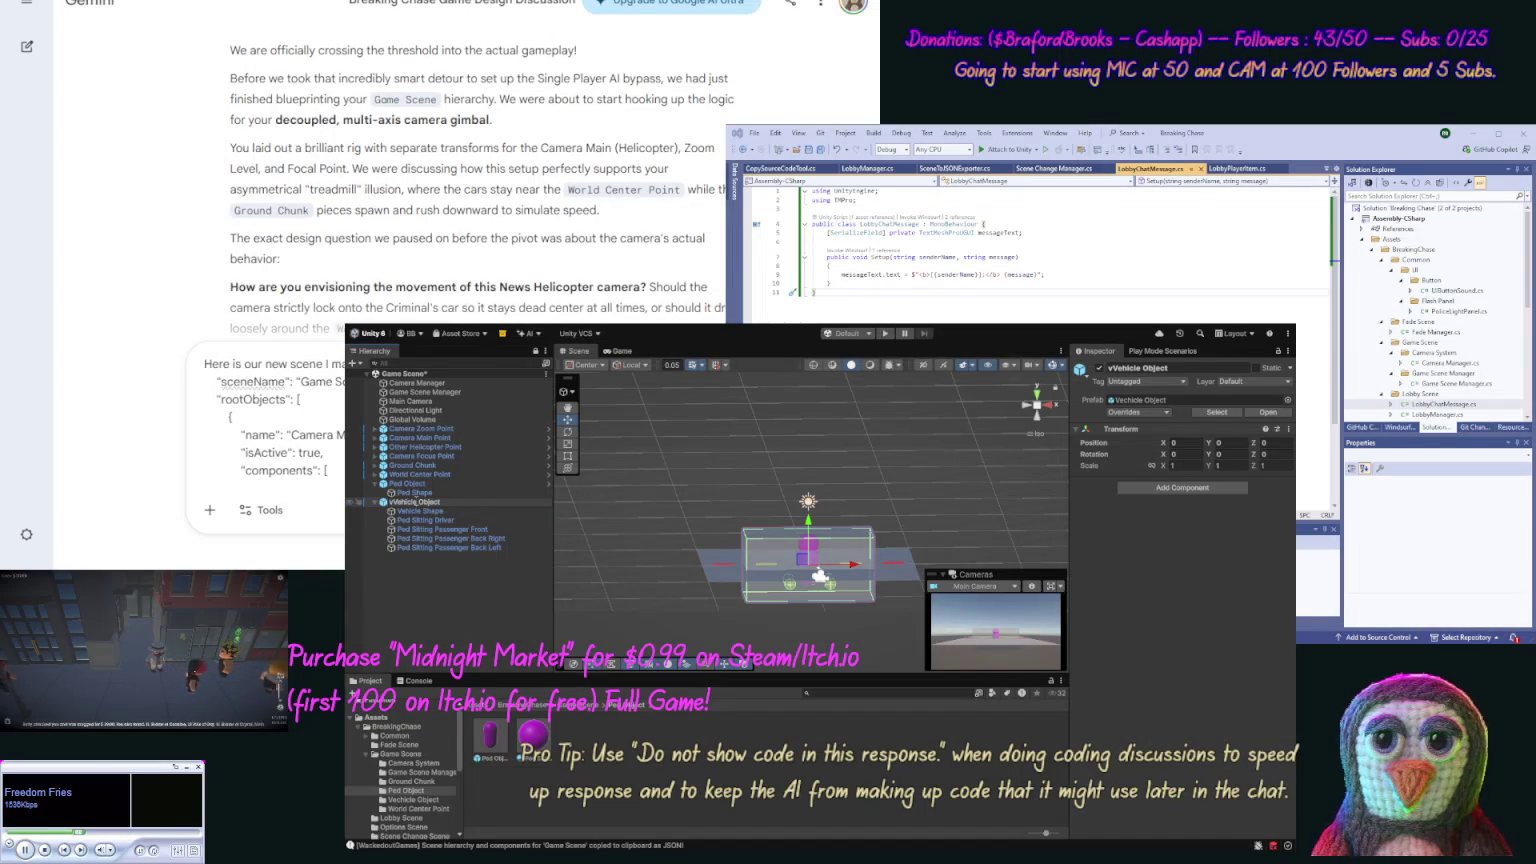
left_click(409, 577)
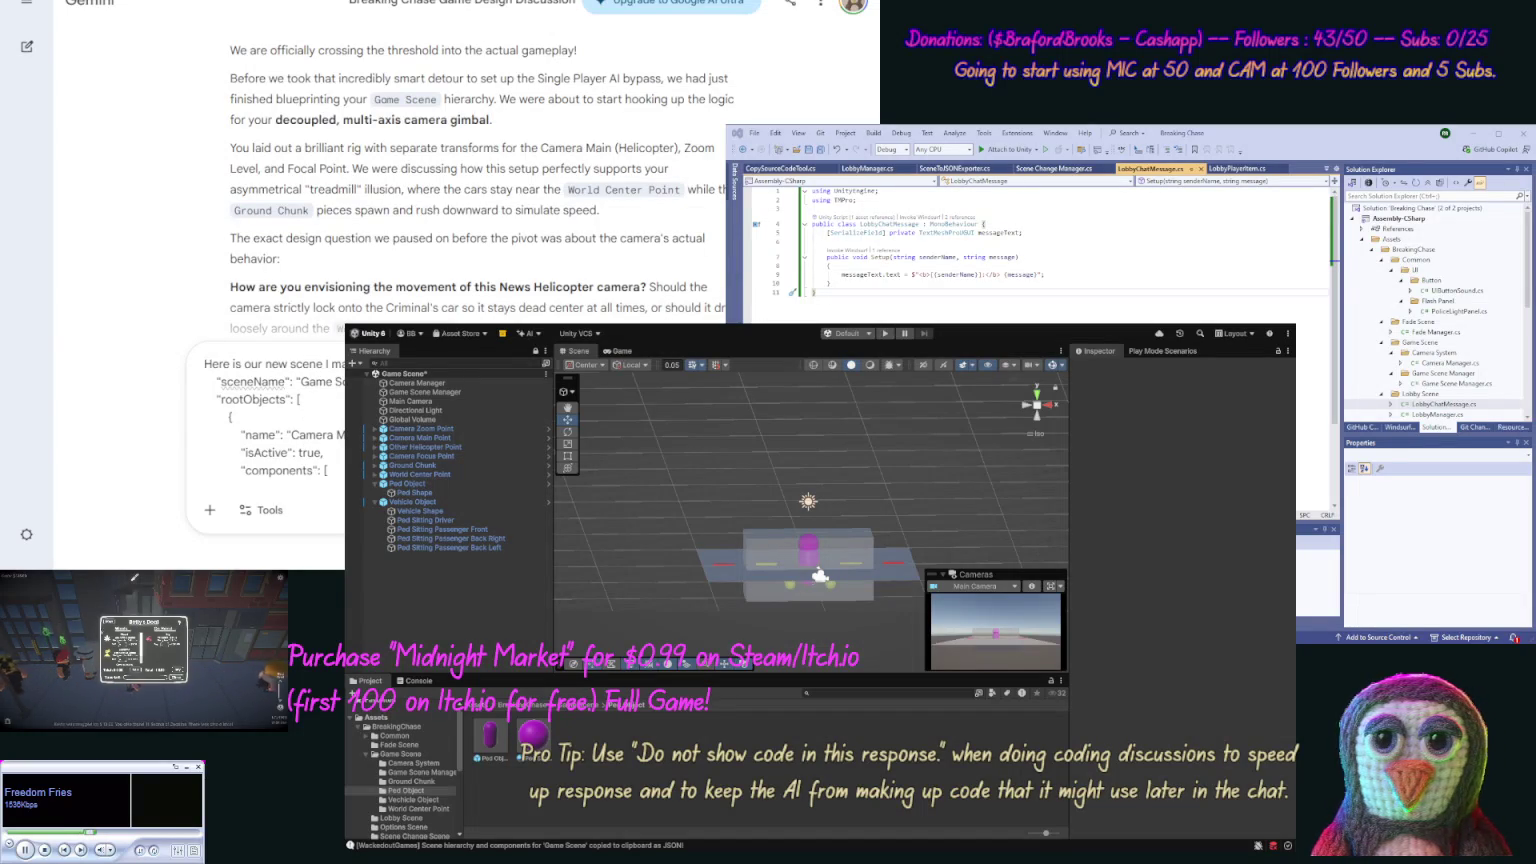
Step: After [scene], add a sentence asking for thoughts on it with our models later
key("ctrl+a")
key("shift+Left")
key("shift+Left")
key("shift+Left")
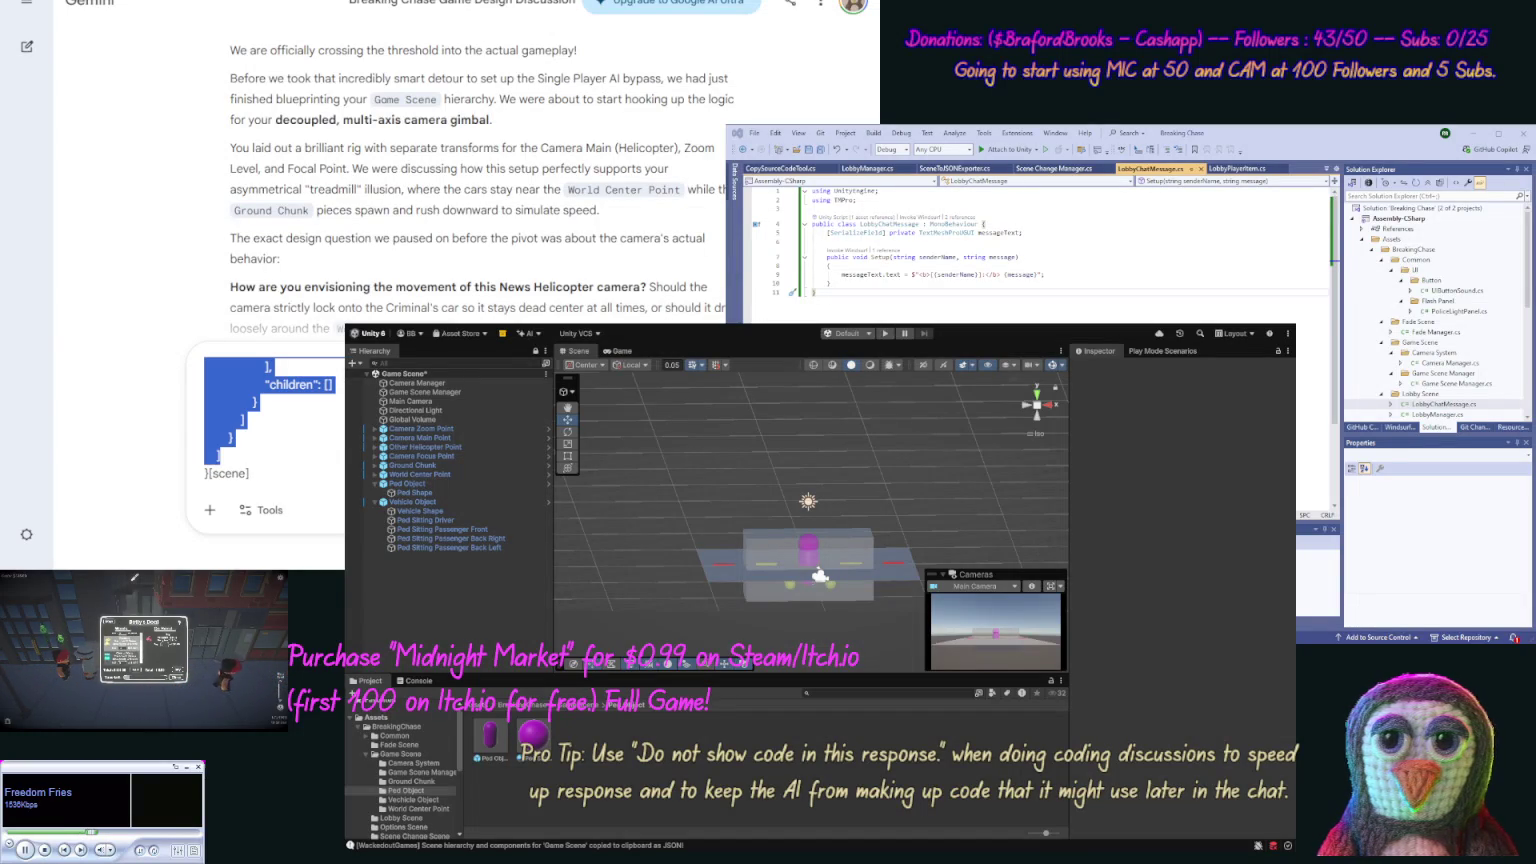
key("Right")
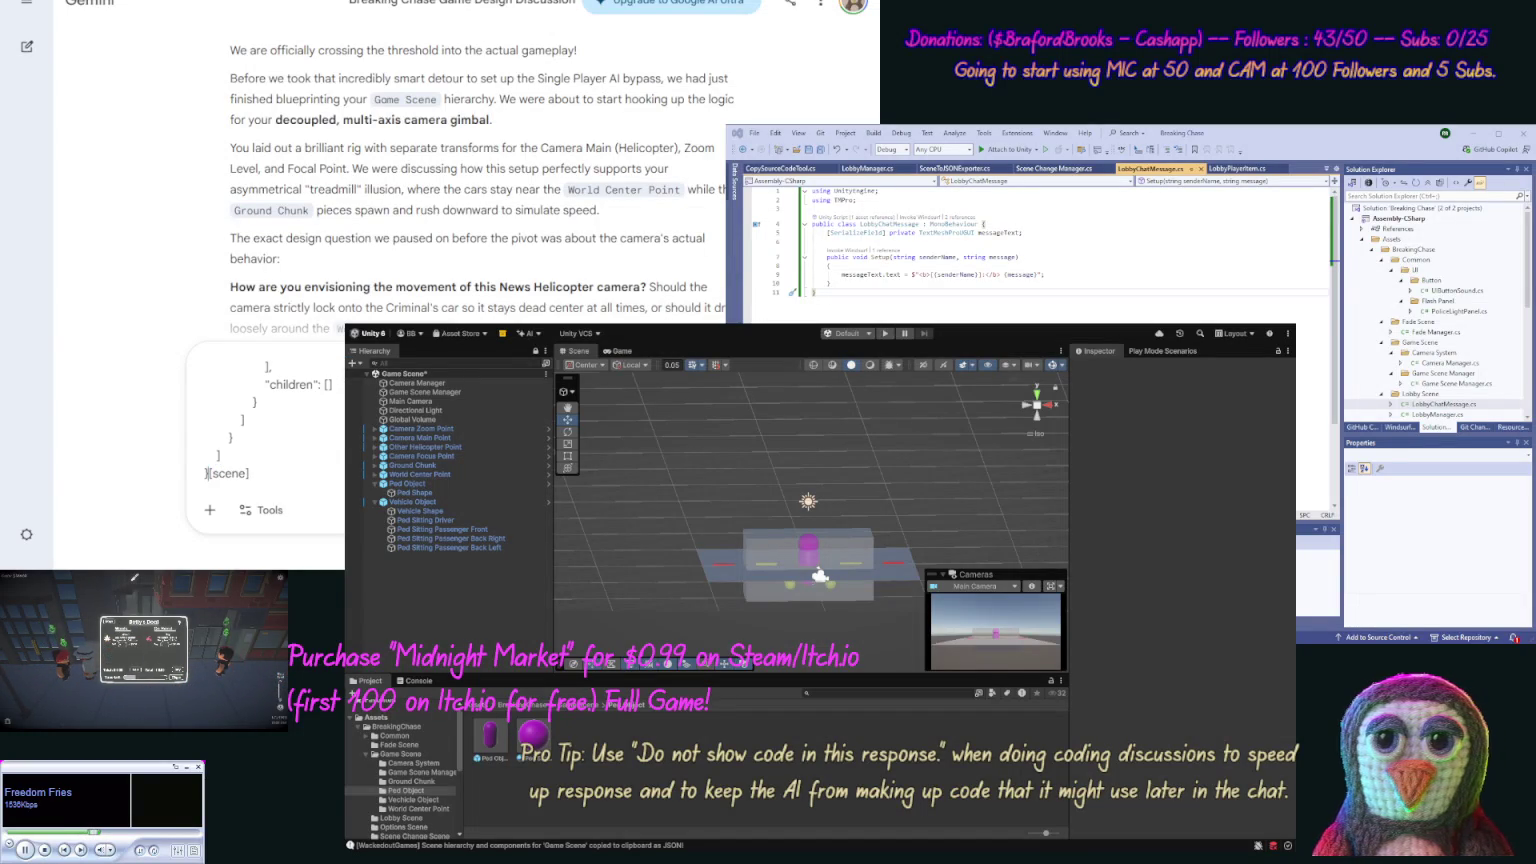
type(", ")
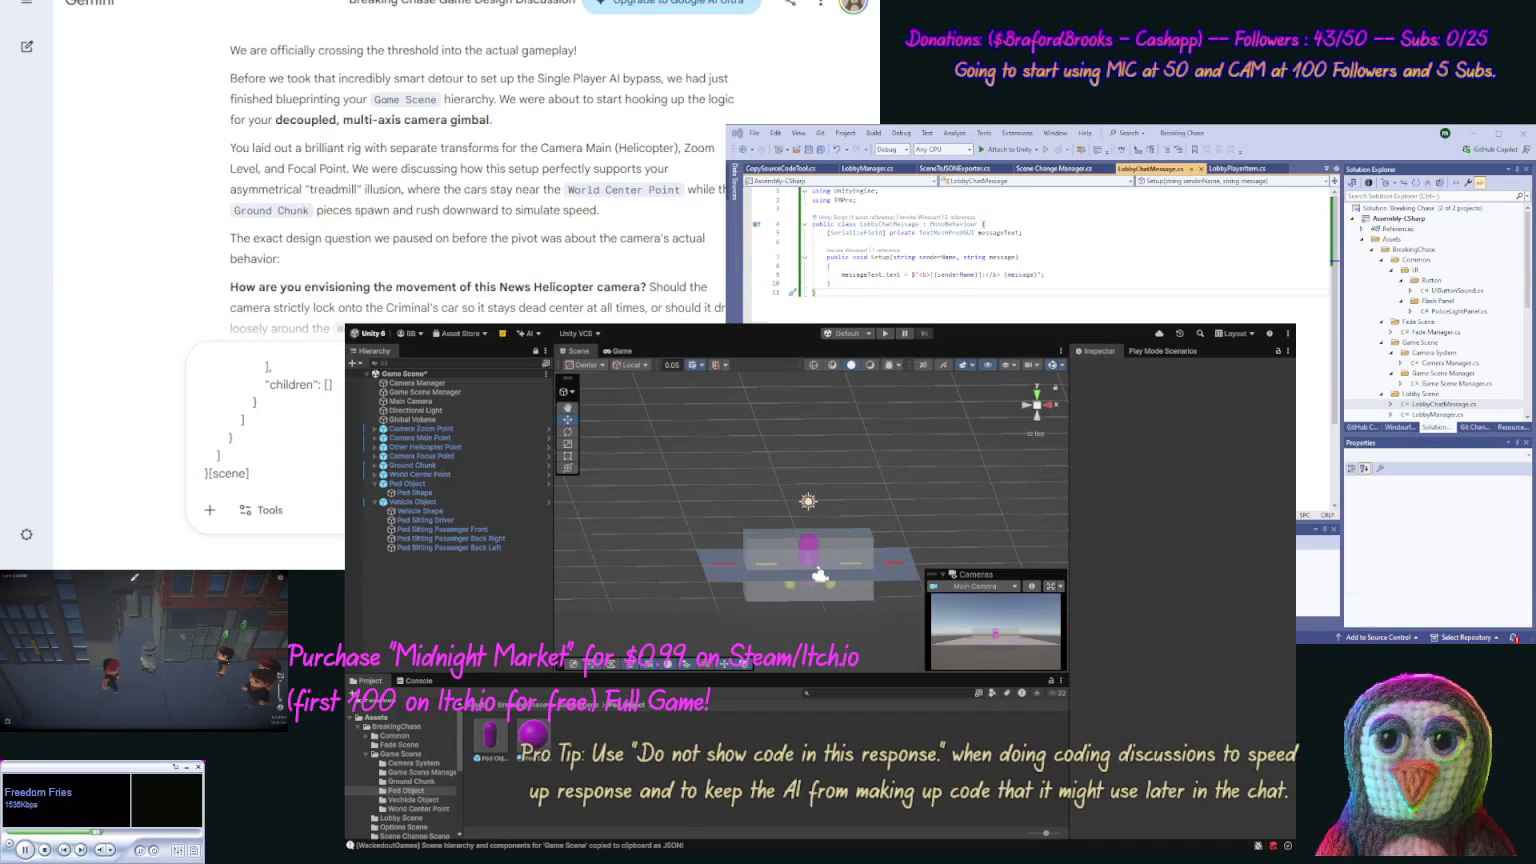
type("so your t")
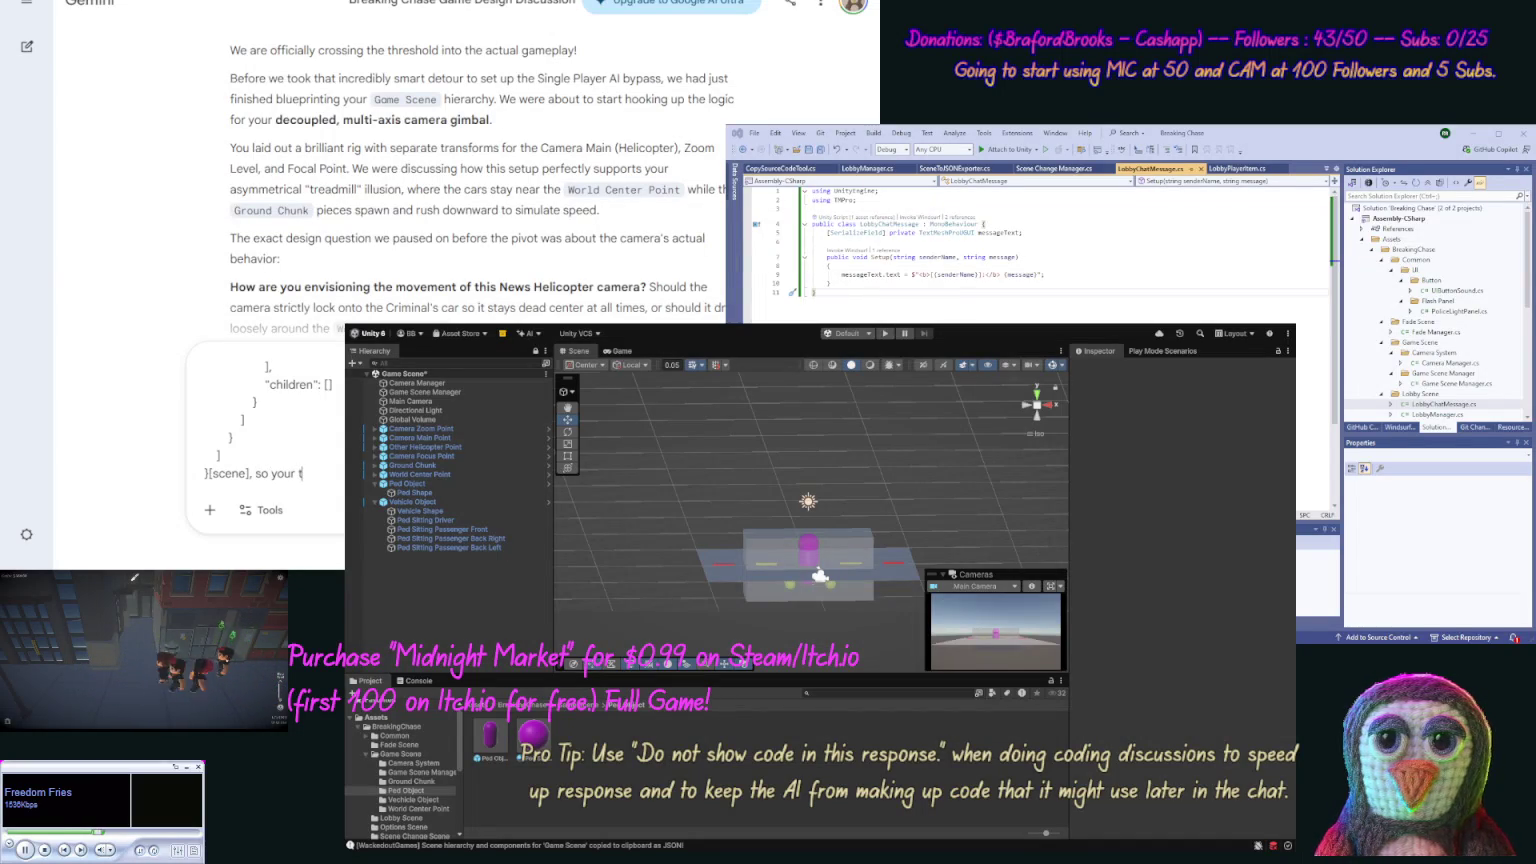
type("hoguhts")
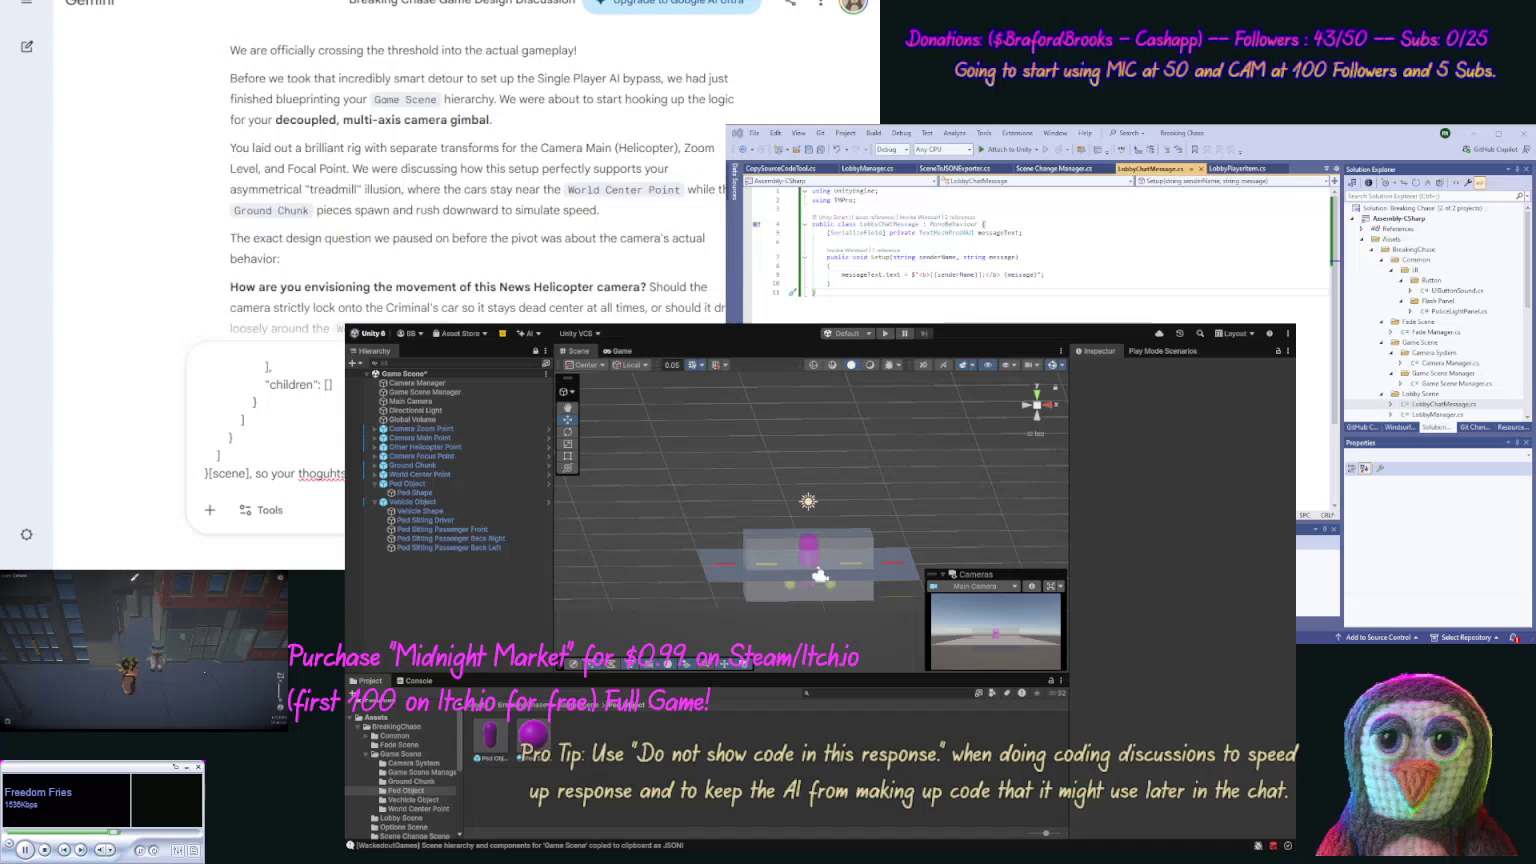
type("thoguhts with")
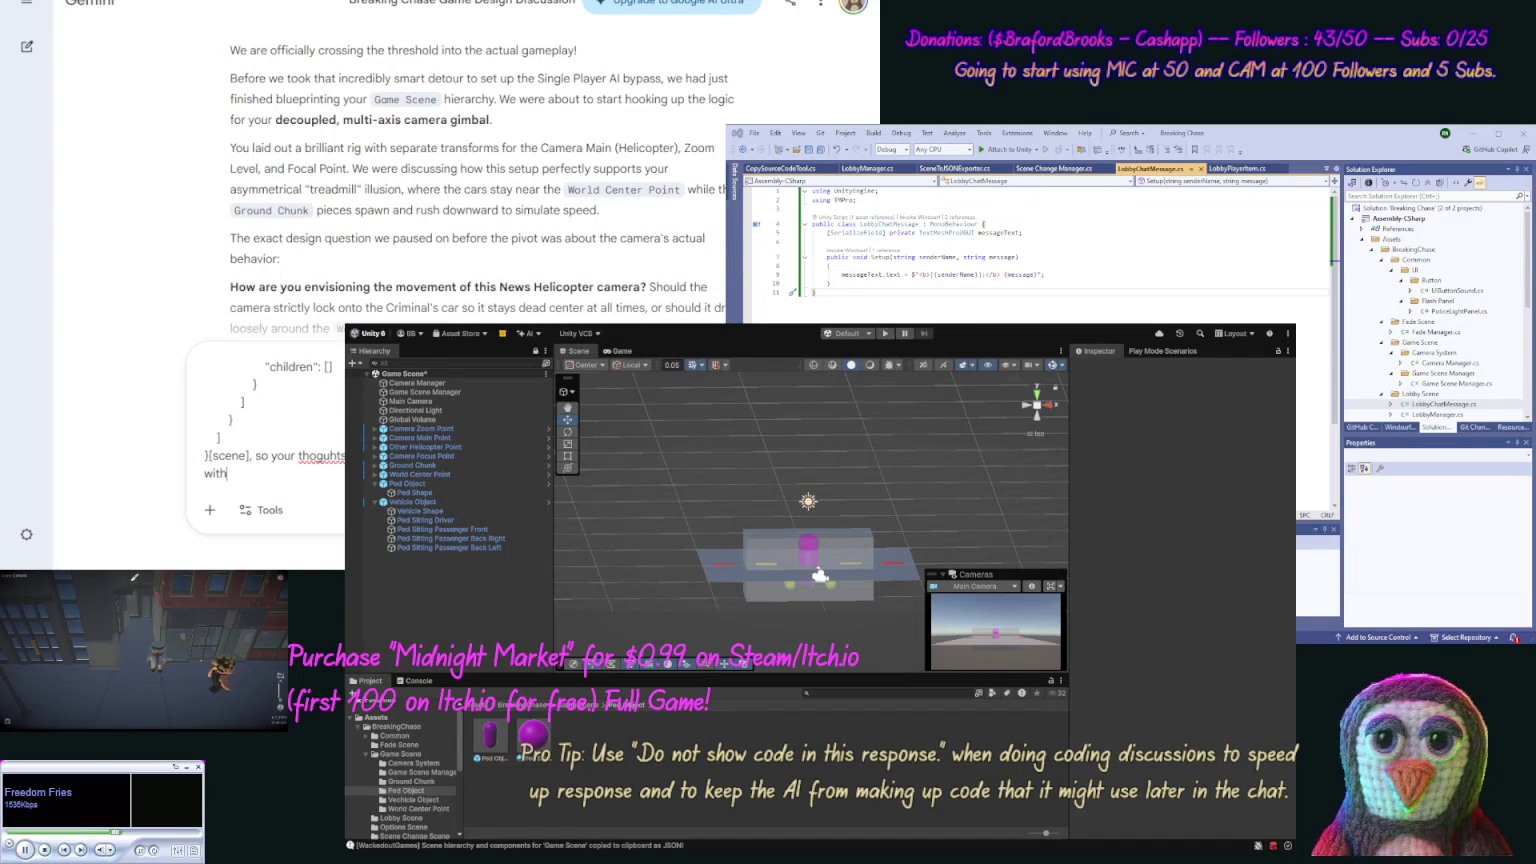
type(" our models later")
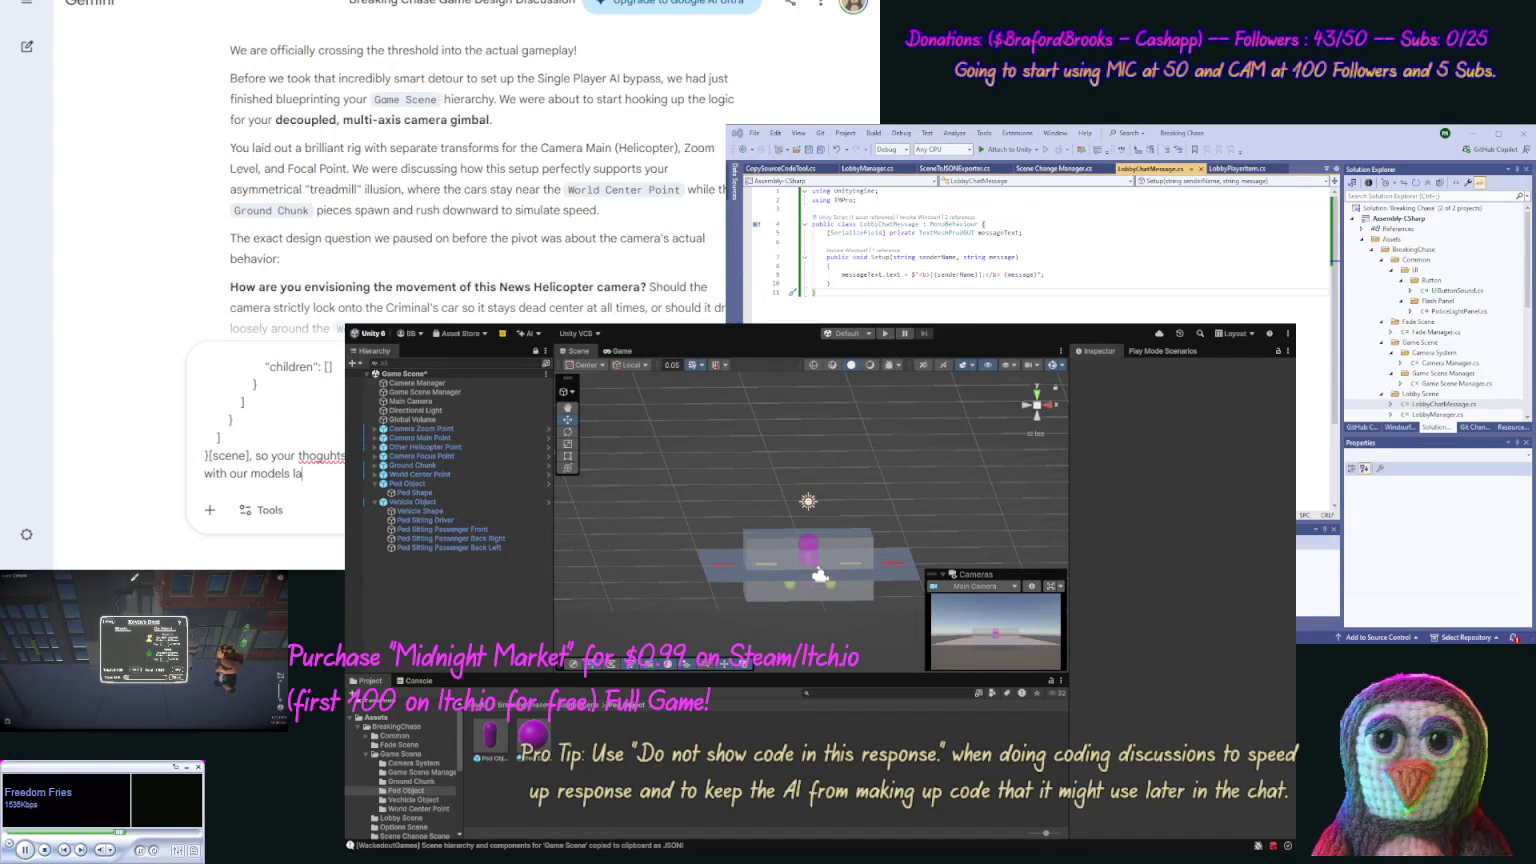